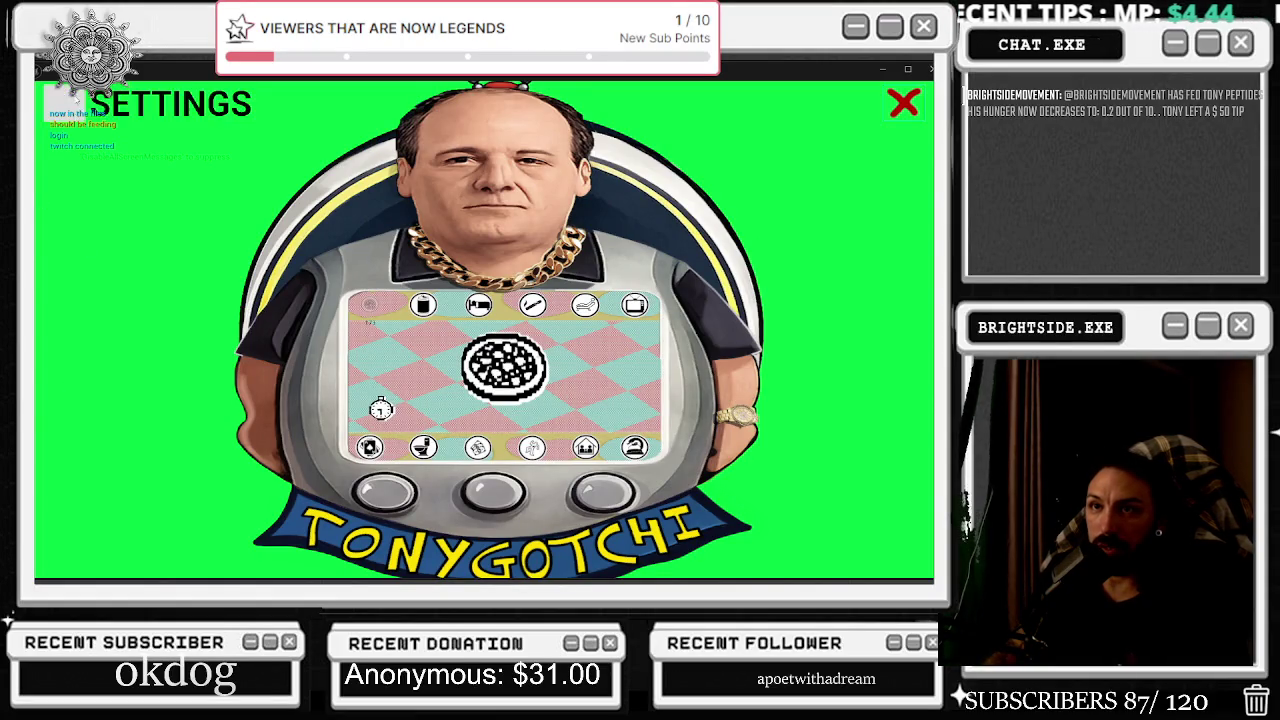
In the Tonygotchi settings, set Overlay to OFF to hide the Tony artwork.
click(72, 103)
click(211, 160)
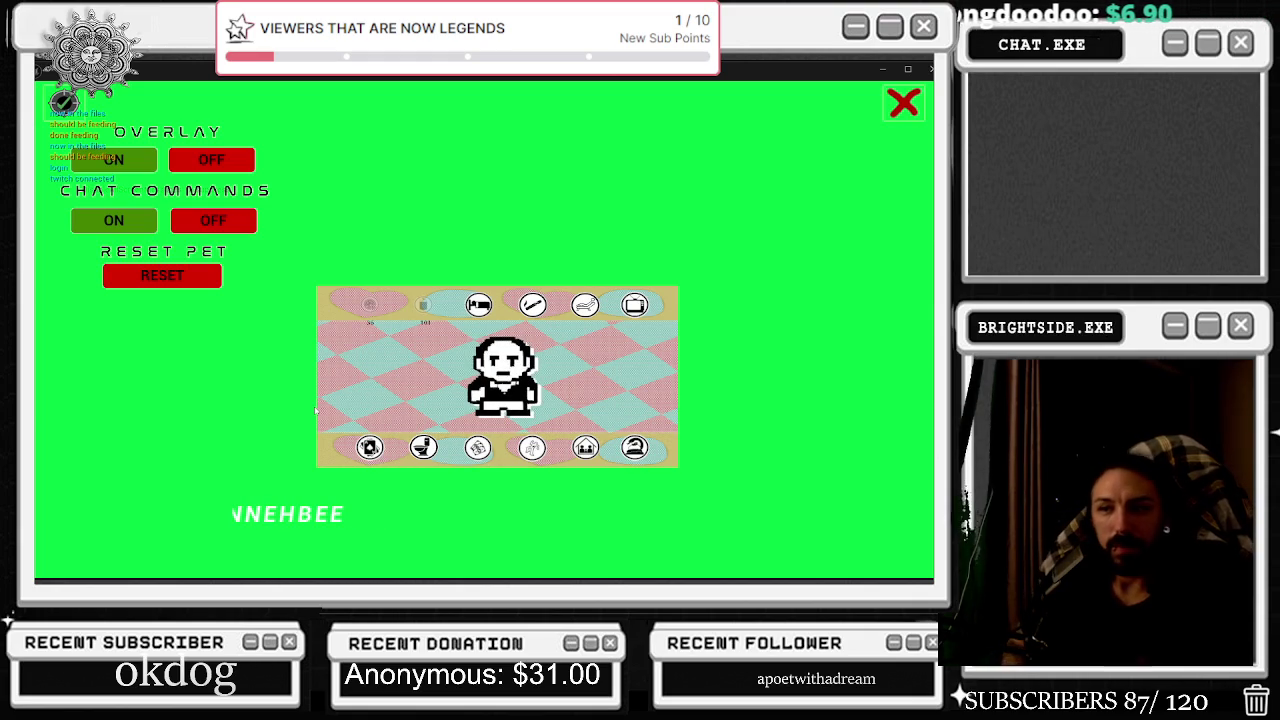
click(260, 516)
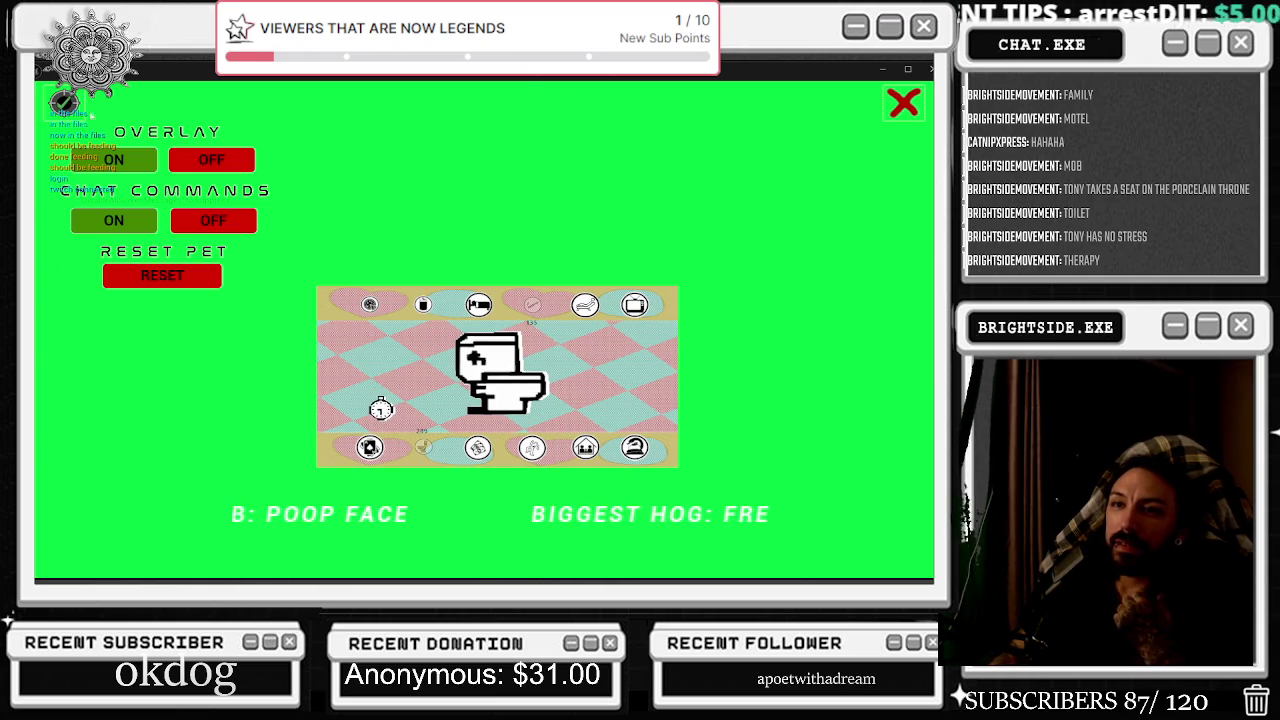
click(120, 161)
click(211, 160)
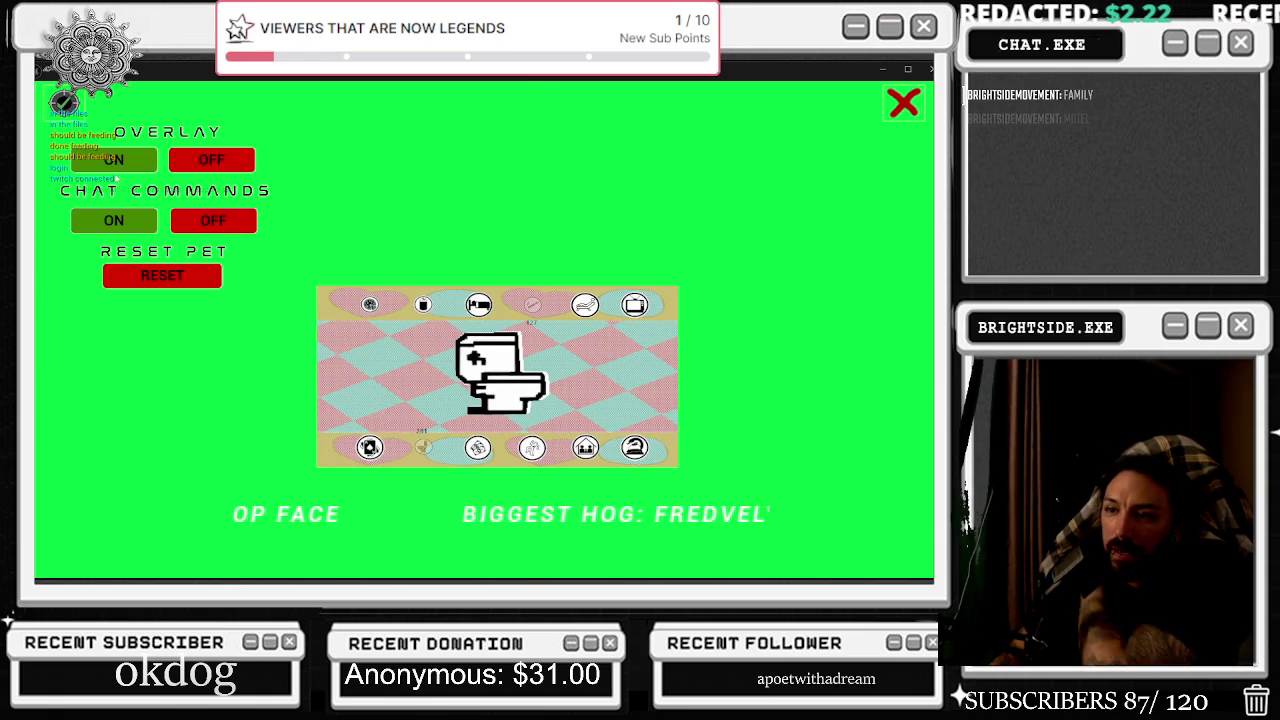
click(113, 160)
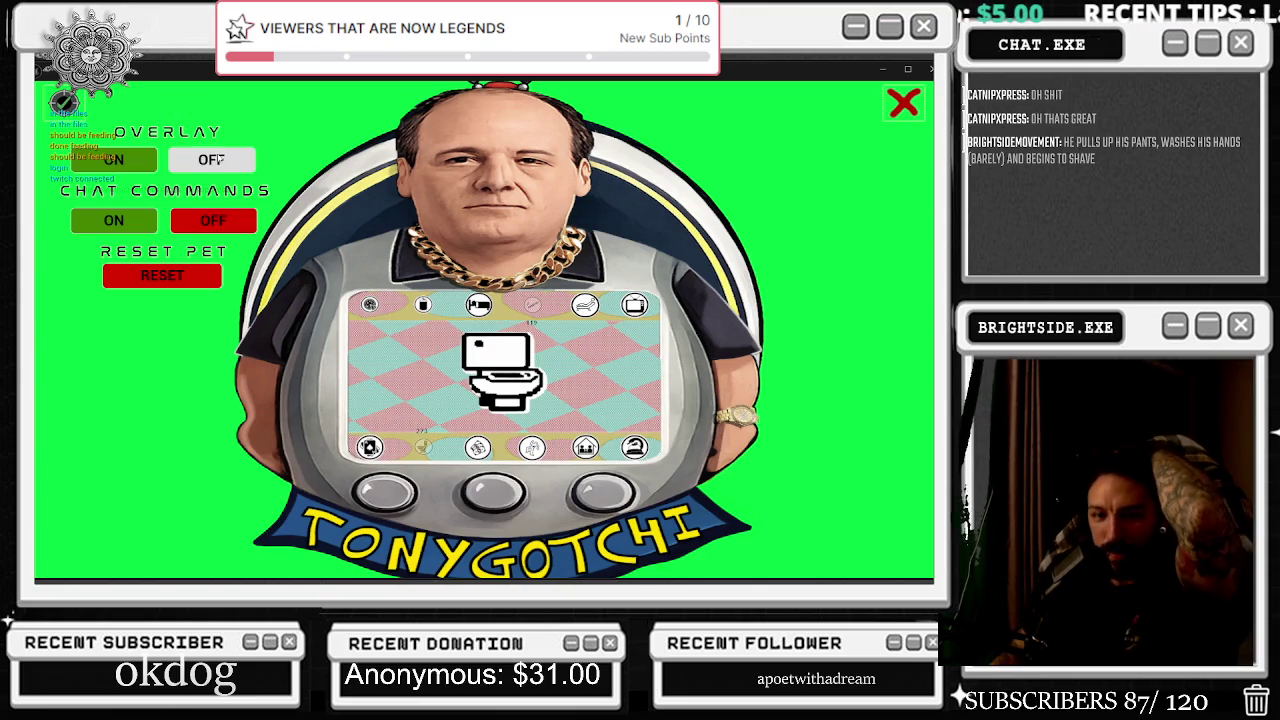
click(214, 160)
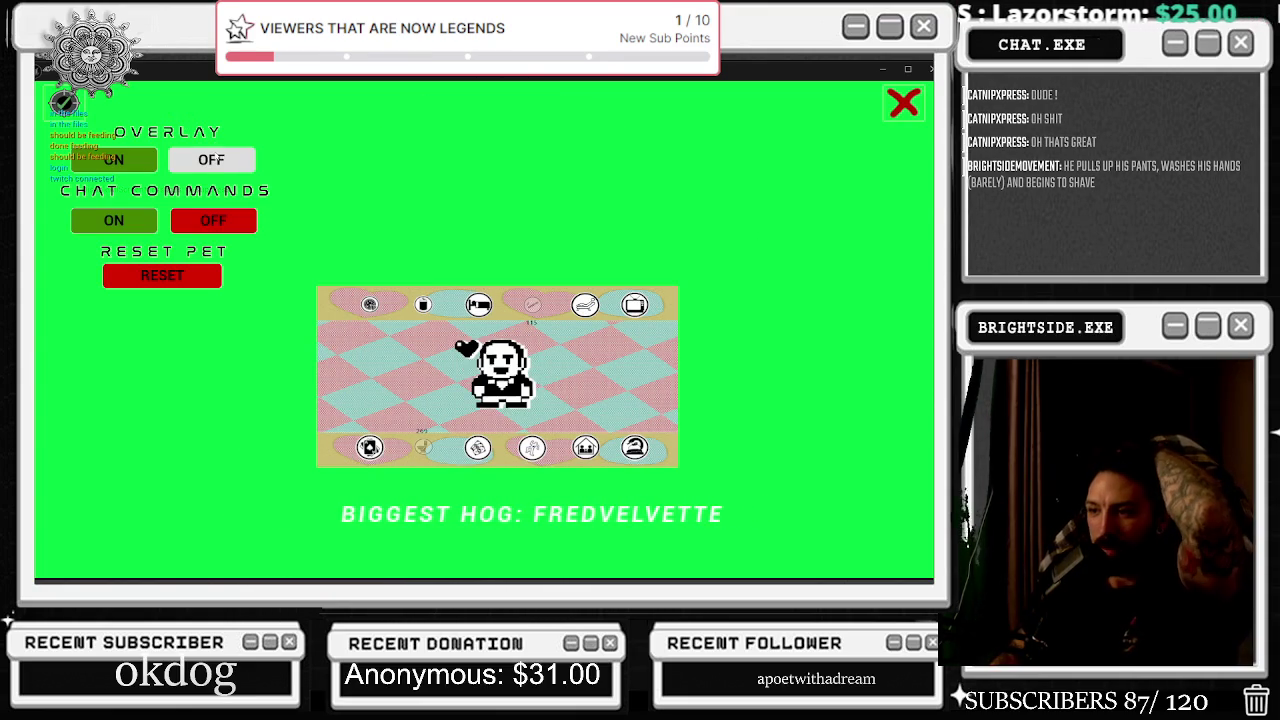
click(114, 160)
click(200, 162)
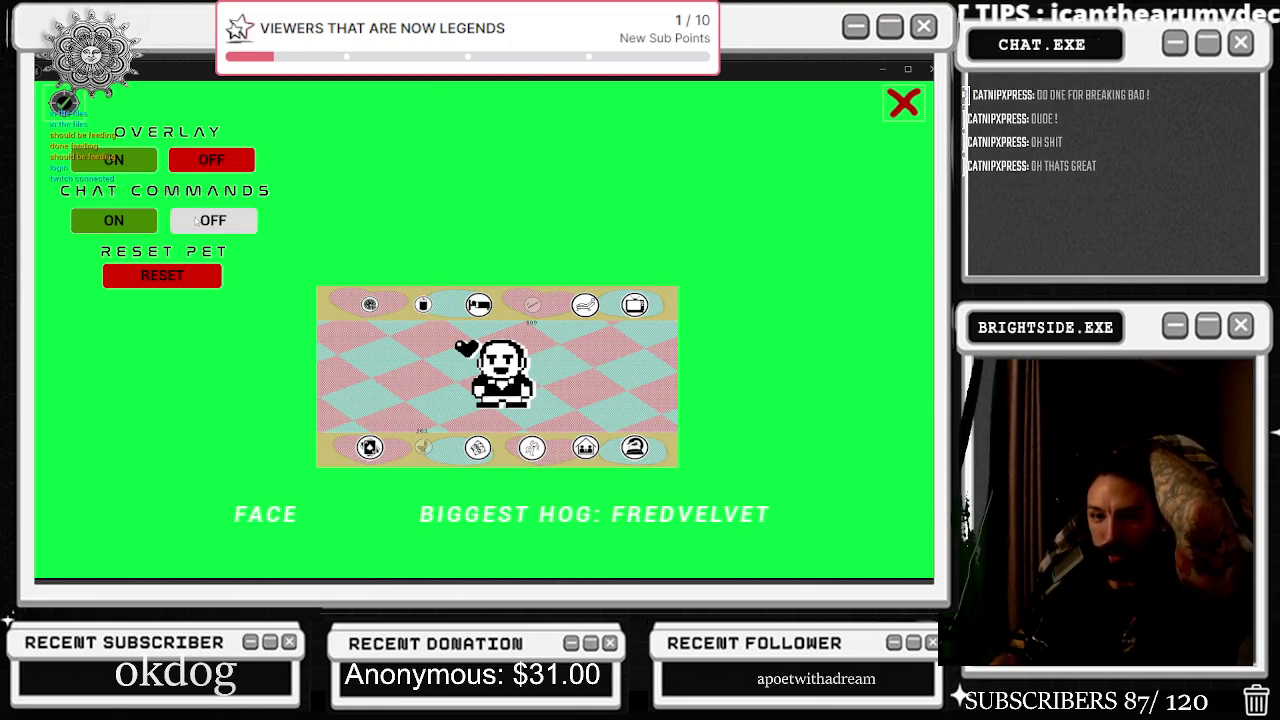
click(185, 215)
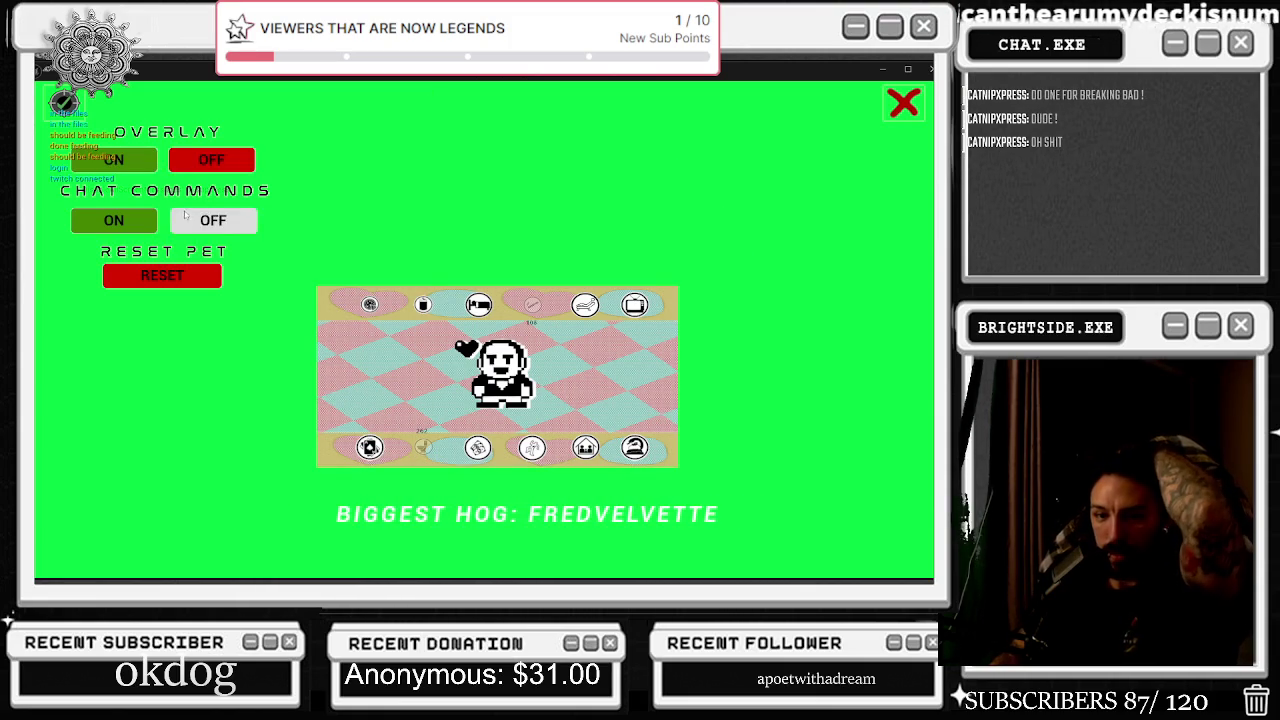
click(138, 160)
click(138, 160)
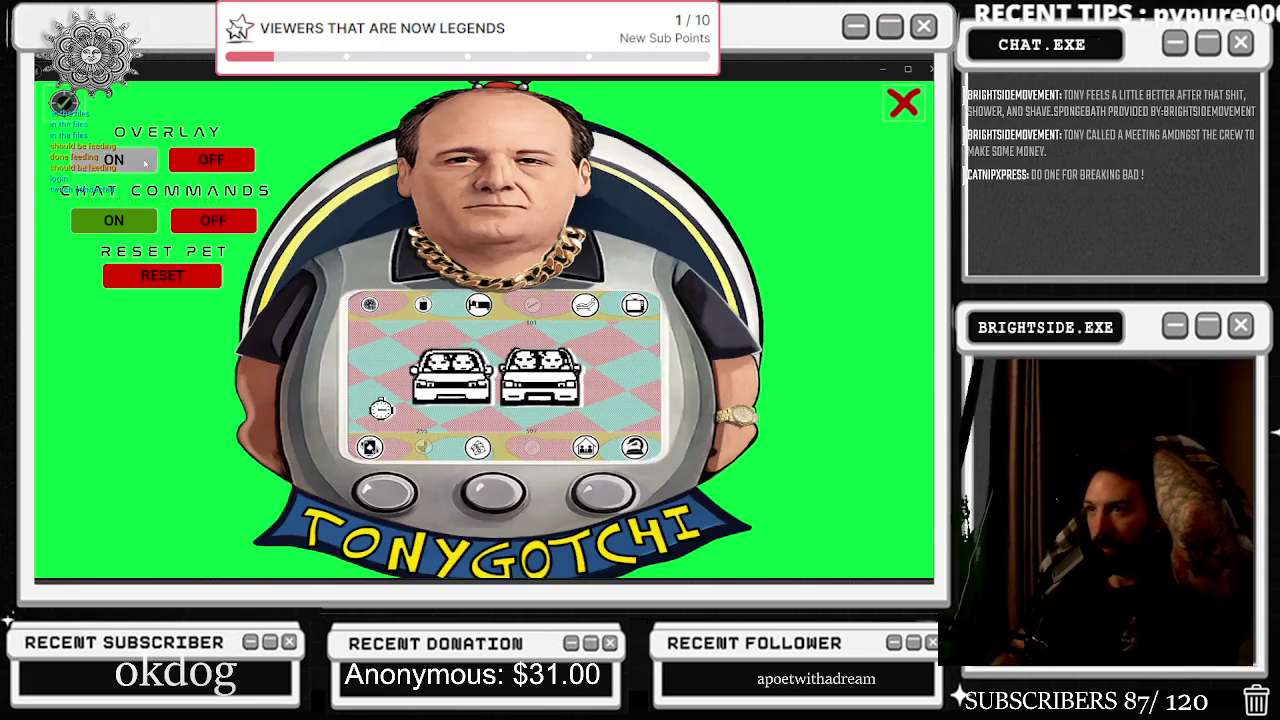
click(201, 166)
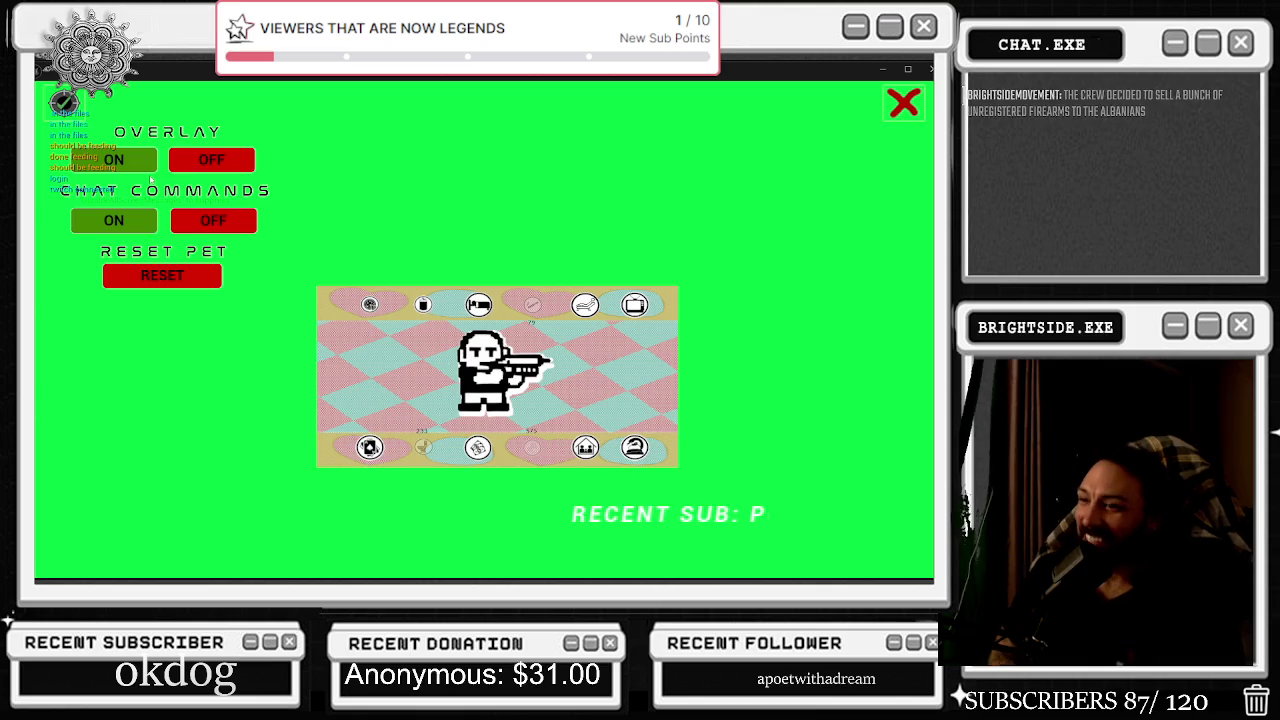
click(146, 168)
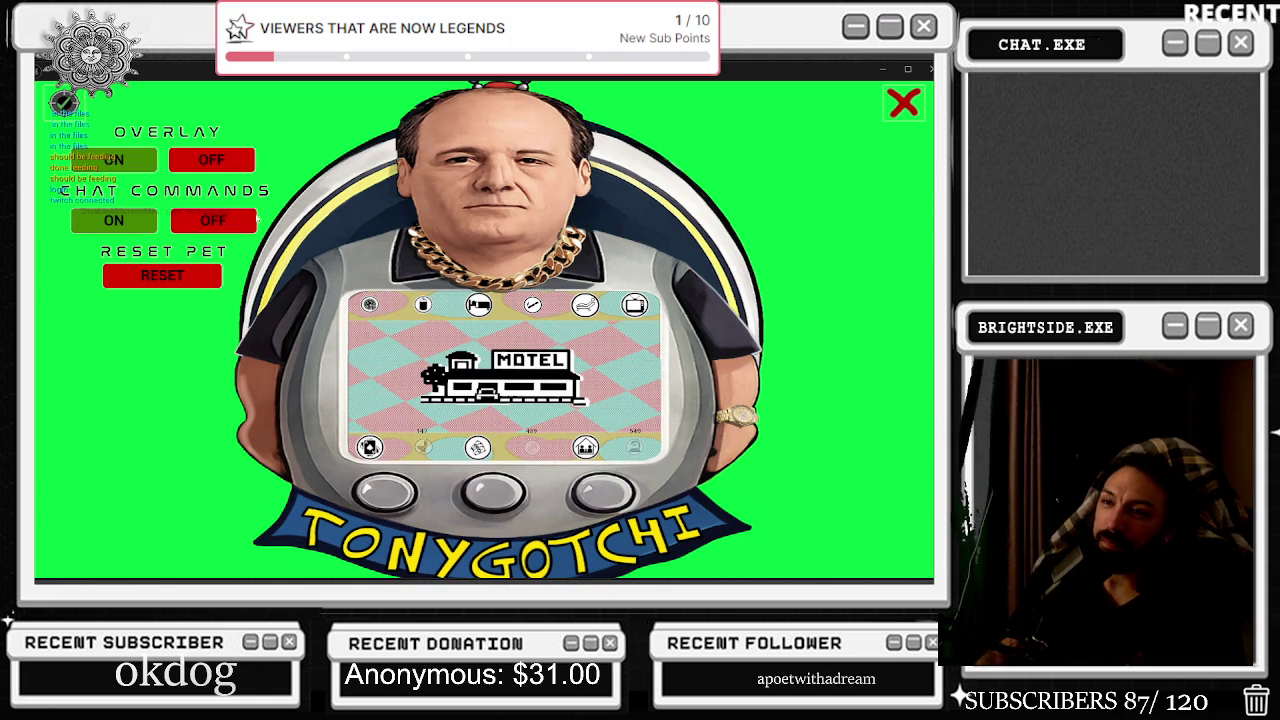
Switch Overlay OFF, shrinking the pet screen to a small bottom-left preview.
click(211, 160)
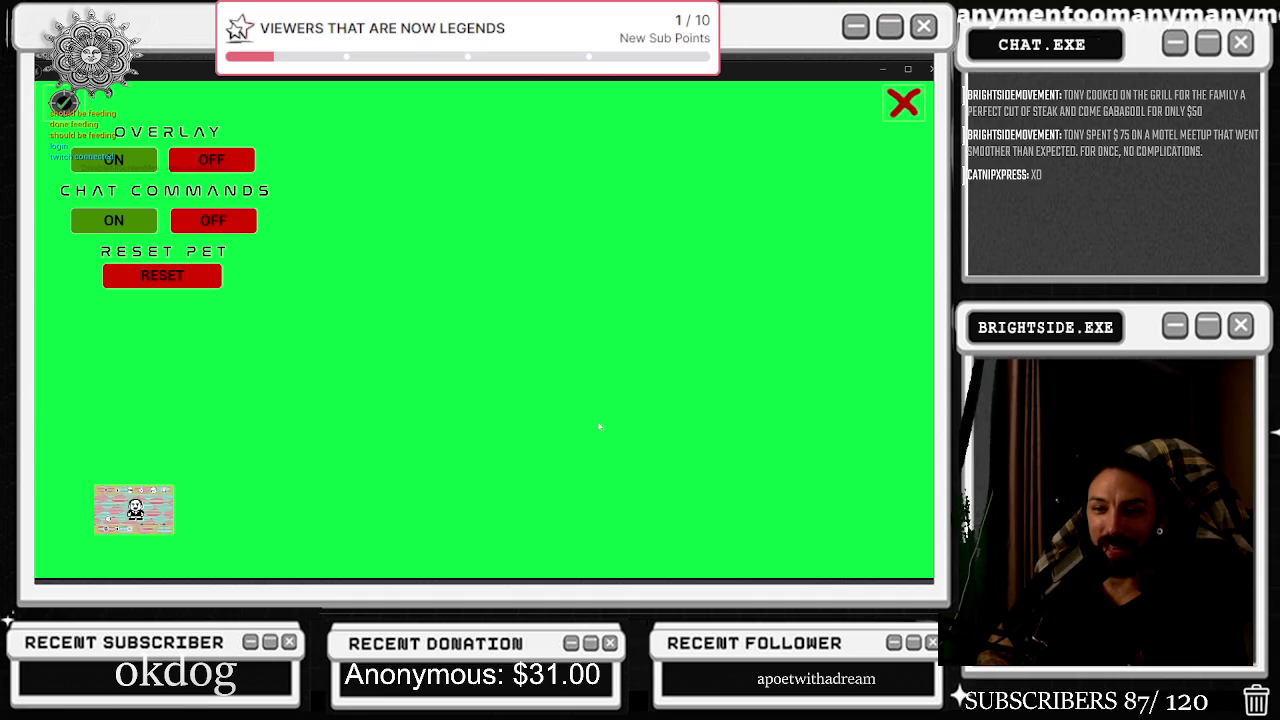
Stop play and go from BP_Twitch_TonyGatchi's Event Graph to the load the text bar event.
key(Escape)
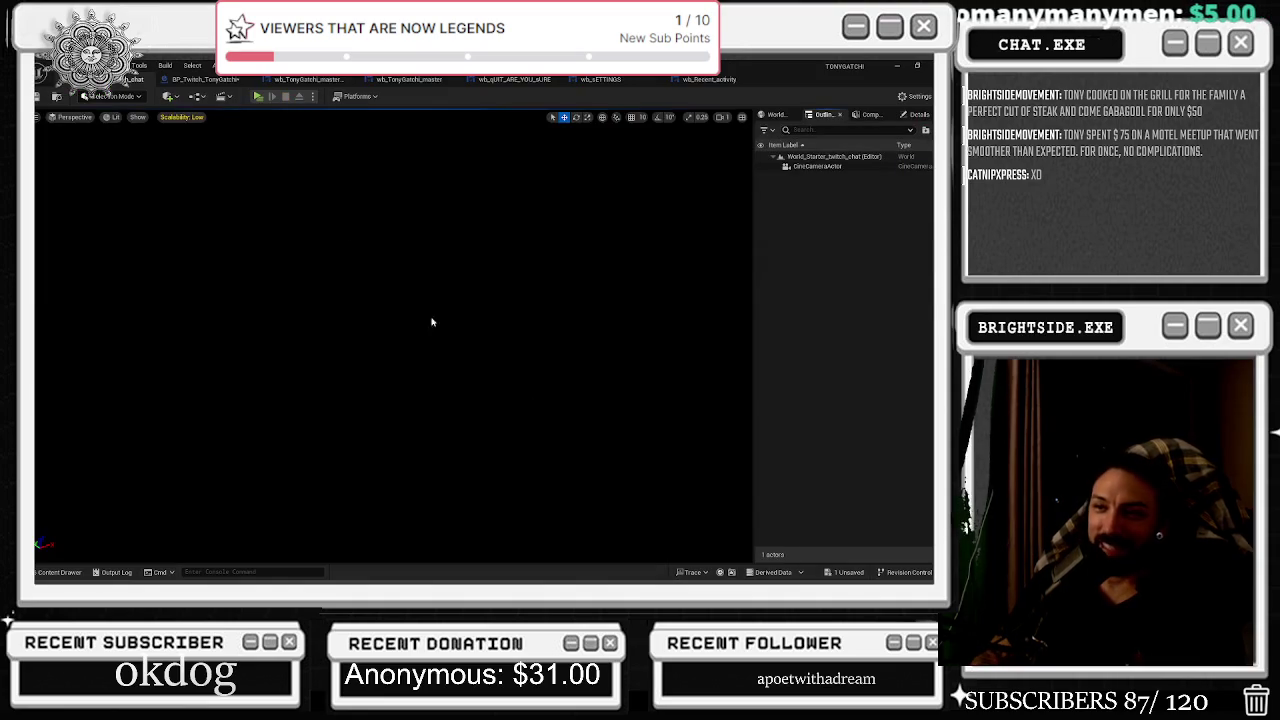
click(193, 80)
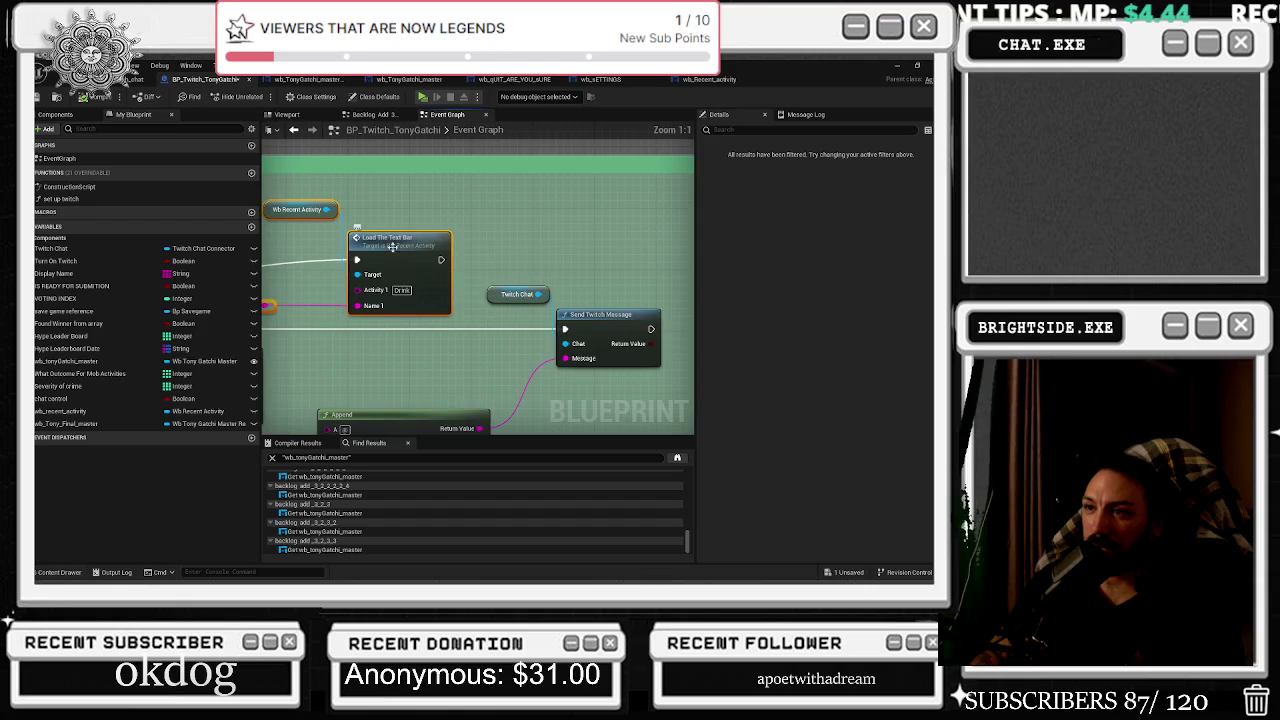
double_click(399, 253)
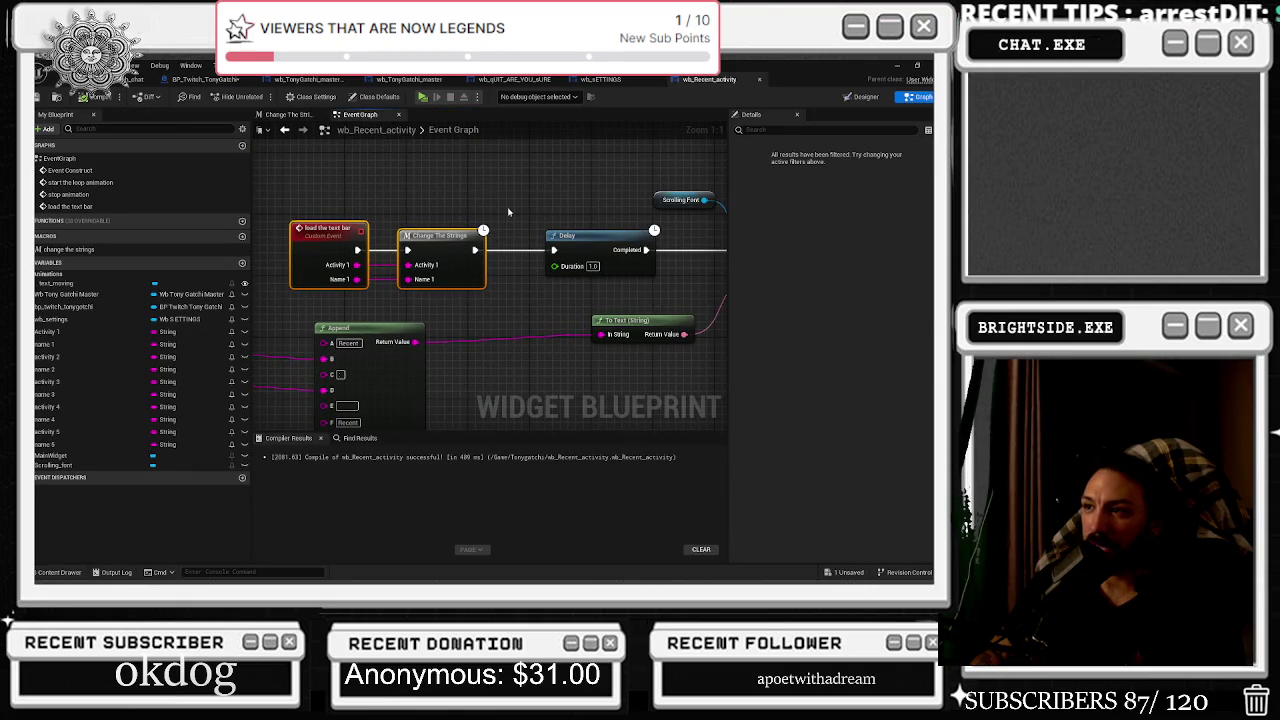
Review the Scrolling Font SetText setup in Designer, then pan across the Append, Delay and SetText nodes.
drag(490, 175, 660, 300)
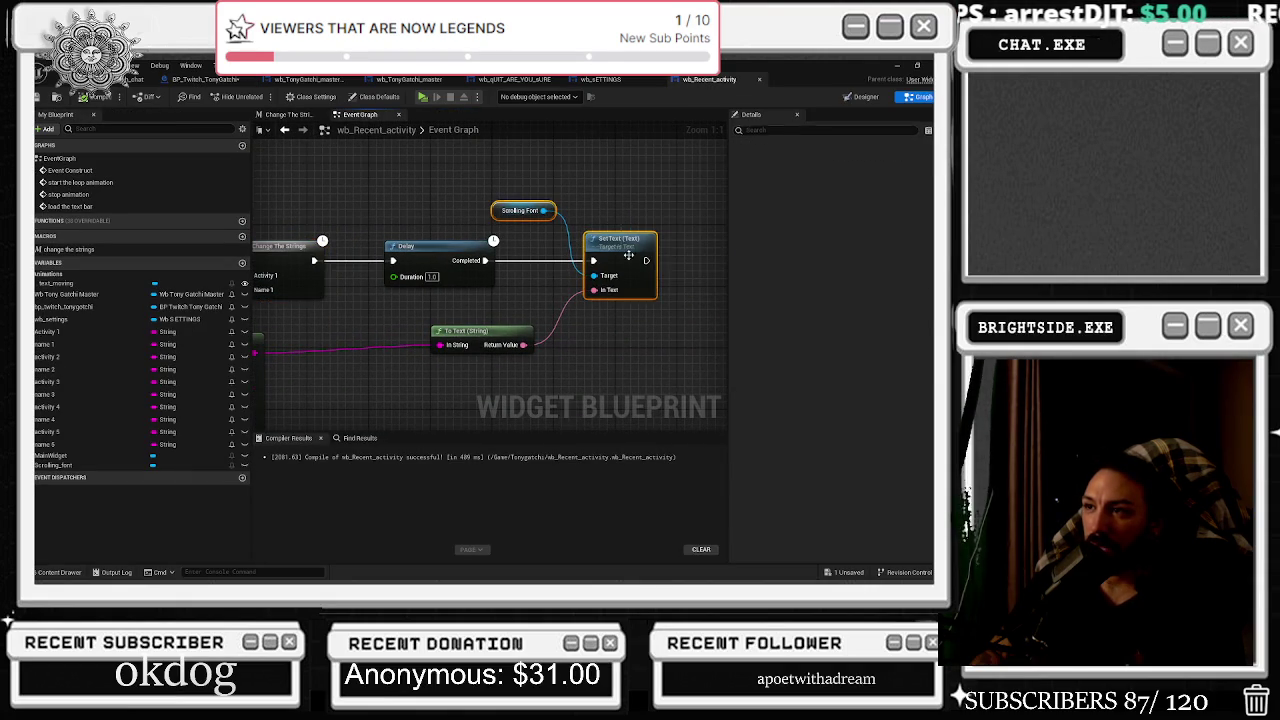
click(864, 97)
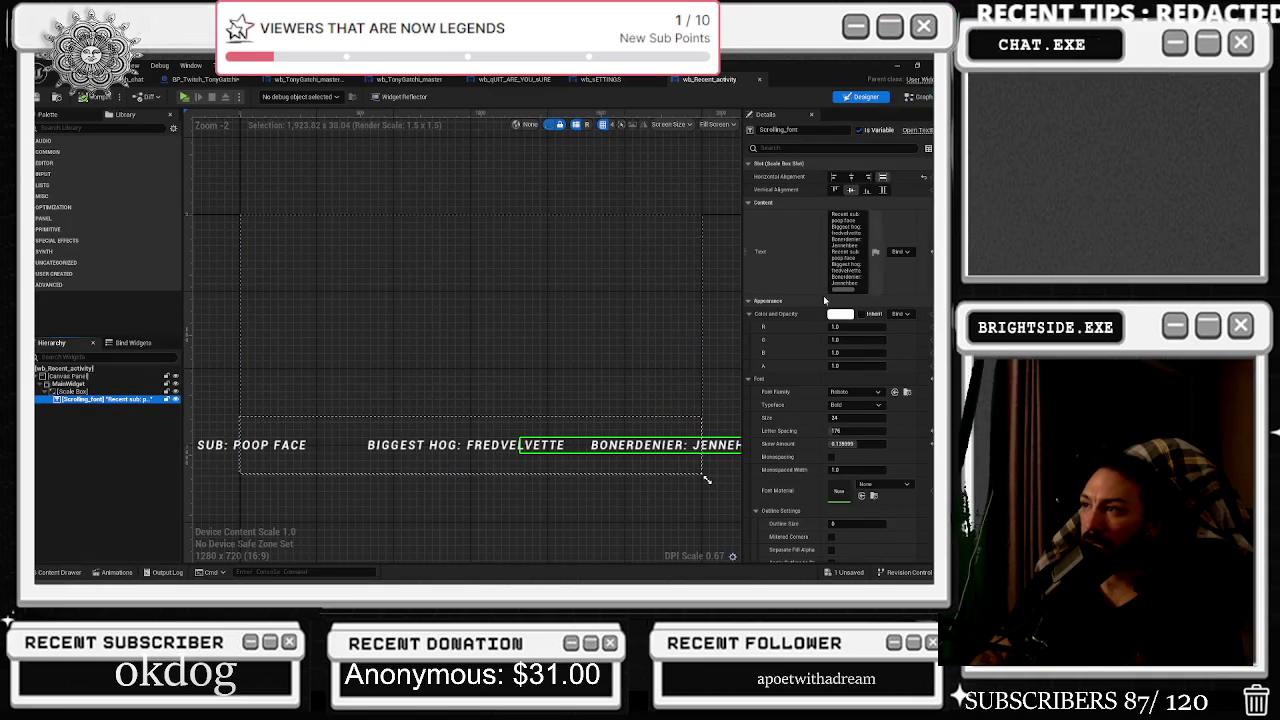
click(919, 97)
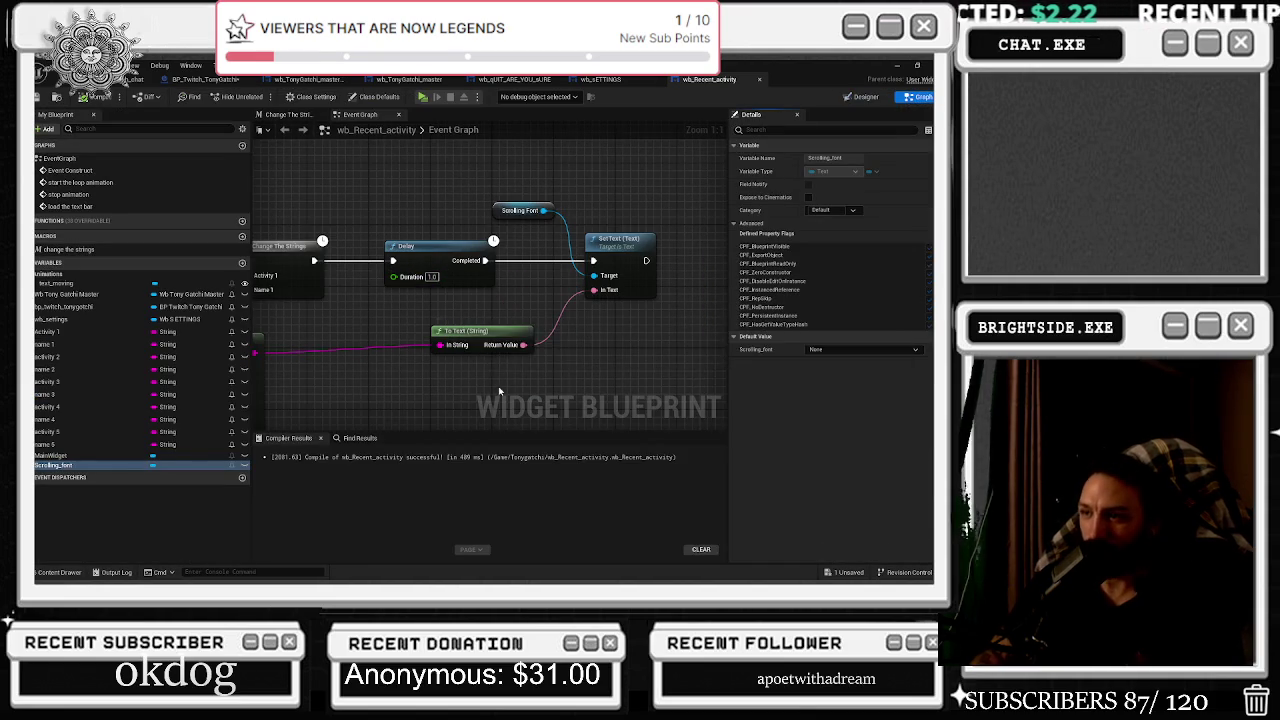
drag(437, 334, 587, 379)
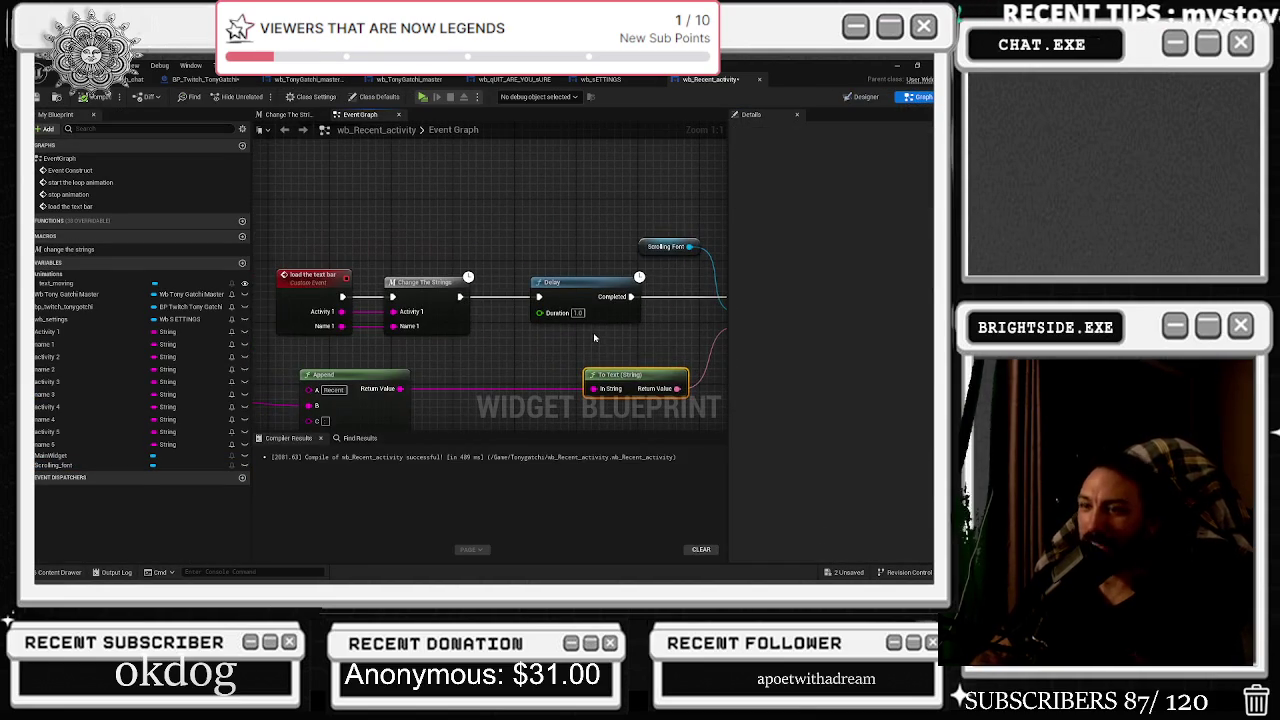
drag(462, 348, 658, 308)
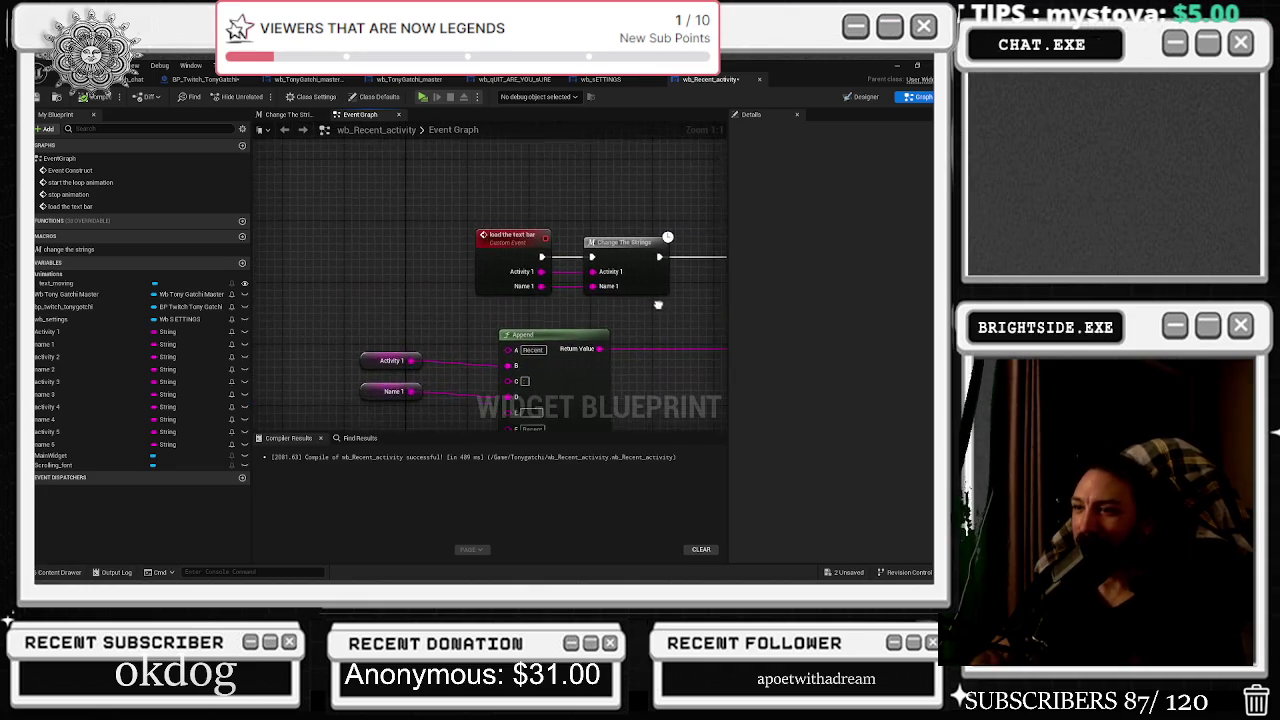
drag(437, 309, 359, 277)
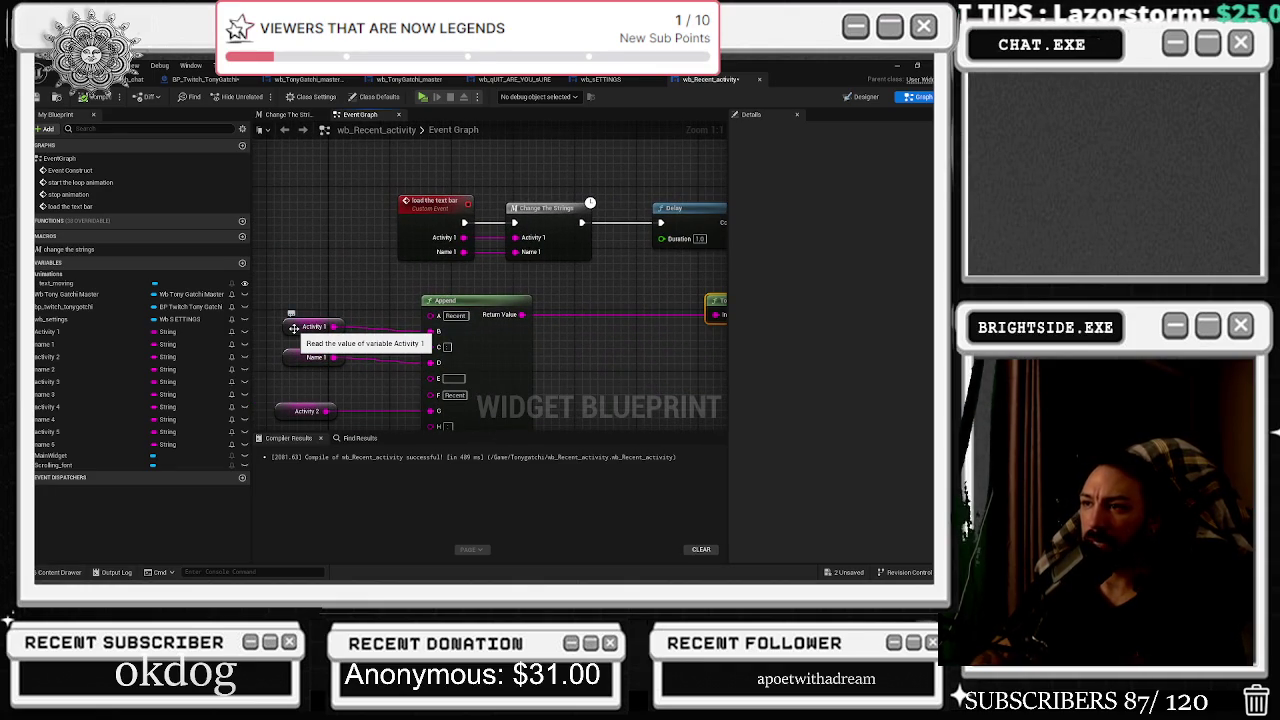
drag(560, 300, 415, 306)
drag(600, 300, 560, 304)
drag(690, 220, 650, 224)
drag(580, 265, 750, 295)
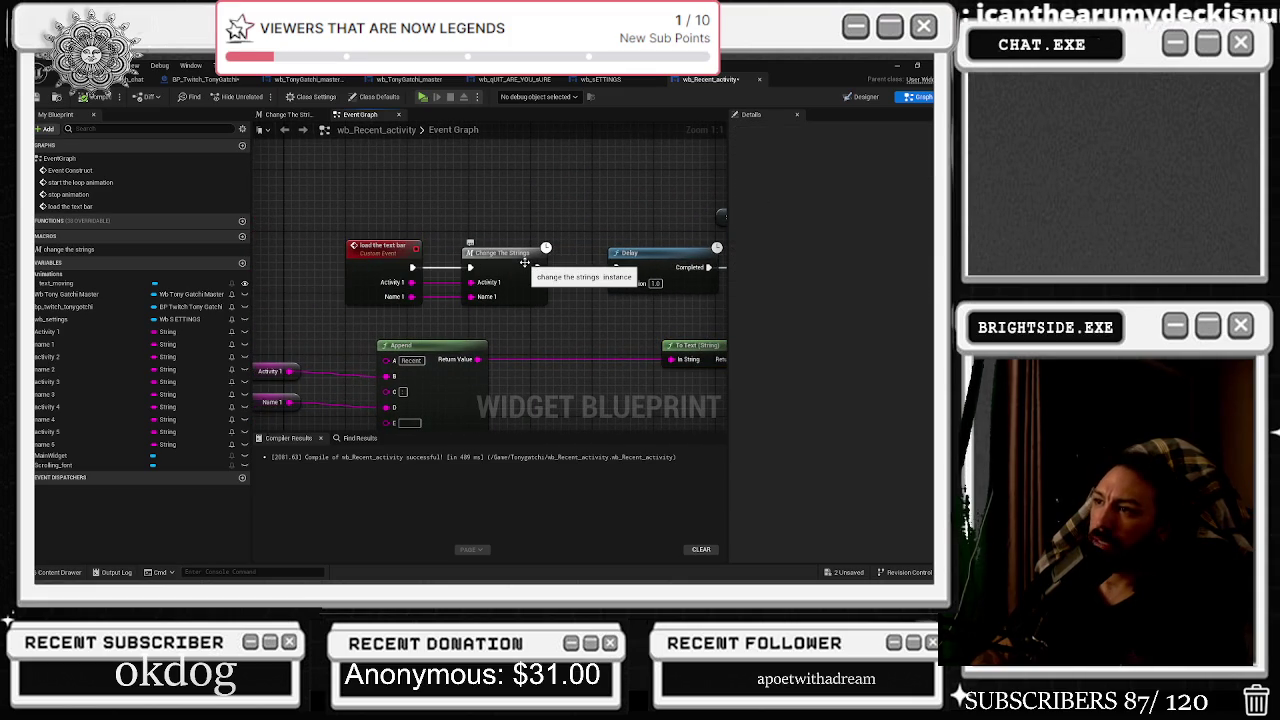
Open the Change The Strings function and frame its nodes.
double_click(524, 262)
mouse_move(494, 295)
mouse_down()
mouse_move(686, 257)
mouse_move(536, 236)
mouse_move(586, 292)
mouse_up()
drag(385, 296, 420, 296)
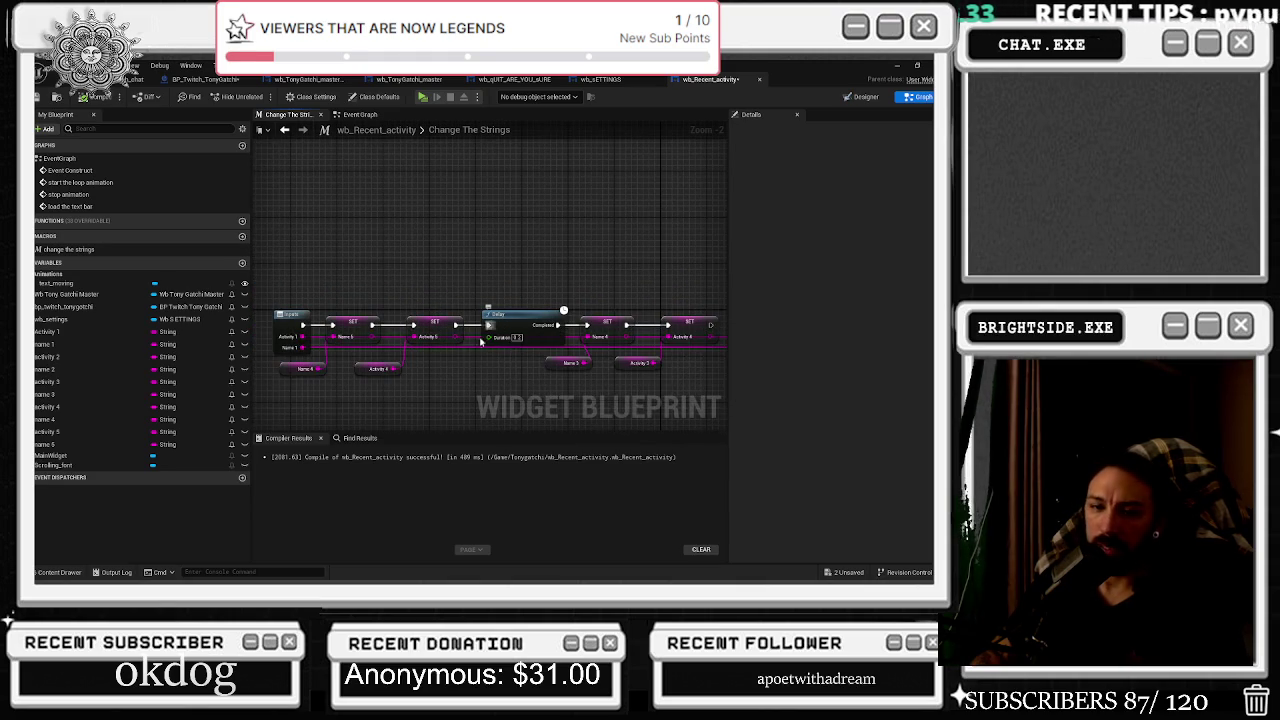
Inspect Change The Strings' inputs and the wb_SETTINGS graph, then return to wb_Recent_activity's Event Graph.
click(289, 322)
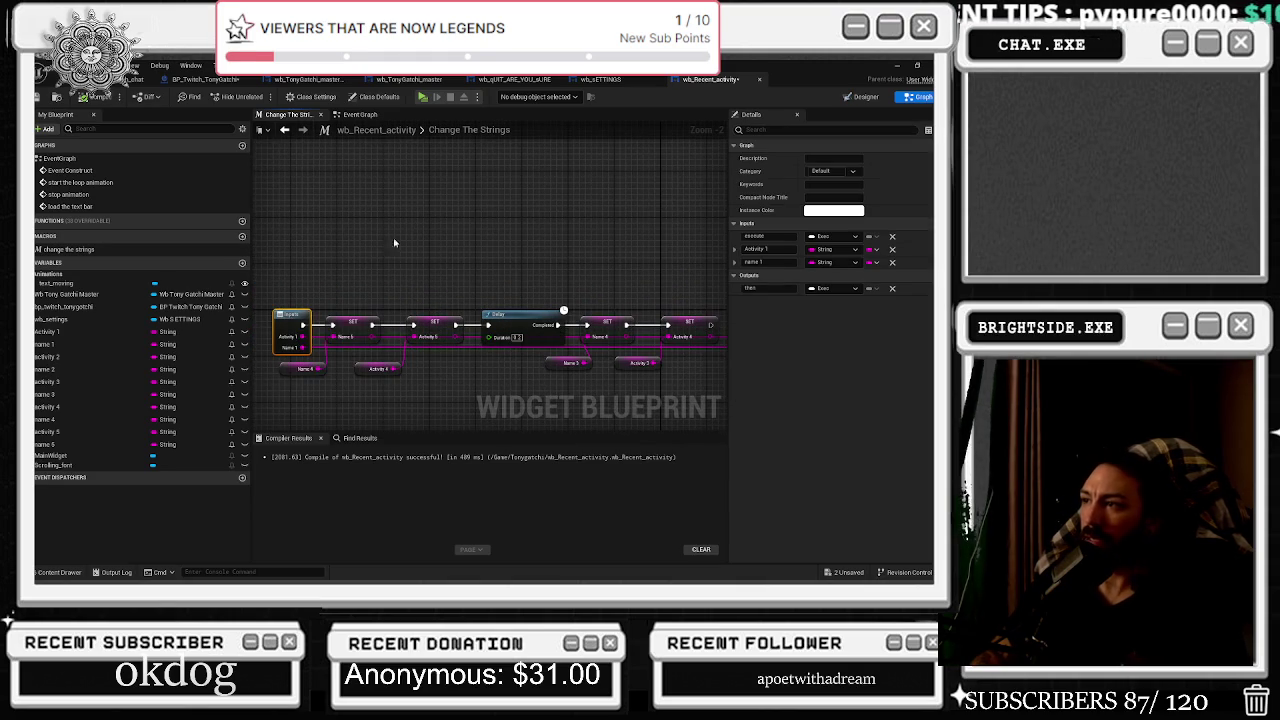
drag(486, 235, 420, 181)
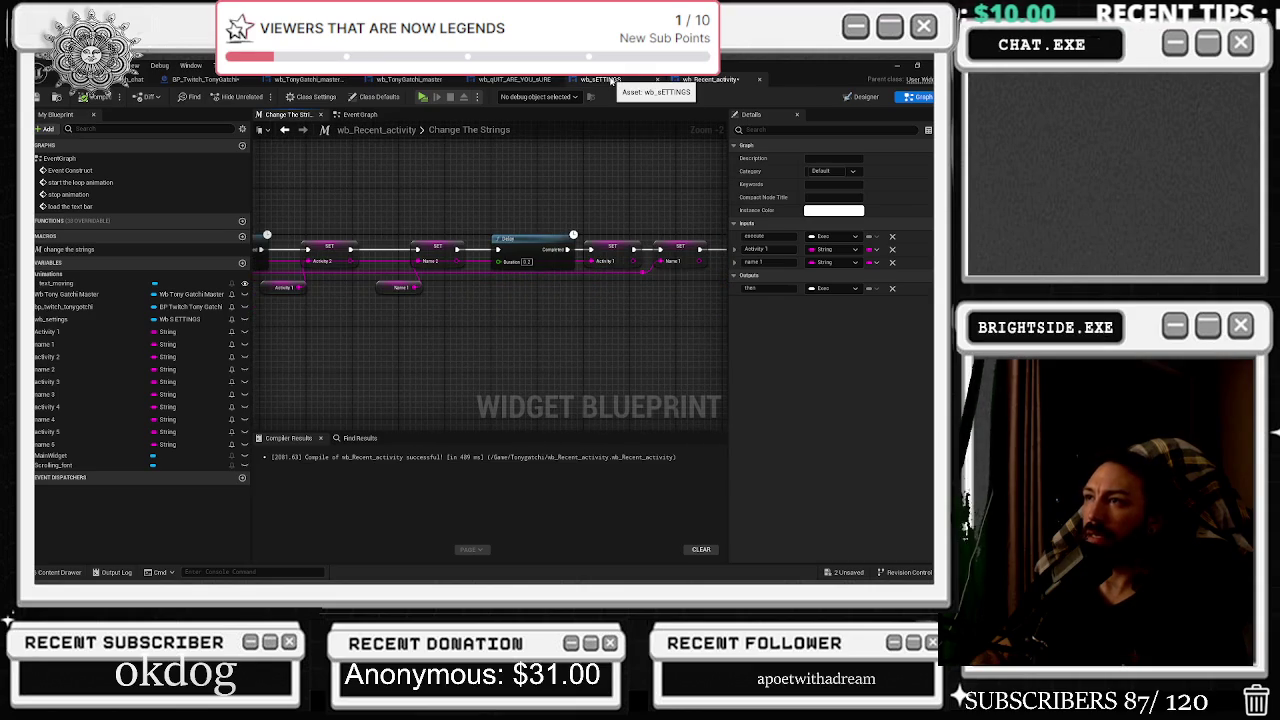
click(609, 84)
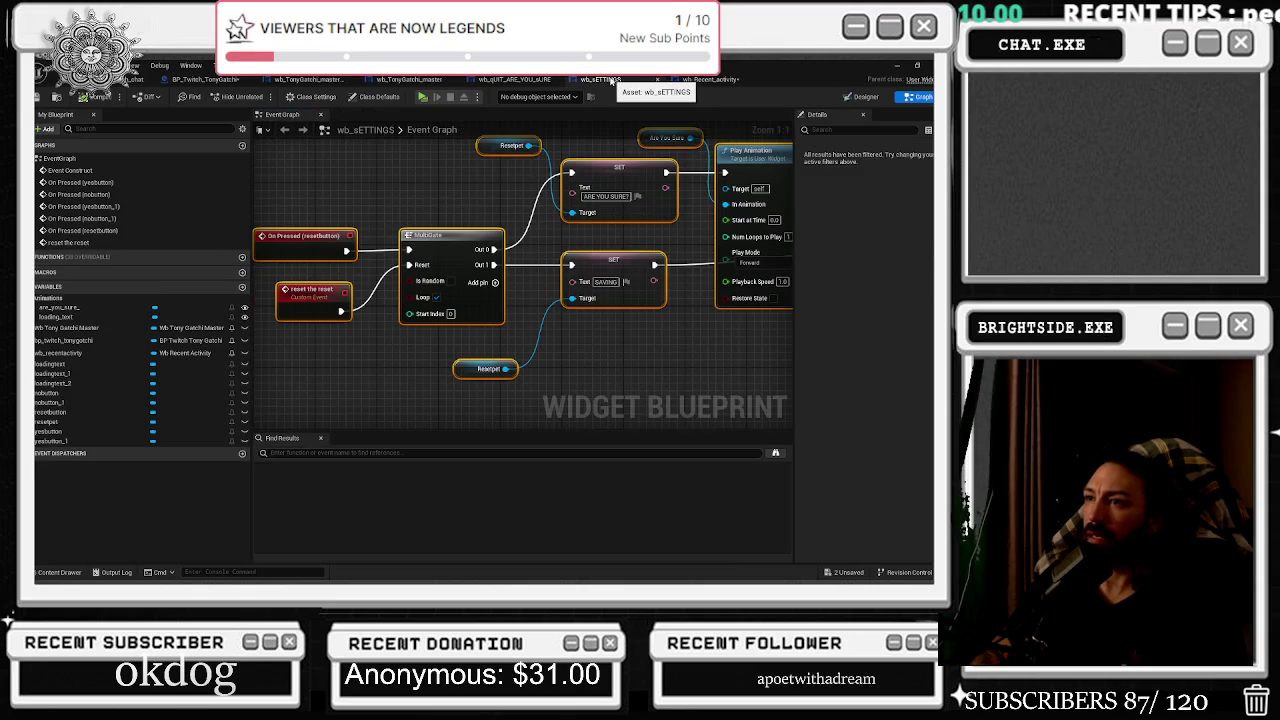
click(737, 79)
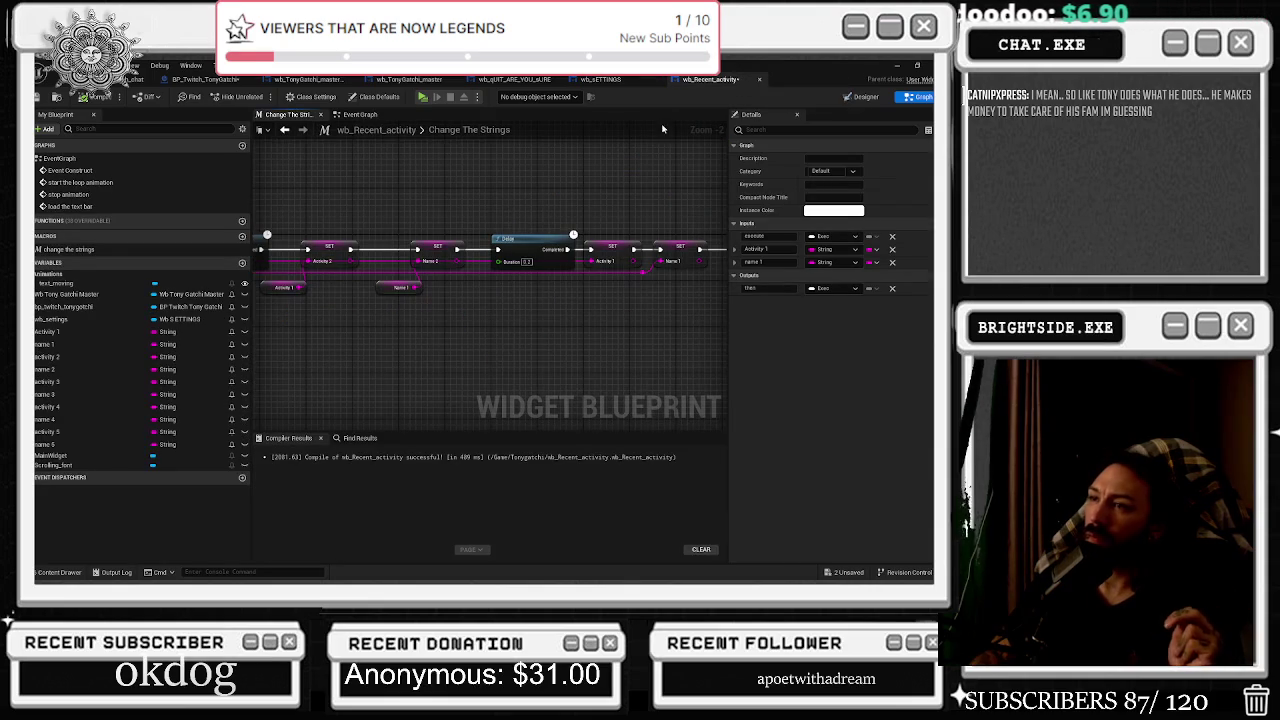
click(358, 115)
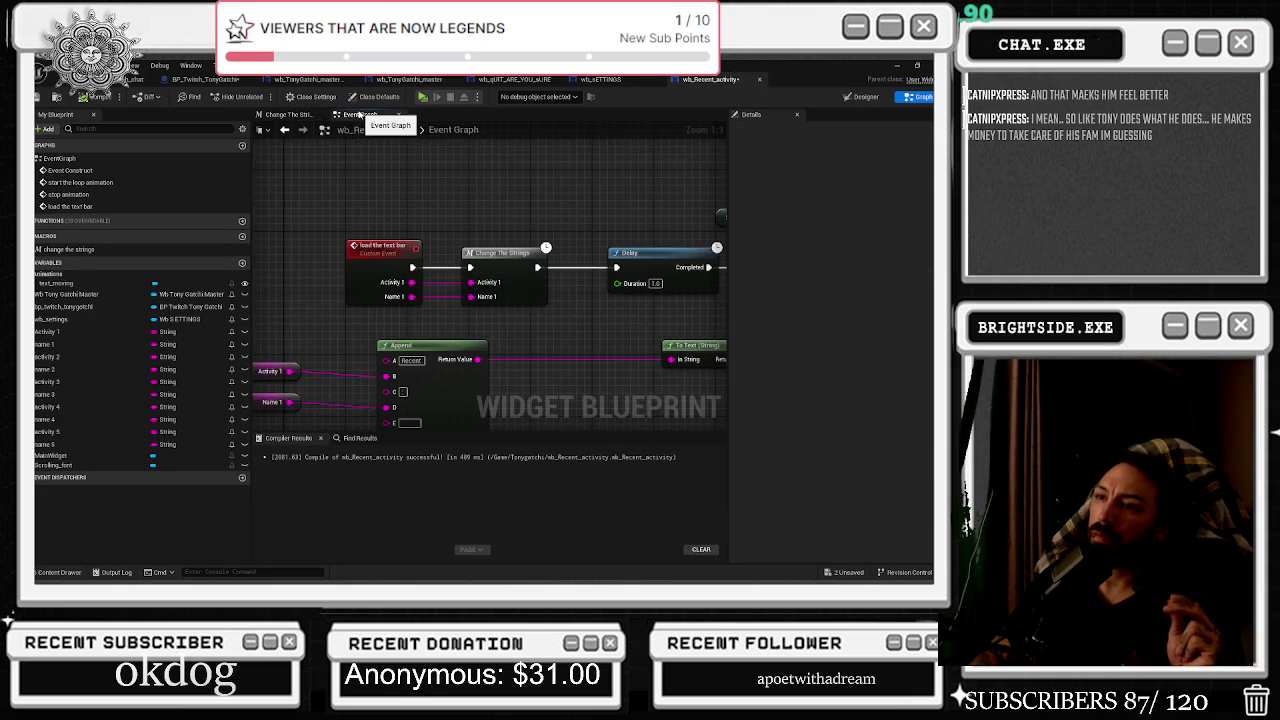
Add a Print String node after the Set Text node.
scroll(531, 323, down, 1)
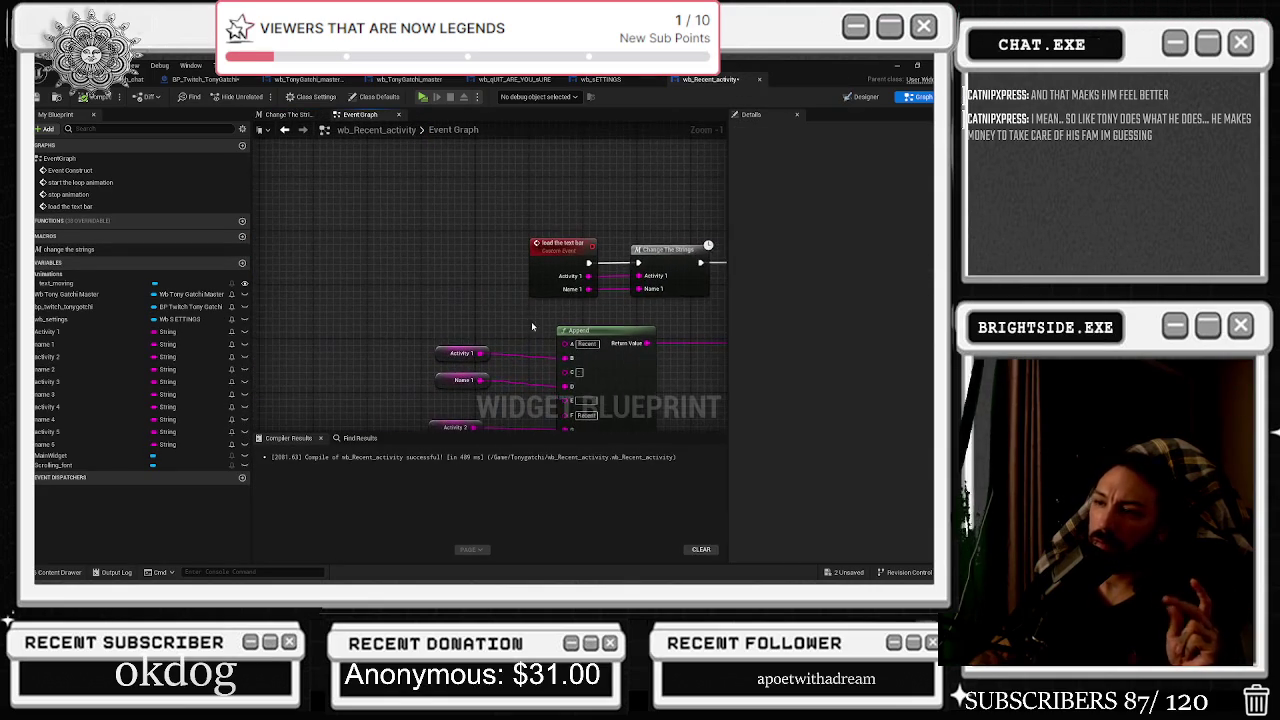
drag(531, 323, 447, 315)
drag(611, 325, 316, 343)
drag(597, 274, 595, 272)
text(print)
key(Return)
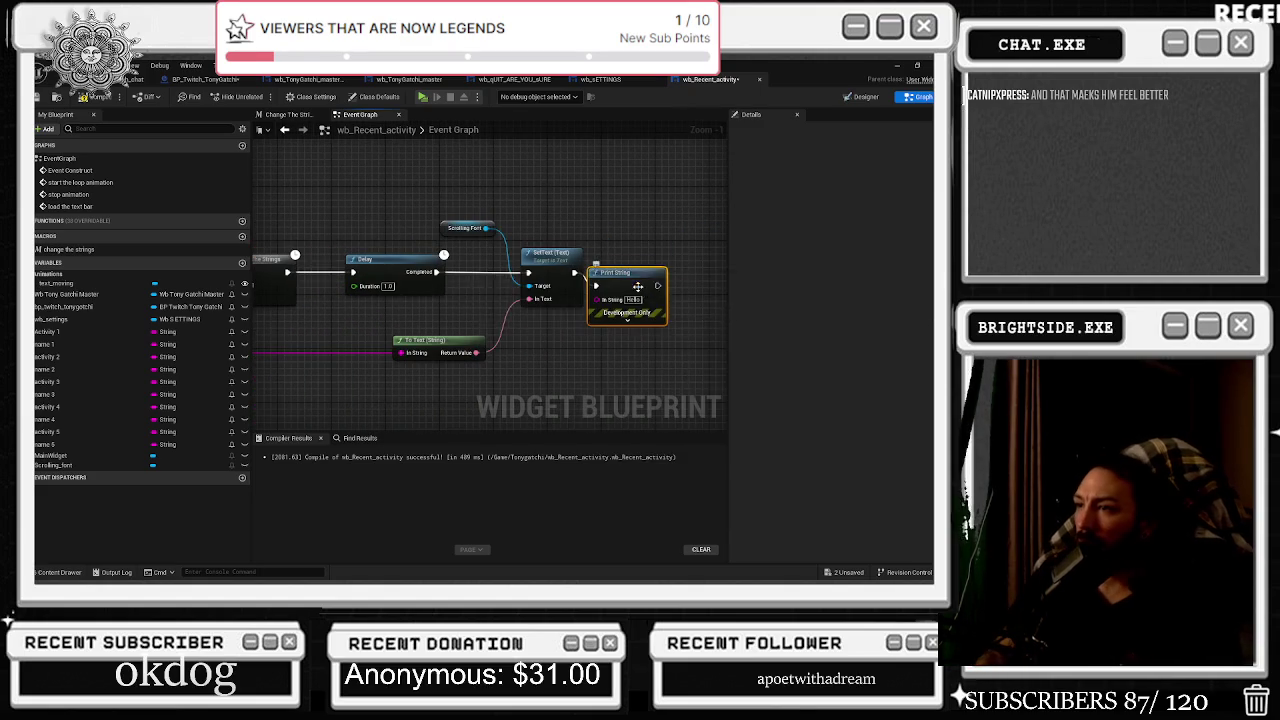
Give the Print String a 22220.0 duration and magenta text colour.
scroll(639, 290, up, 1)
click(622, 323)
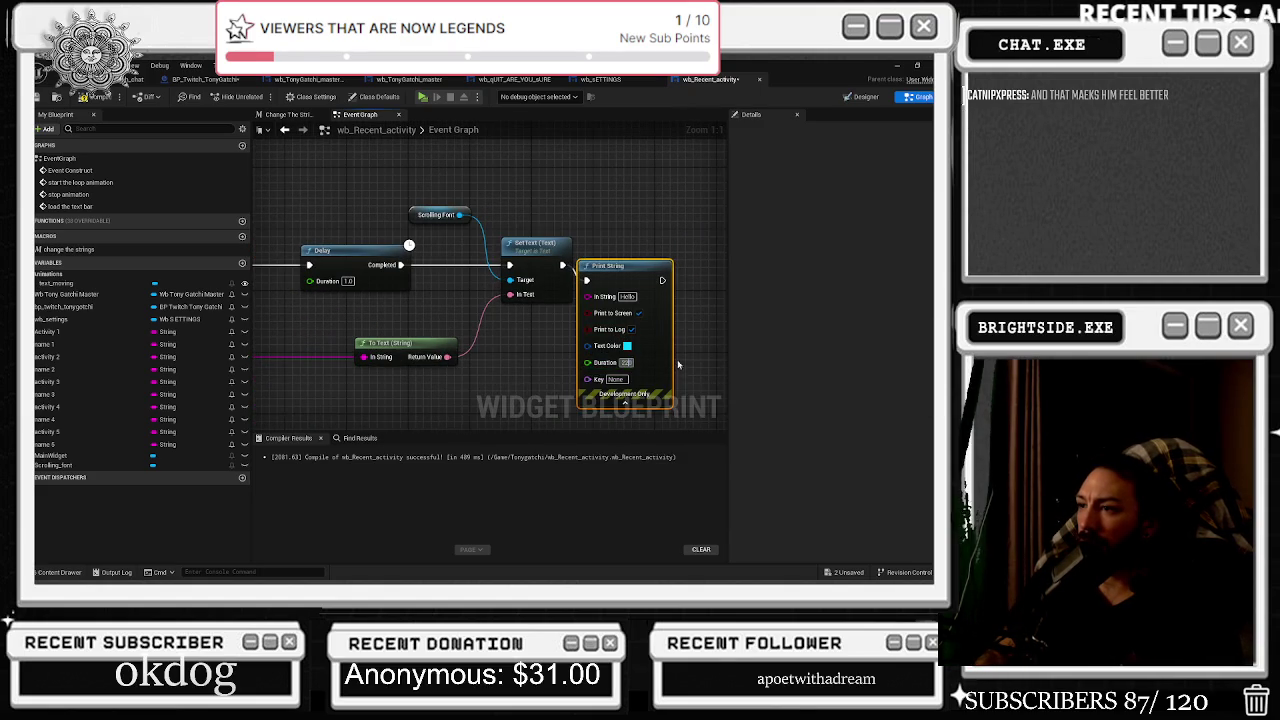
text(222)
click(687, 292)
click(627, 345)
click(828, 466)
key(ctrl+v)
click(803, 560)
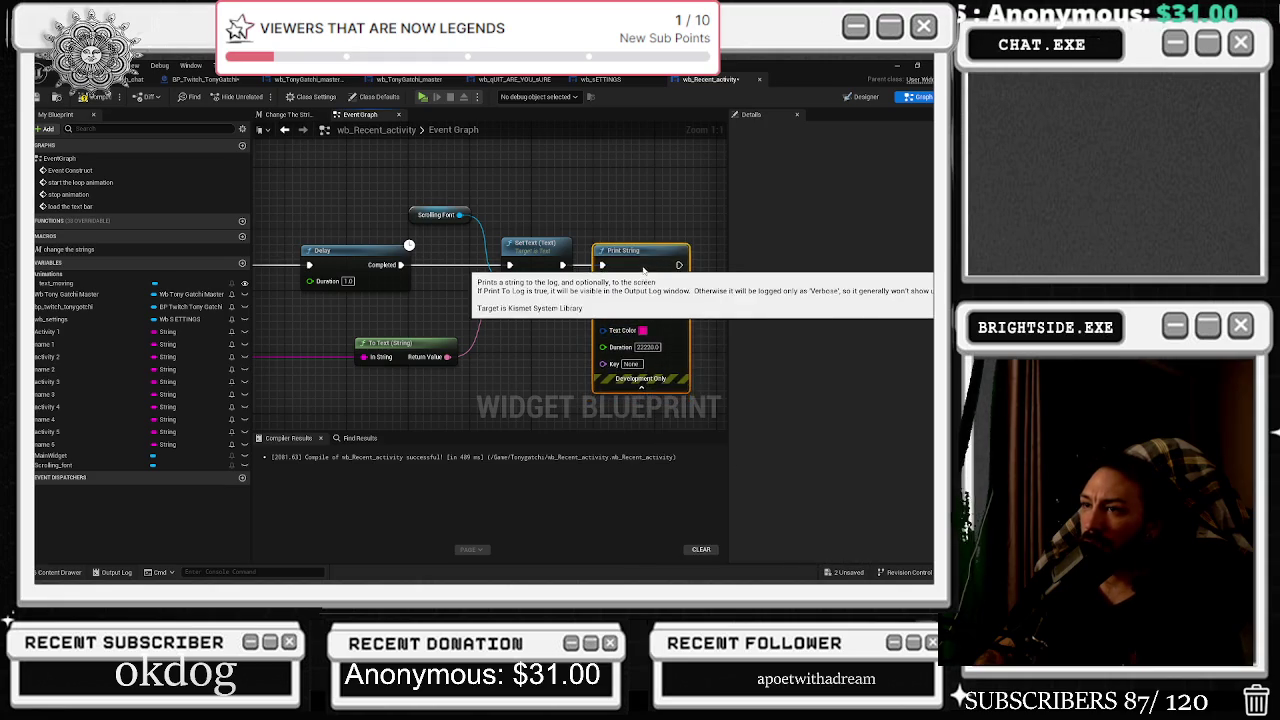
Select the Change The Strings node, then start a test play from the level editor.
drag(563, 208, 733, 231)
drag(345, 240, 439, 324)
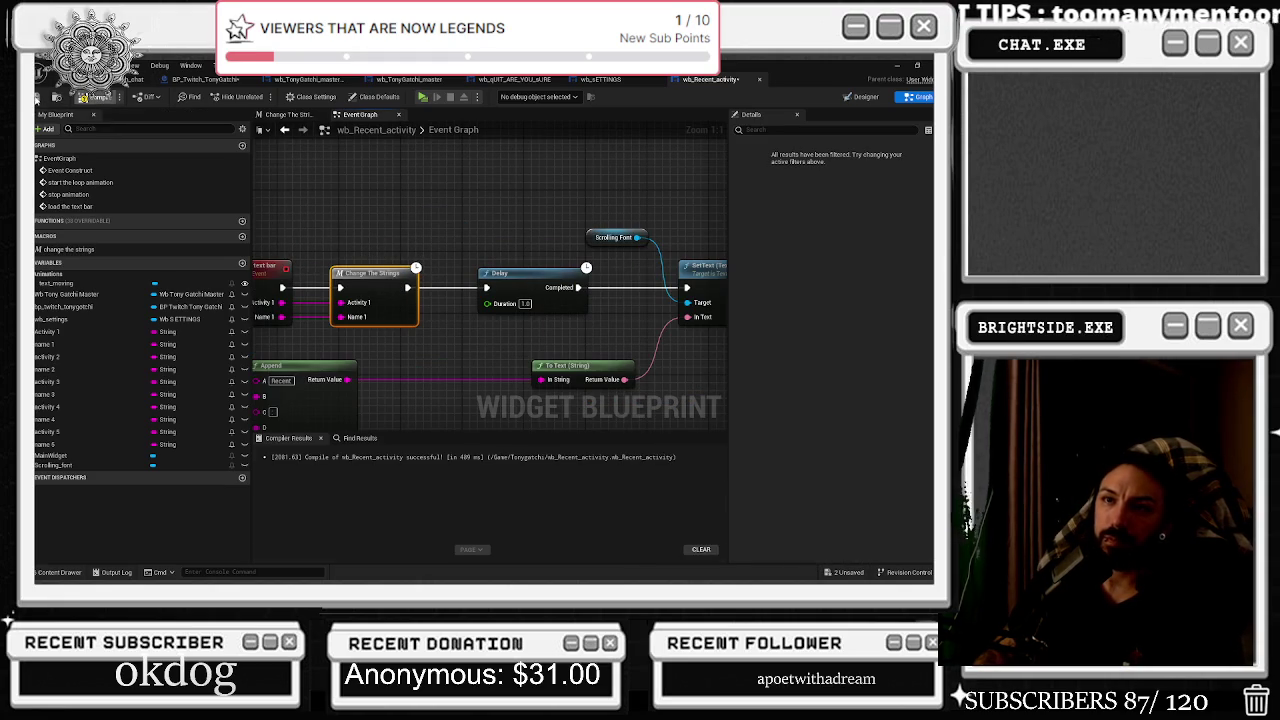
click(135, 79)
click(261, 97)
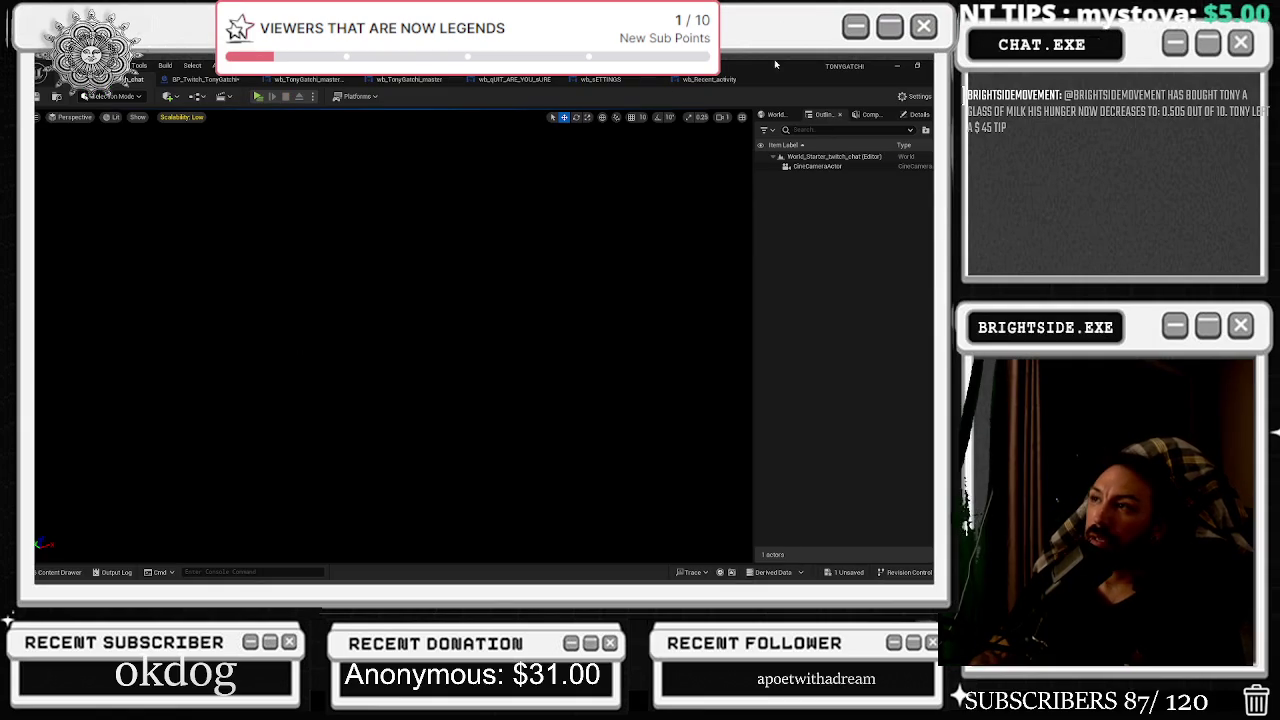
Return to wb_Recent_activity's Event Graph and shift the load the text bar event left.
click(710, 79)
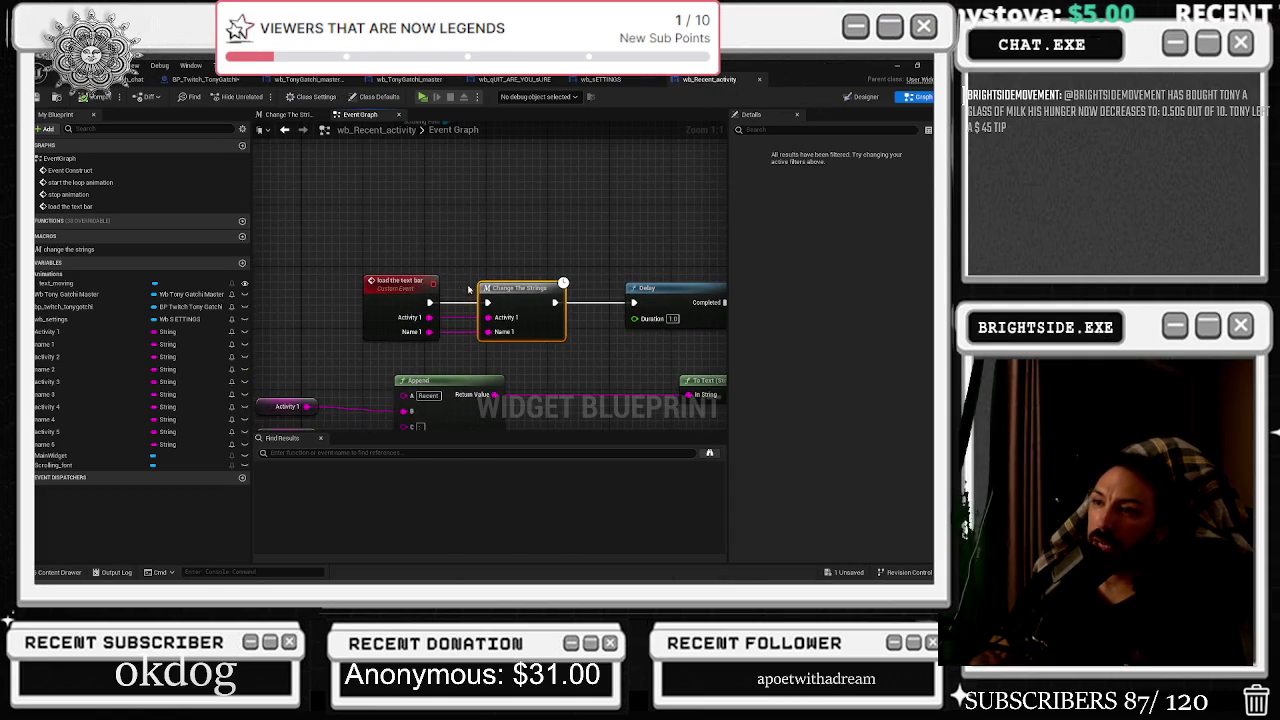
drag(403, 277, 280, 277)
Paste a Print String between load the text bar and Change The Strings, rewire, and compile.
click(645, 263)
key(ctrl+v)
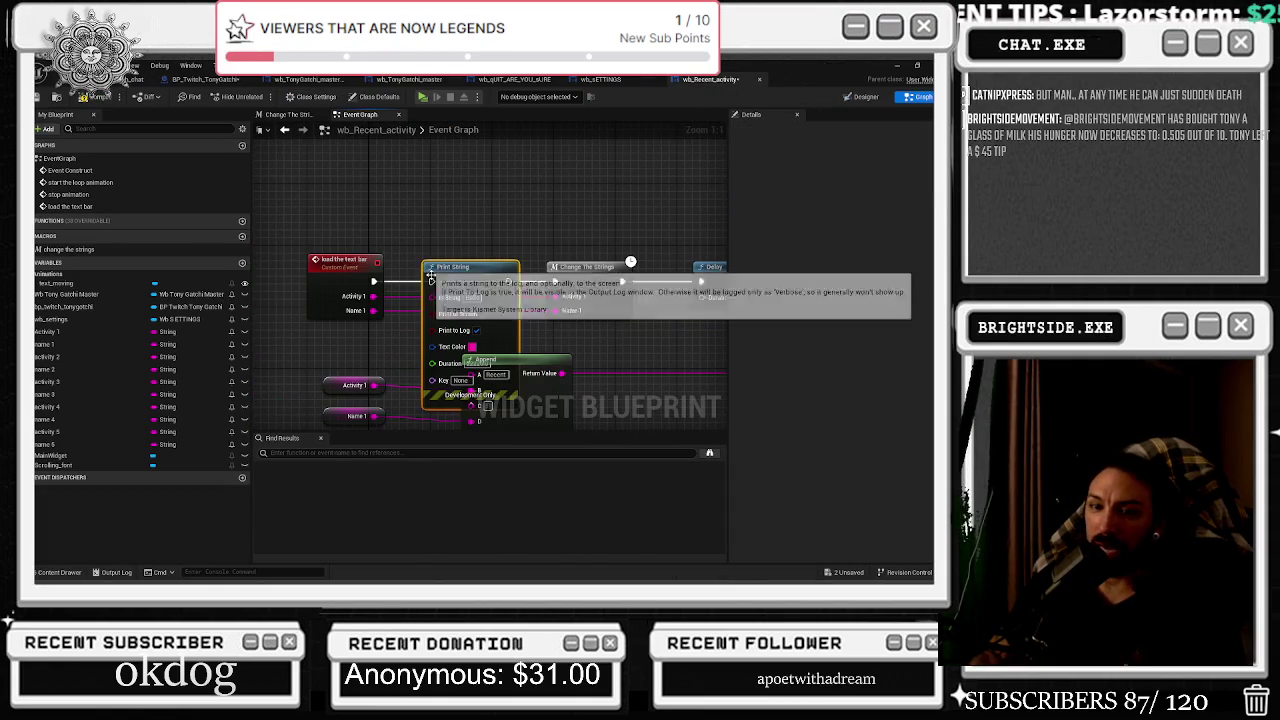
mouse_move(453, 281)
mouse_down()
mouse_move(438, 279)
mouse_move(500, 290)
mouse_move(486, 276)
mouse_up()
key(Escape)
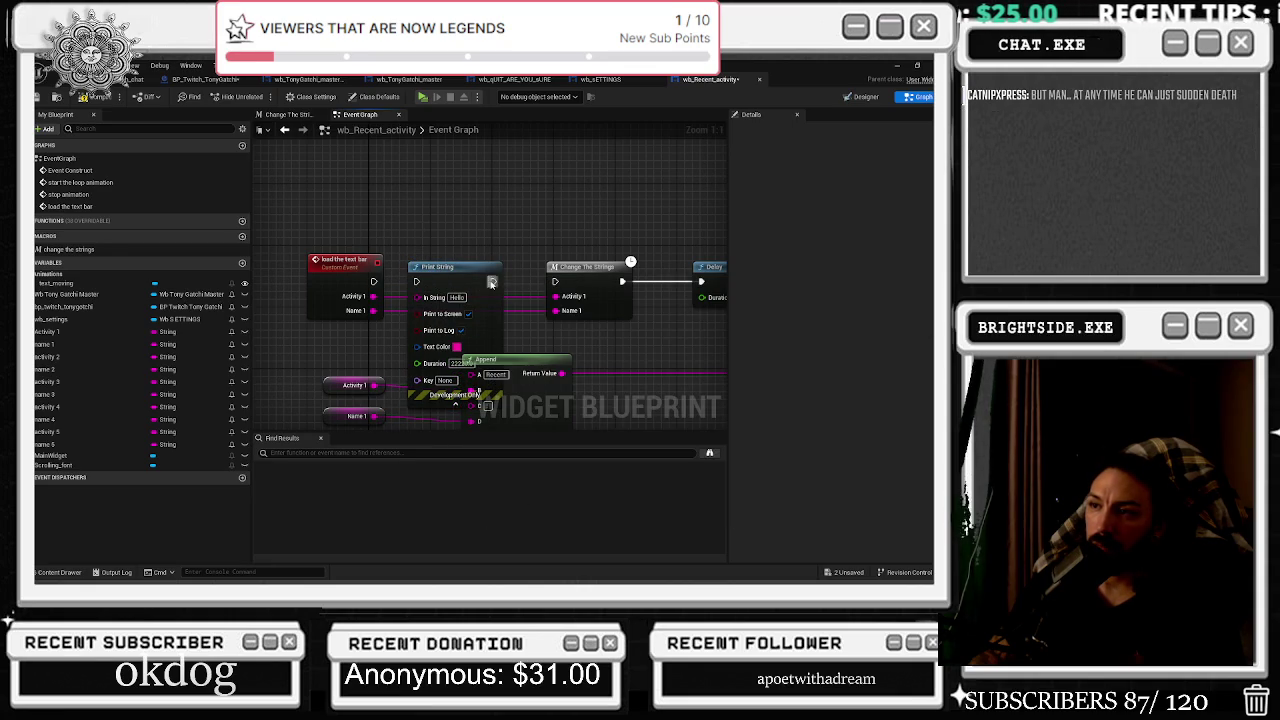
drag(373, 281, 416, 281)
drag(493, 281, 555, 281)
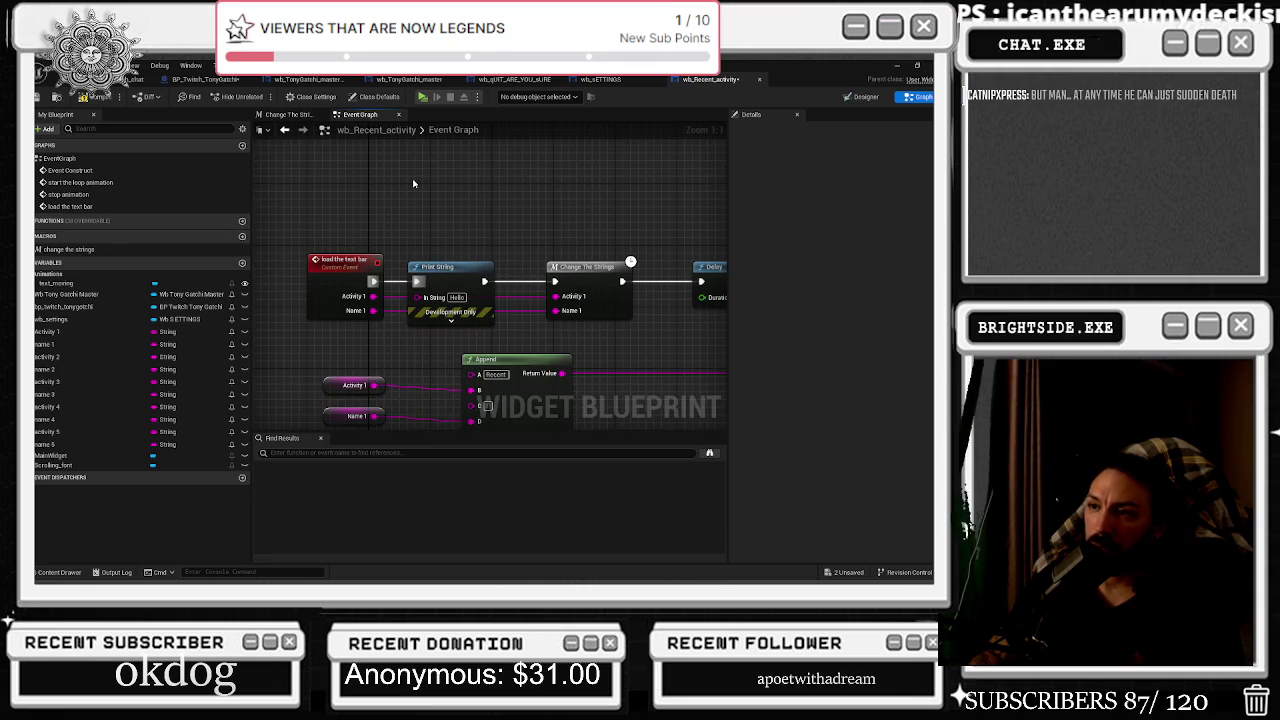
click(88, 97)
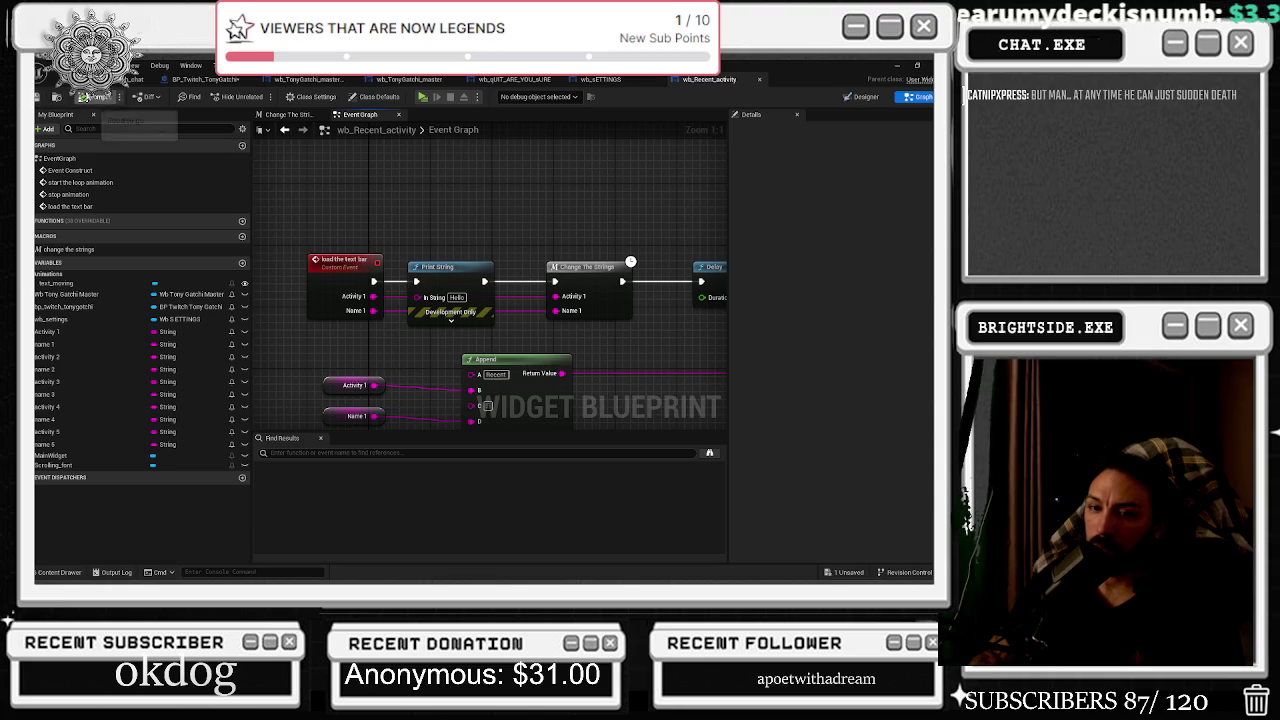
click(135, 79)
Save BP_Twitch_TonyGatchi via Save Selected, start play, and bring up the Tonygotchi preview.
click(57, 96)
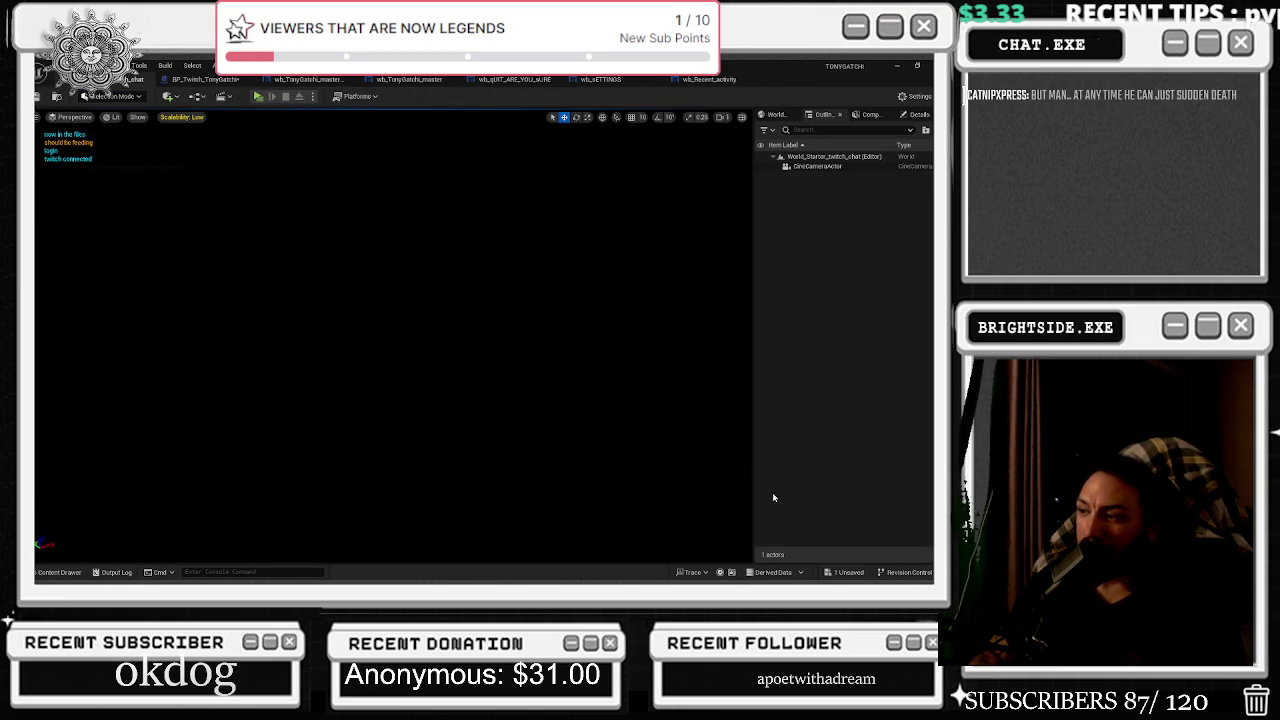
click(848, 572)
click(579, 462)
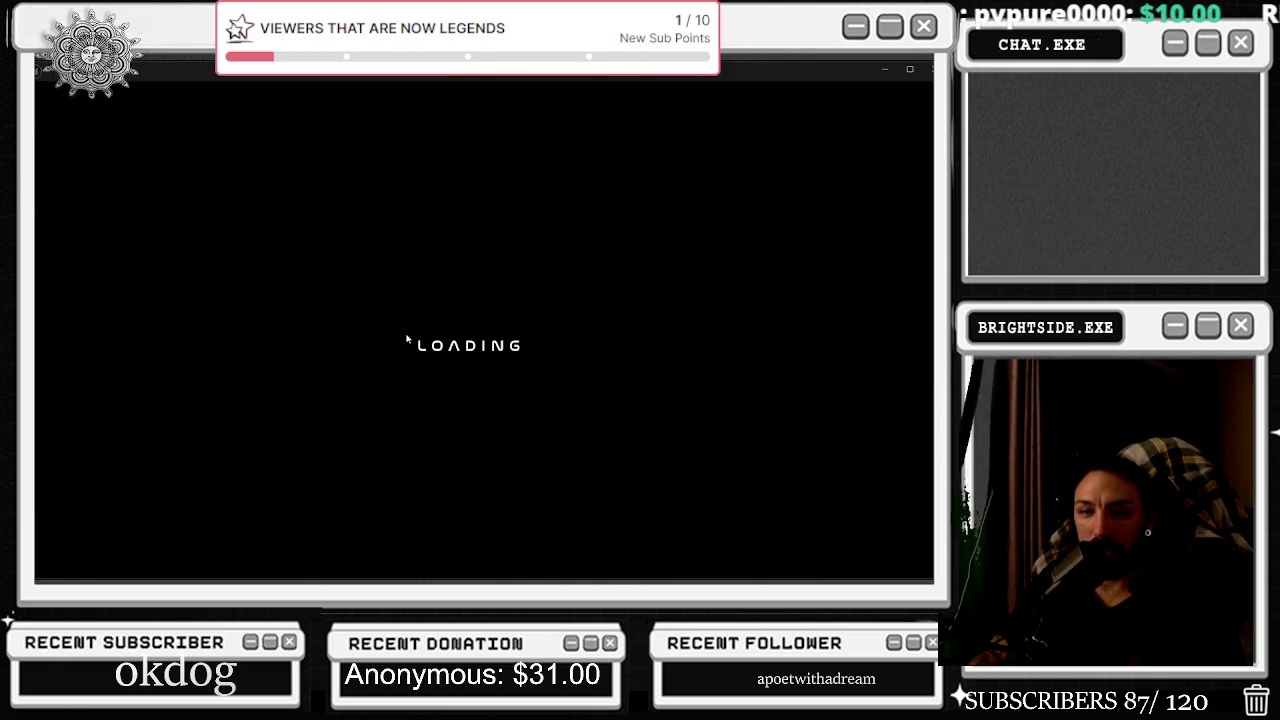
key(alt+Tab)
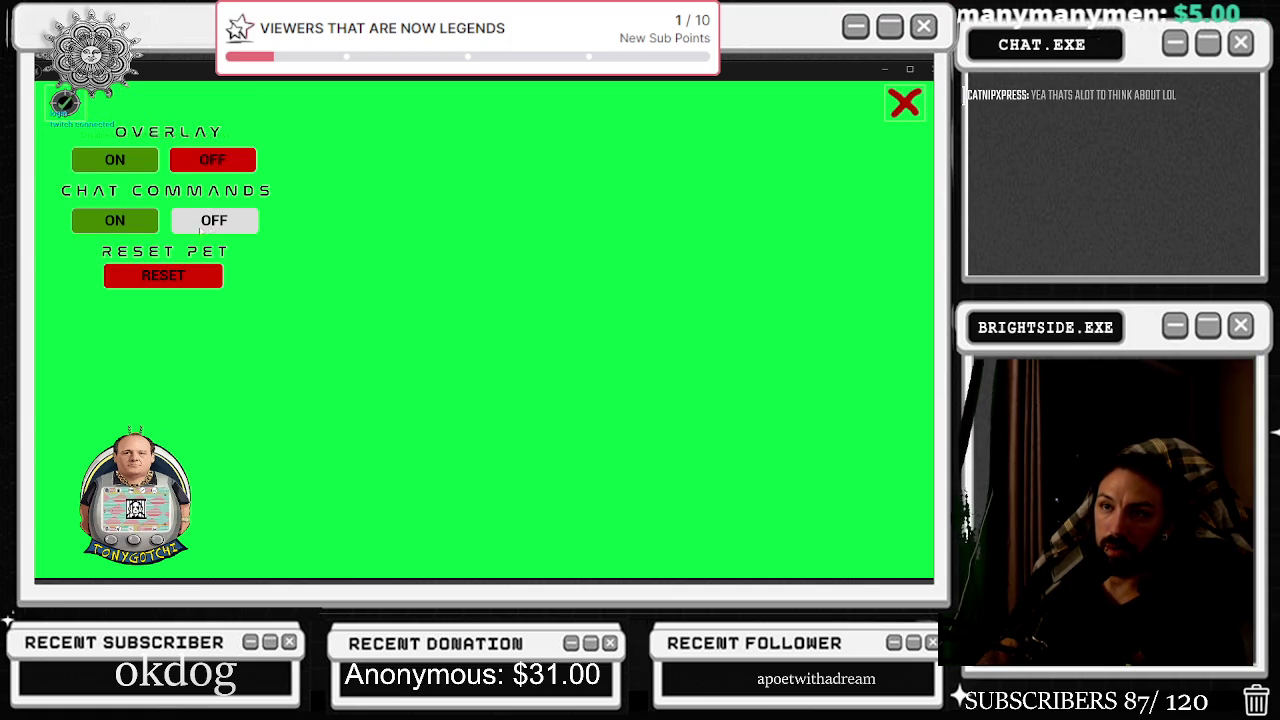
Switch Overlay OFF, watch the printed debug messages, then exit the preview.
click(219, 160)
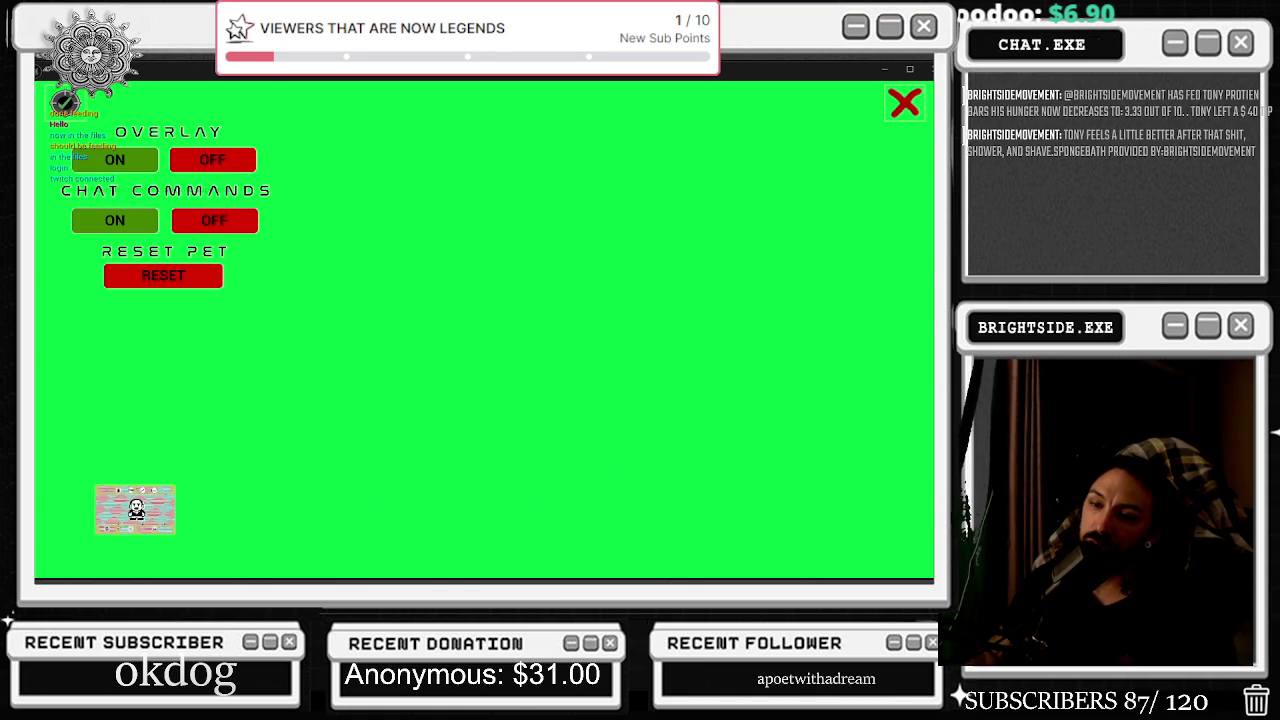
key(Escape)
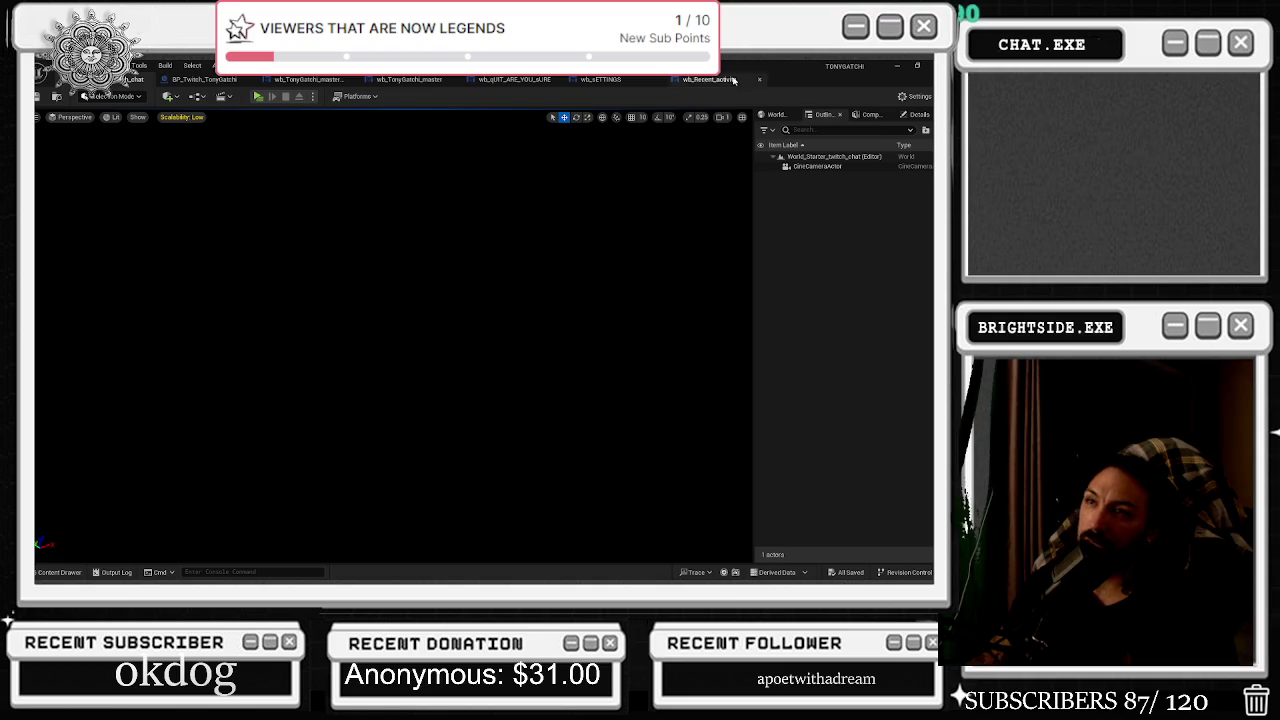
Check the Load The Text Bar event in wb_Recent_activity, then launch another play test of the level.
click(722, 78)
click(366, 263)
click(140, 79)
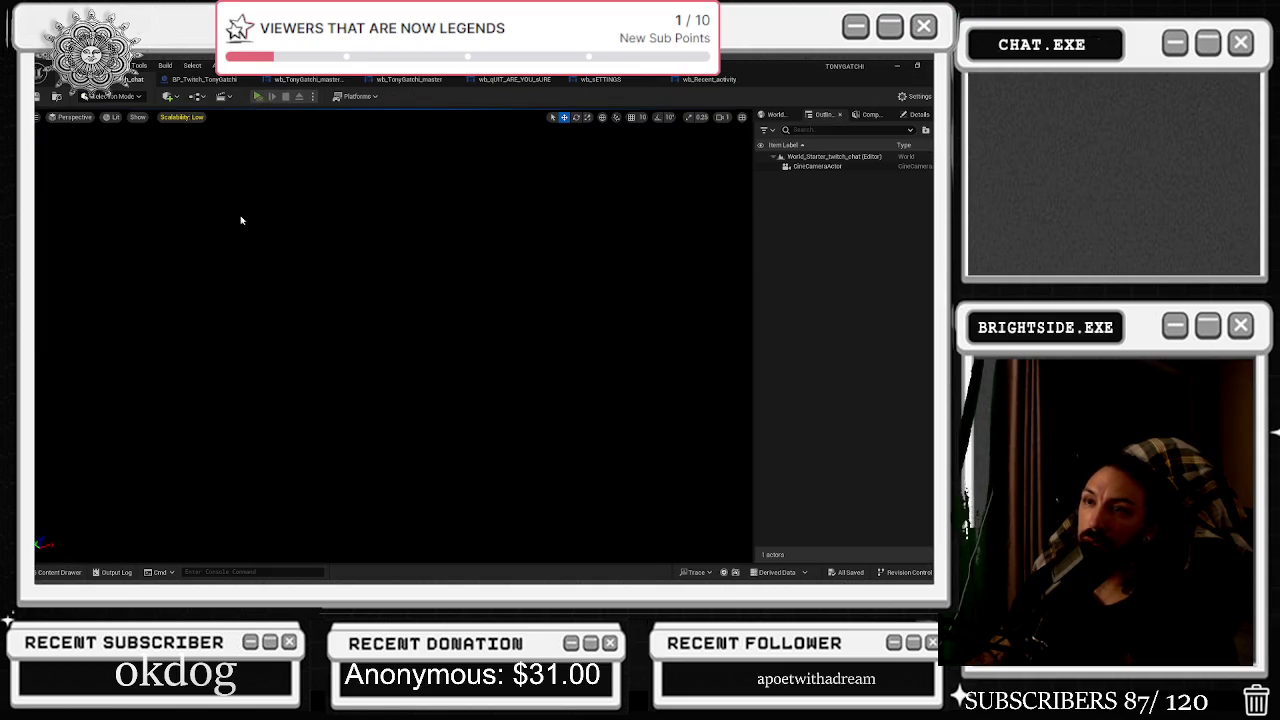
click(257, 96)
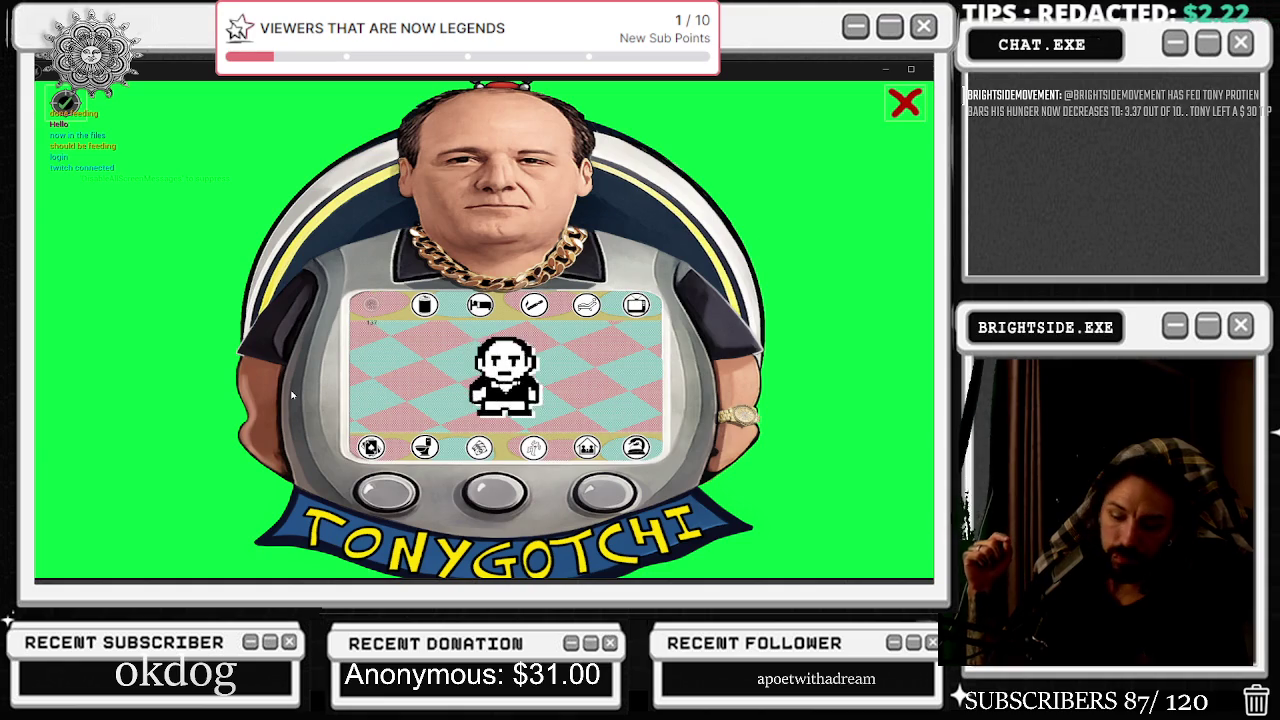
Stop the play session and open wb_Recent_activity's Change The Strings macro, bringing the Delay and SET nodes into view.
key(Escape)
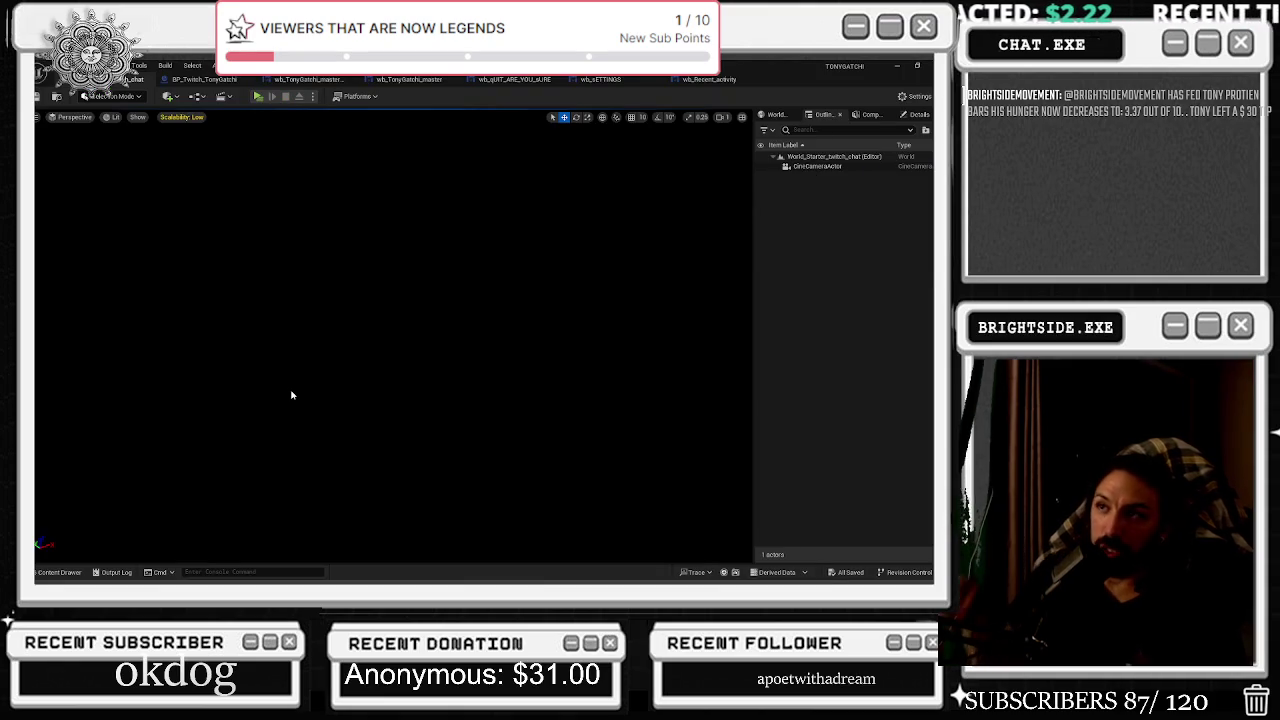
click(705, 79)
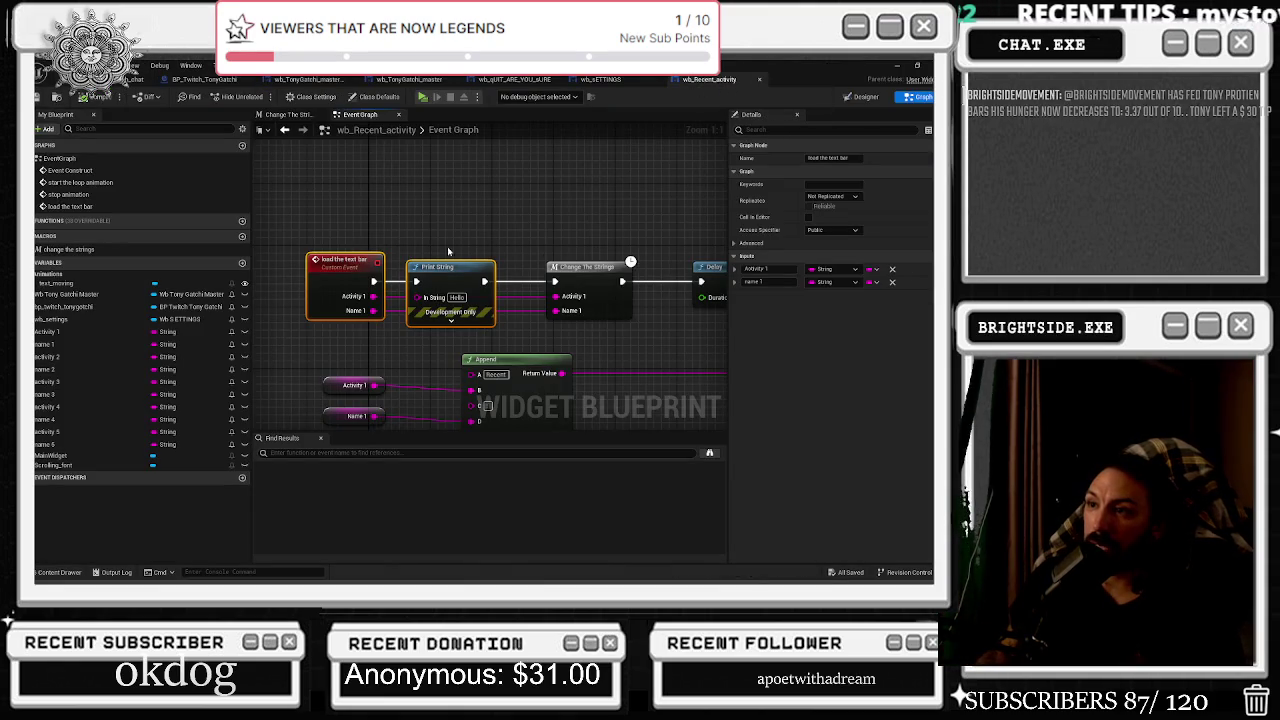
double_click(571, 269)
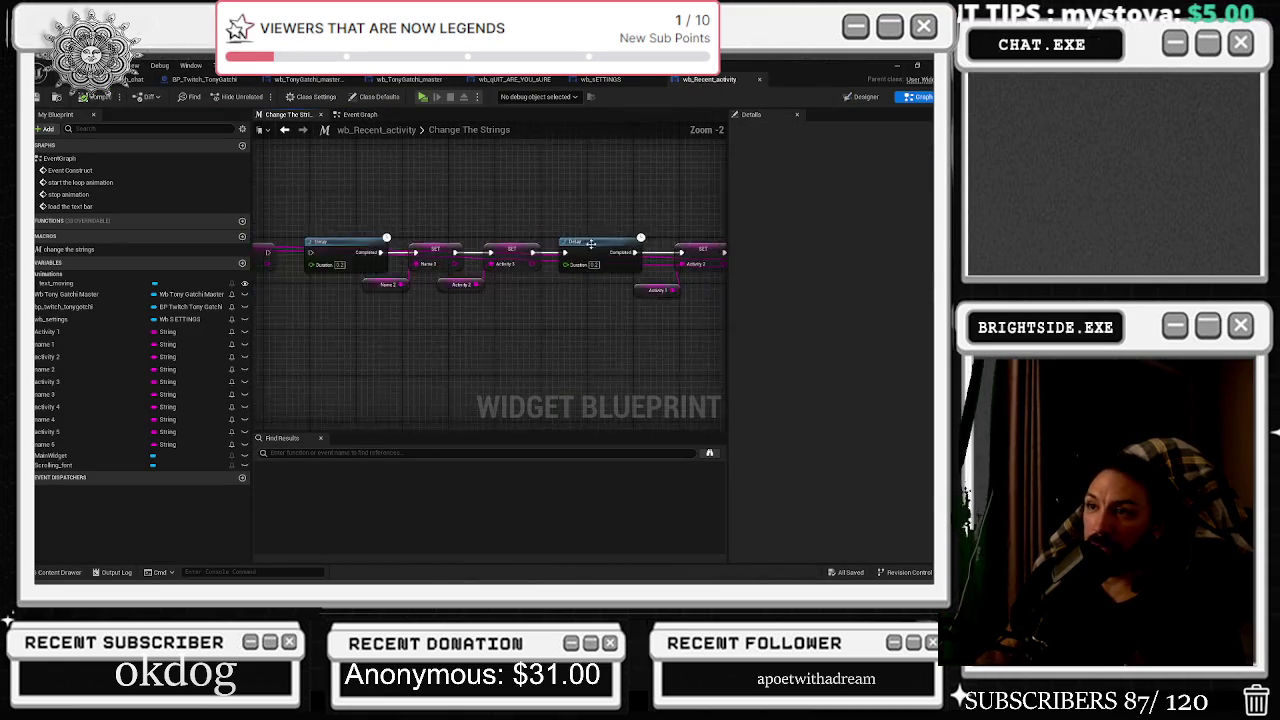
scroll(551, 288, up, 4)
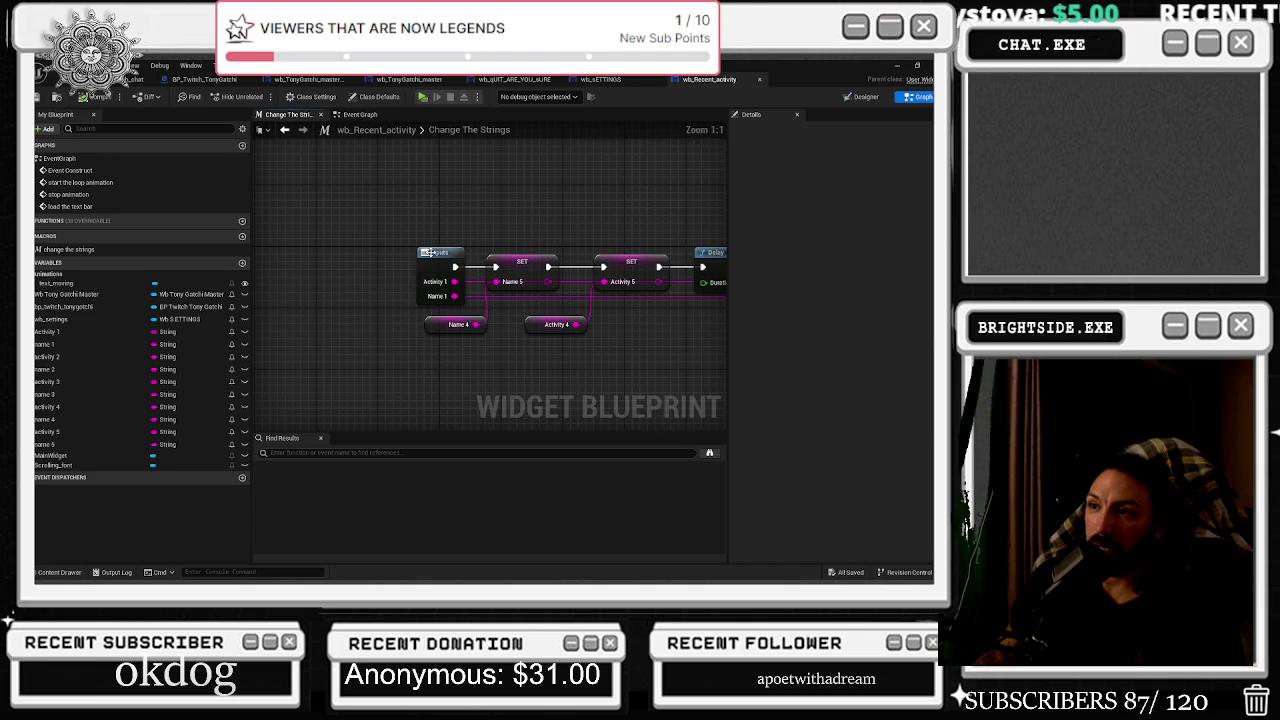
mouse_move(522, 246)
mouse_down()
mouse_move(322, 240)
mouse_move(398, 258)
mouse_up()
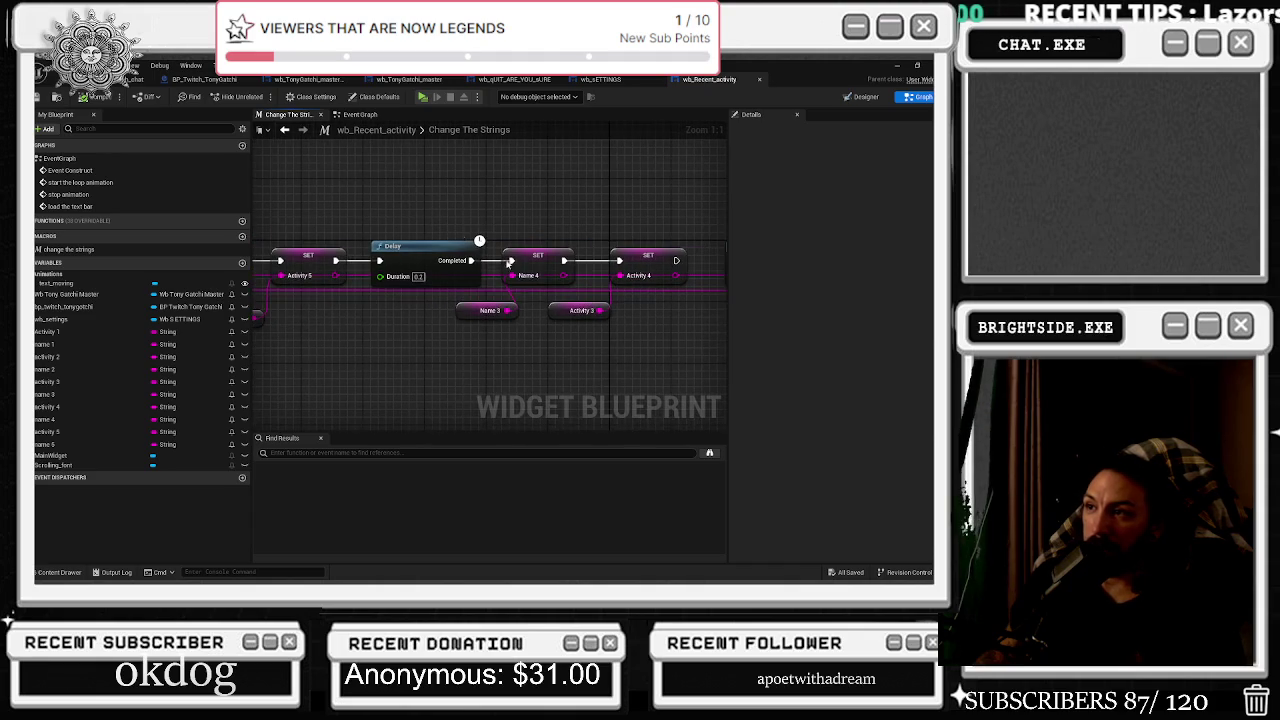
drag(548, 341, 458, 338)
mouse_move(590, 263)
mouse_down()
mouse_move(597, 323)
mouse_move(544, 328)
mouse_up()
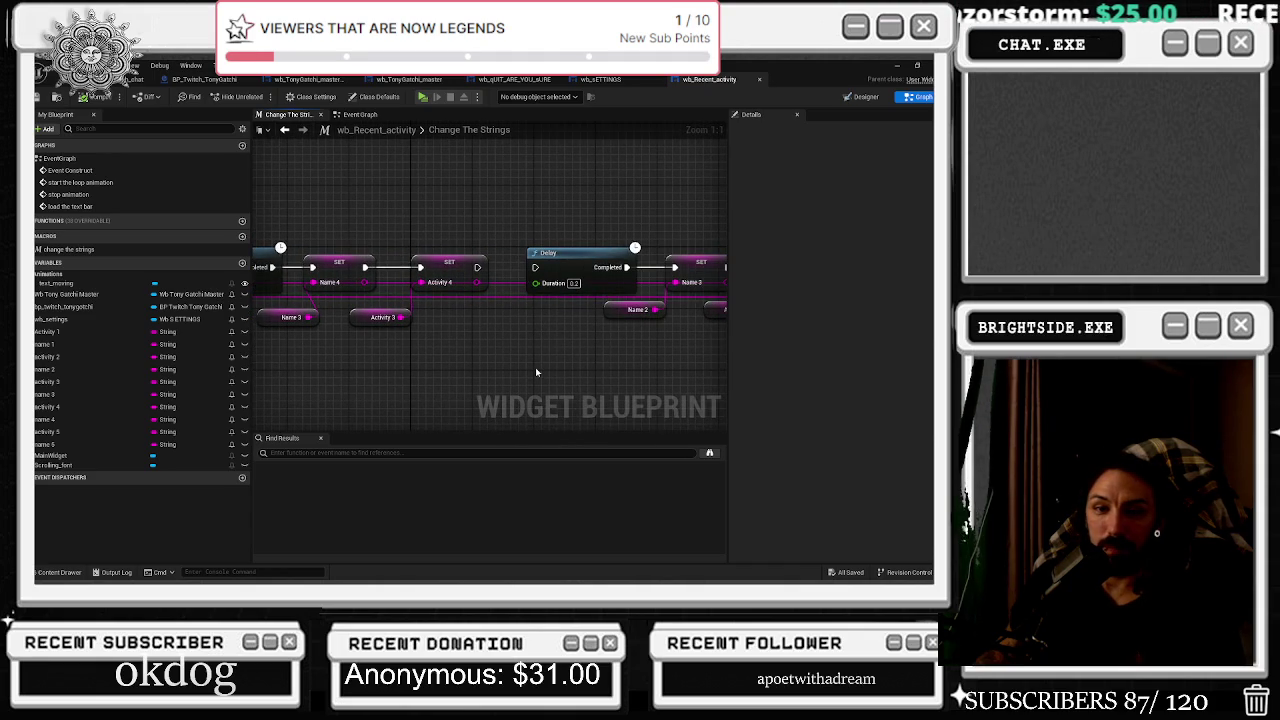
scroll(524, 317, up, 7)
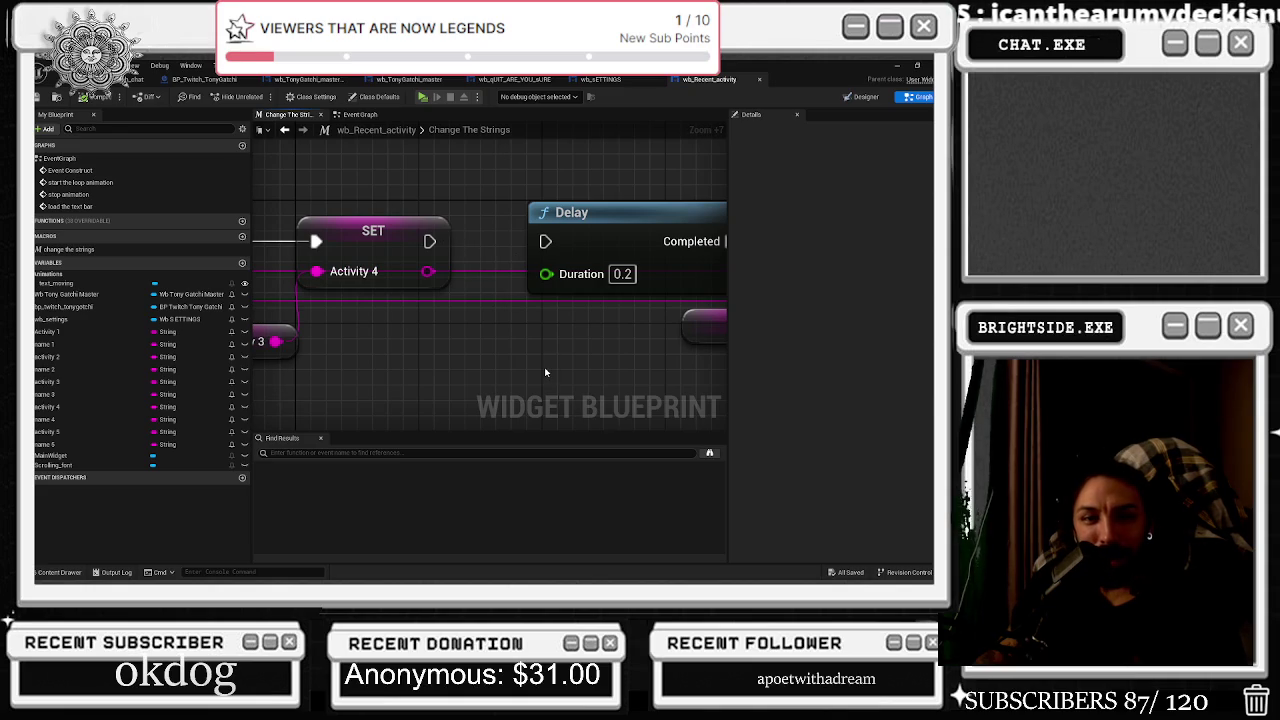
Wire SET Activity 4 into the next Delay, compile, and view wb_Recent_activity's Designer layout.
drag(430, 241, 545, 241)
click(85, 97)
scroll(463, 213, down, 5)
scroll(560, 220, up, 2)
scroll(564, 217, down, 3)
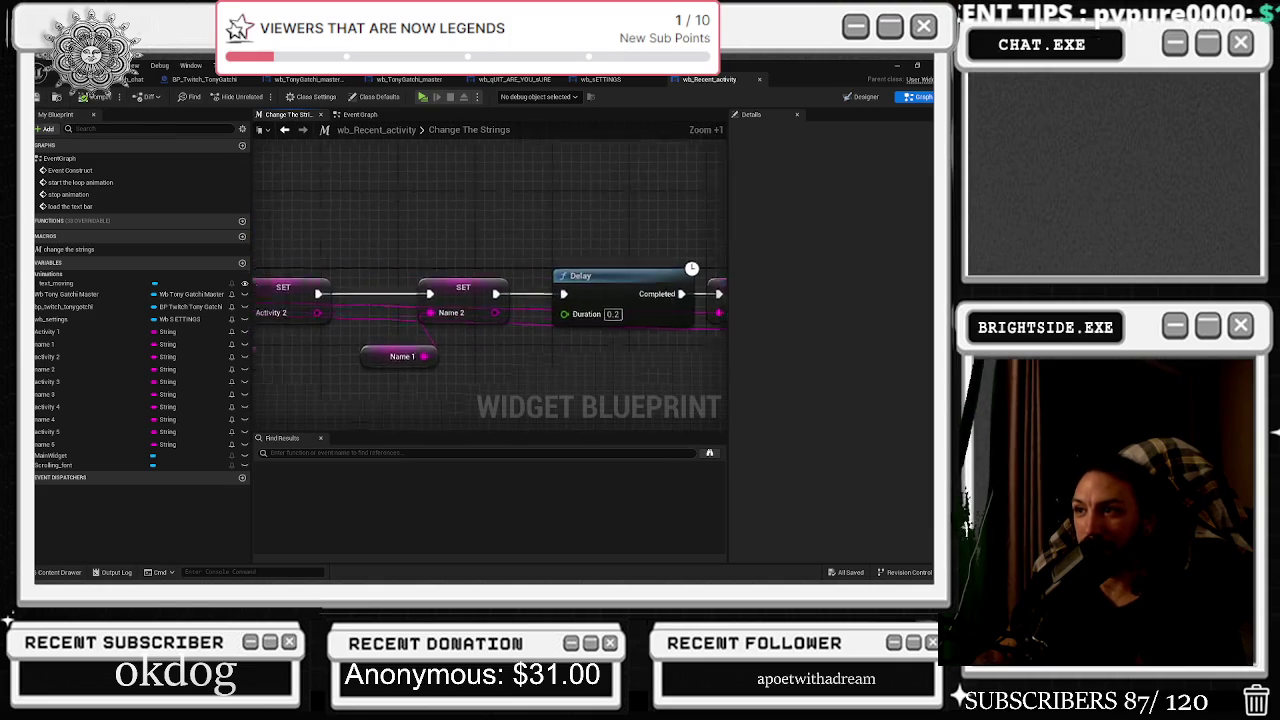
click(600, 79)
click(702, 81)
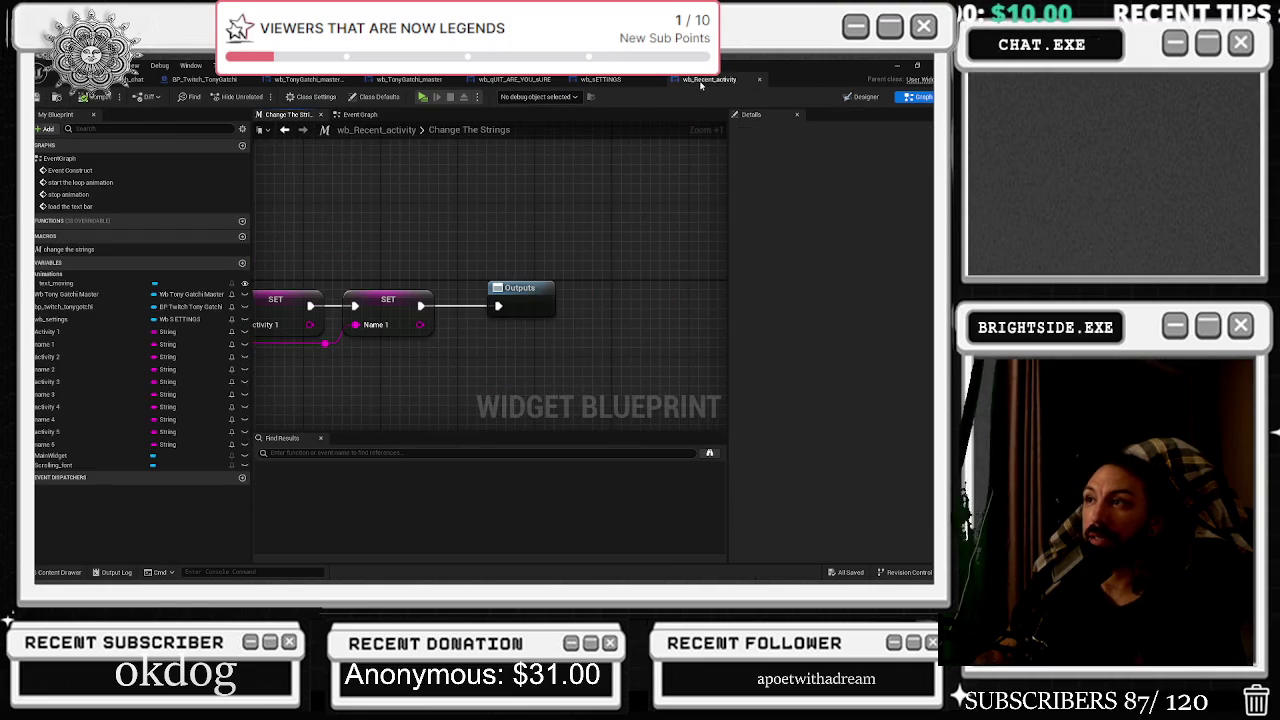
click(866, 96)
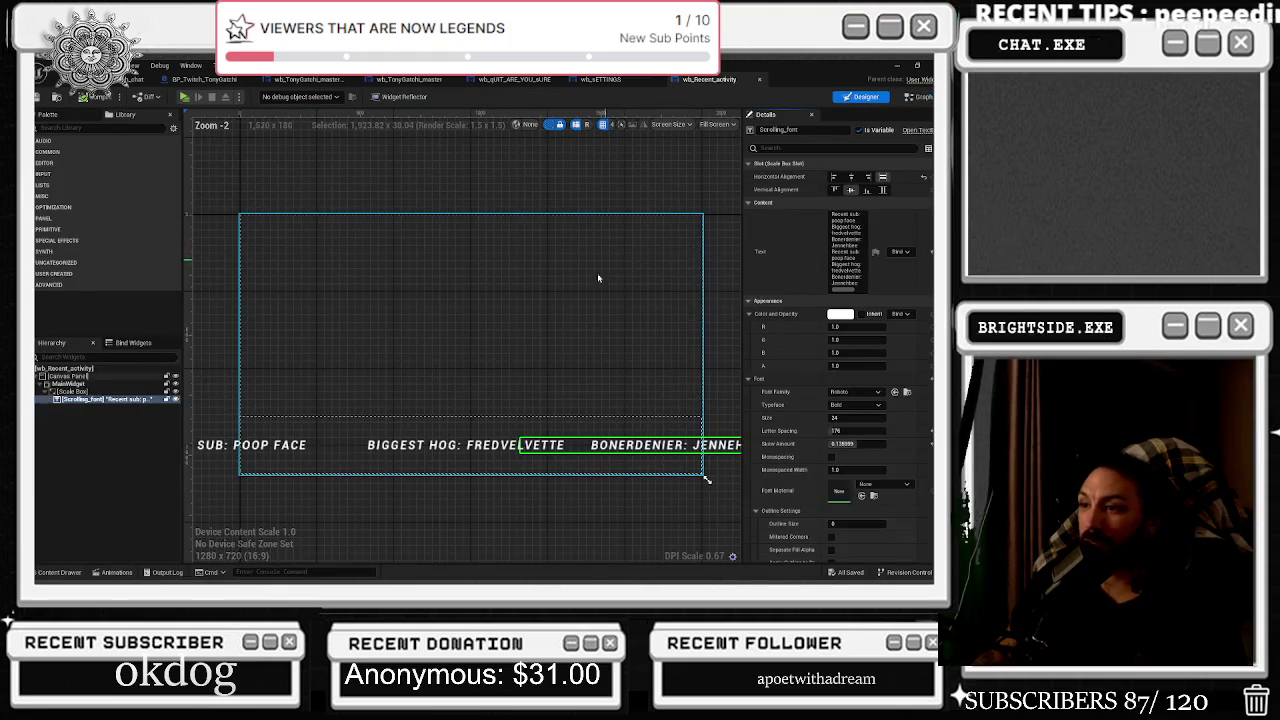
Play the level, switch Overlay OFF from the in-game gear settings, then stop the run.
click(140, 79)
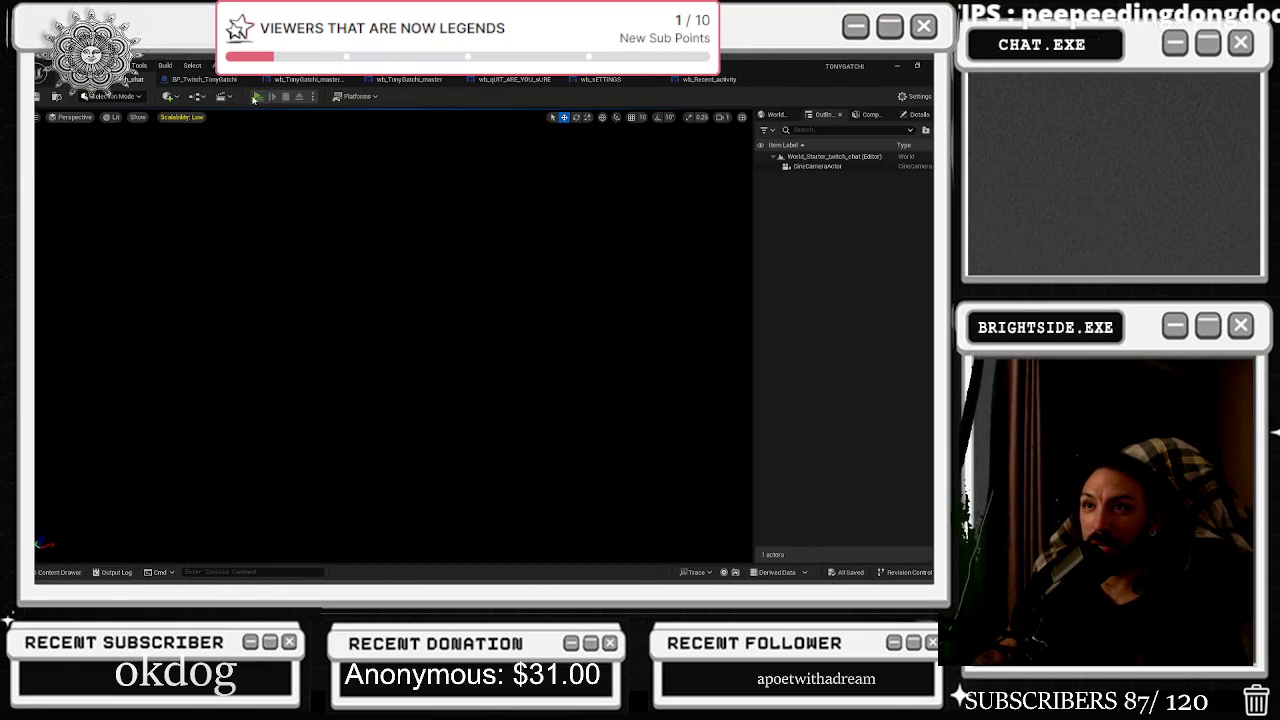
click(256, 97)
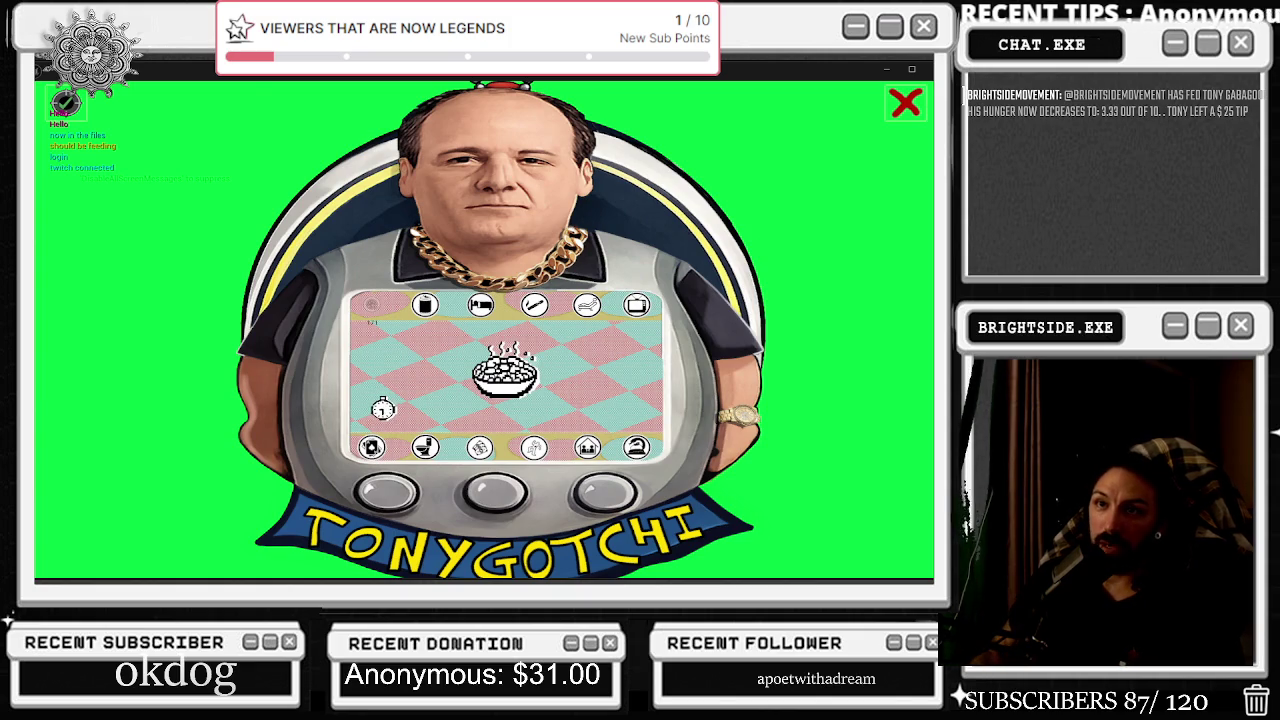
click(65, 103)
click(213, 160)
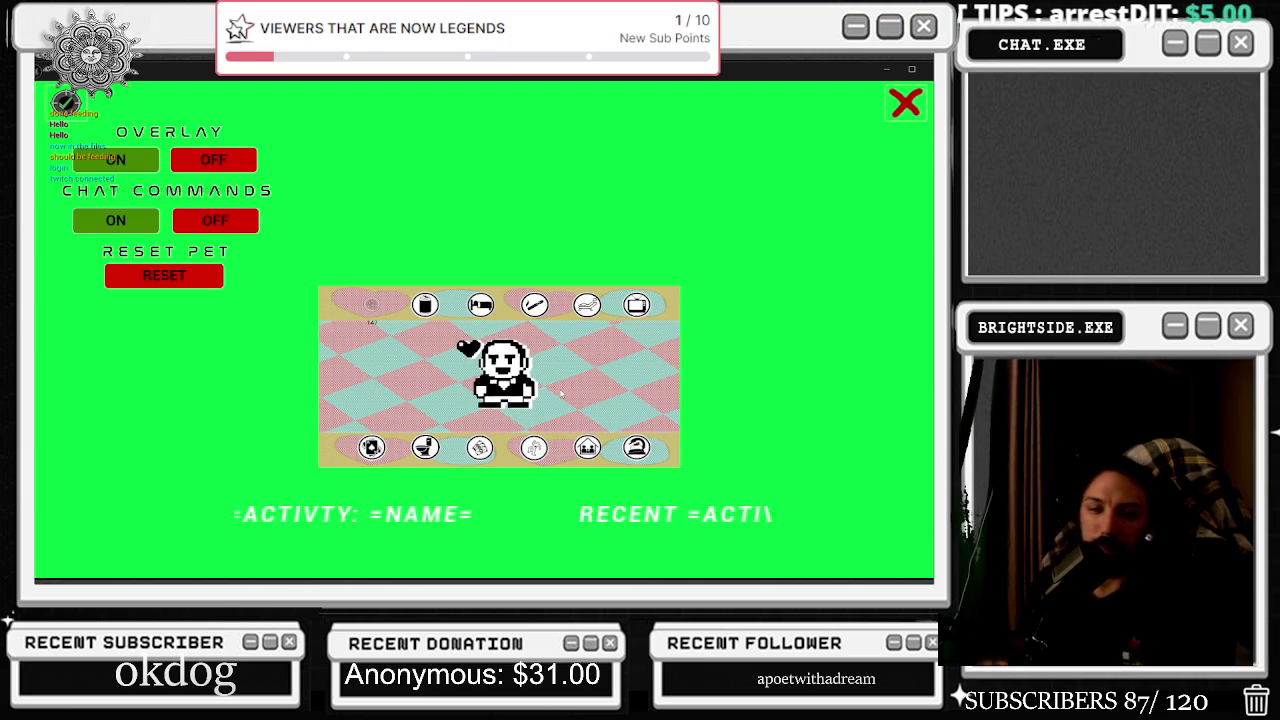
key(Escape)
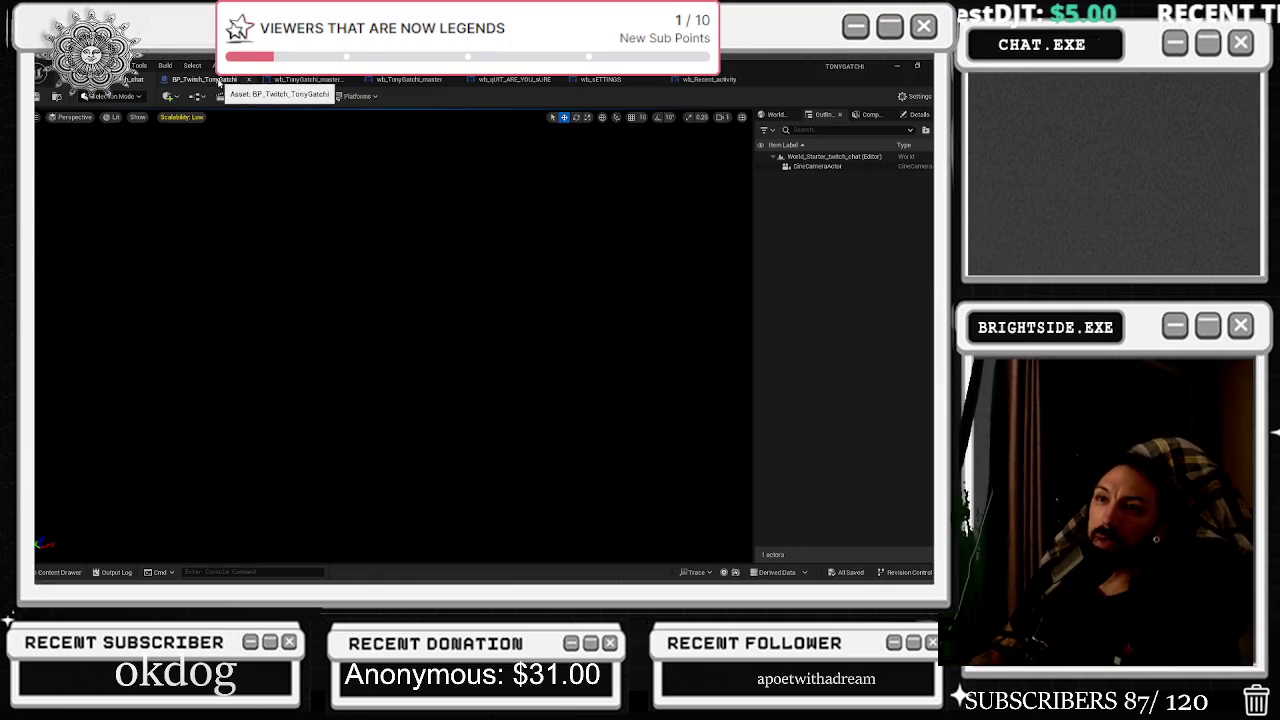
Open wb_Recent_activity's graph and check the Name 4, Activity 4, Name 3 and Activity 3 defaults.
click(709, 79)
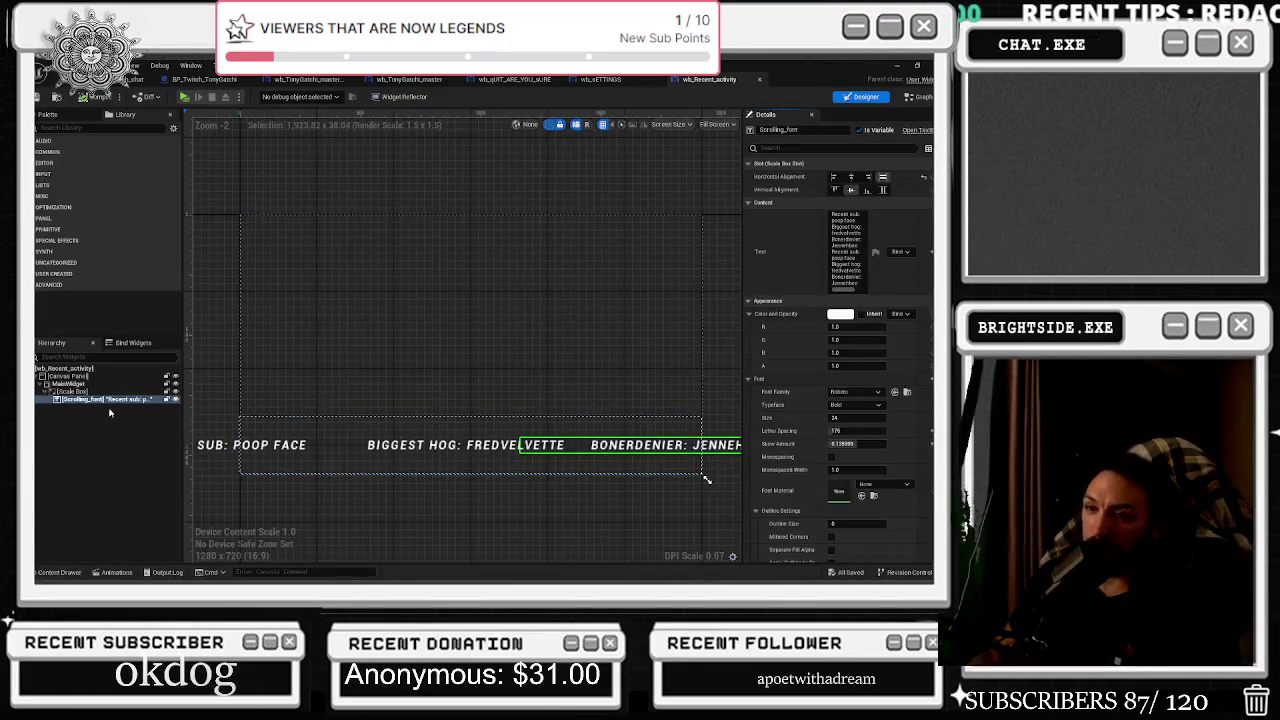
click(917, 97)
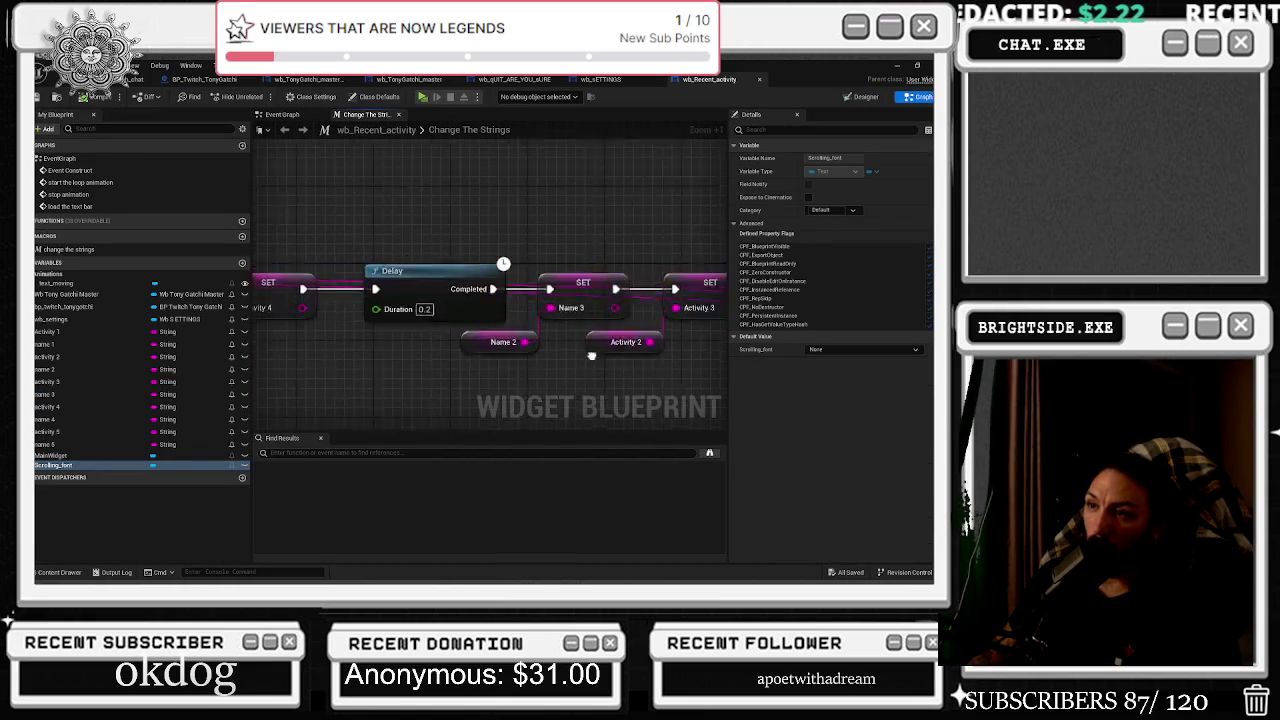
click(366, 337)
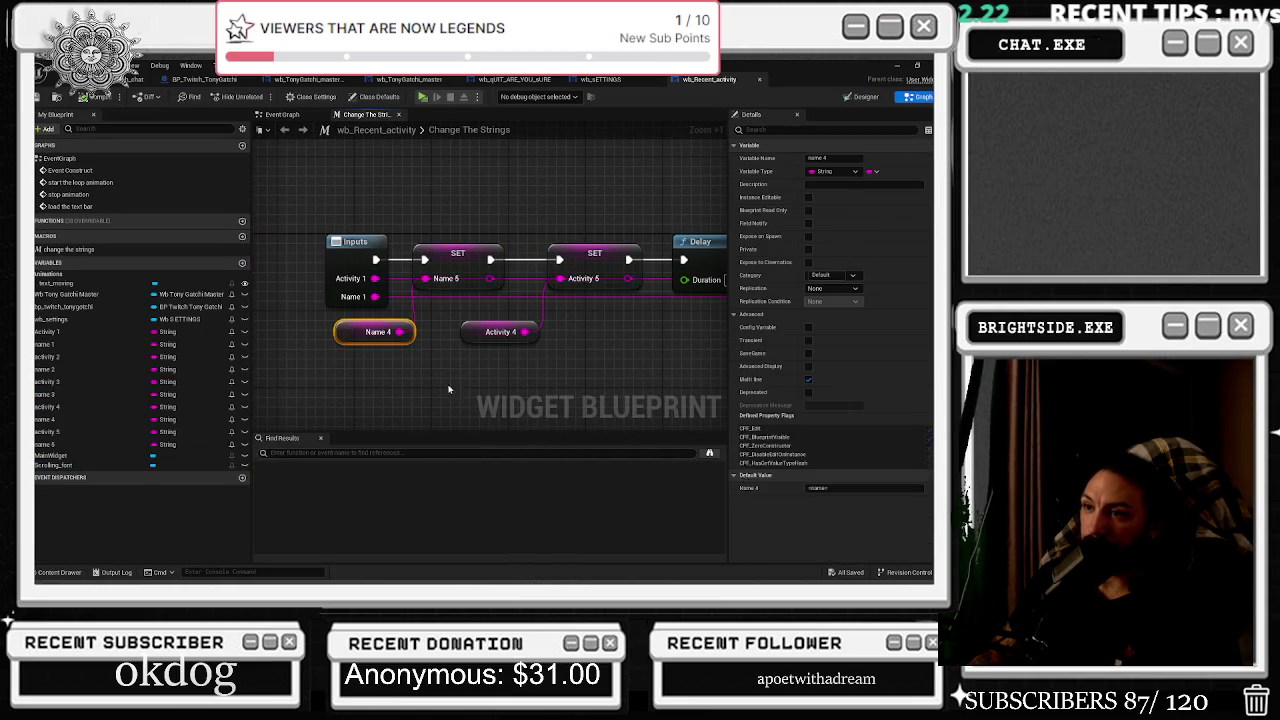
click(500, 332)
click(634, 400)
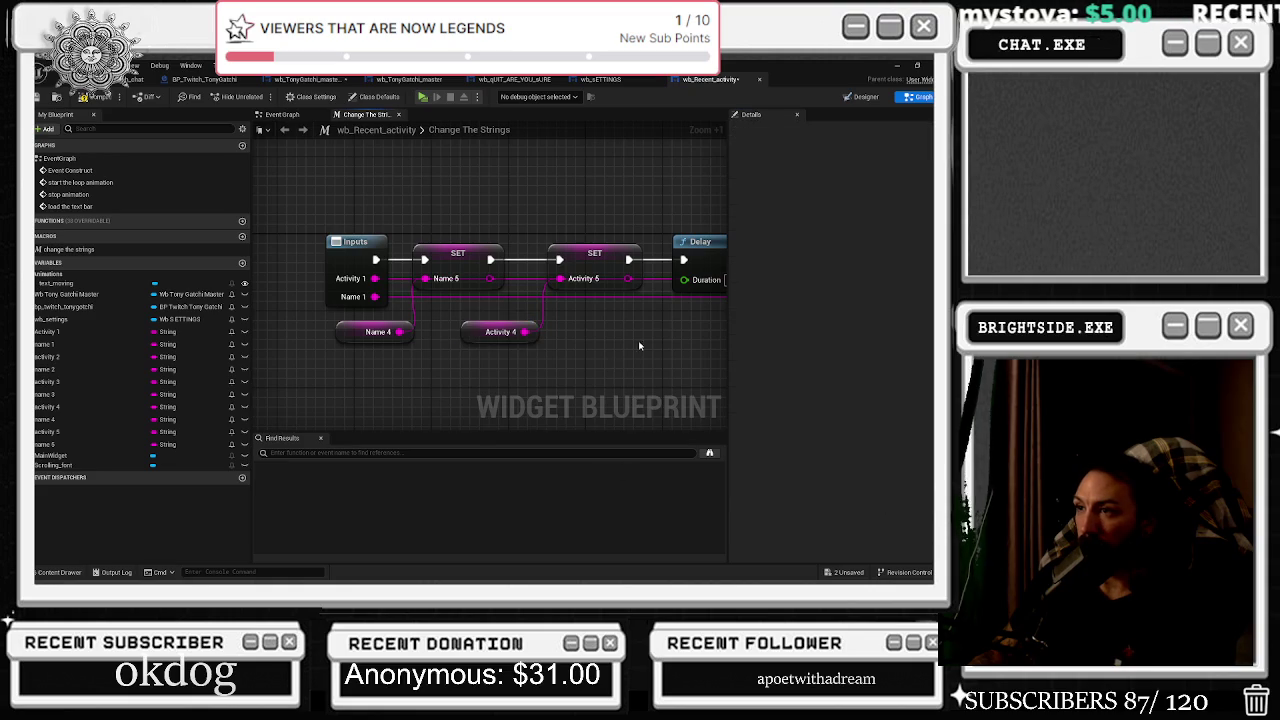
drag(640, 350, 490, 346)
click(528, 330)
click(645, 330)
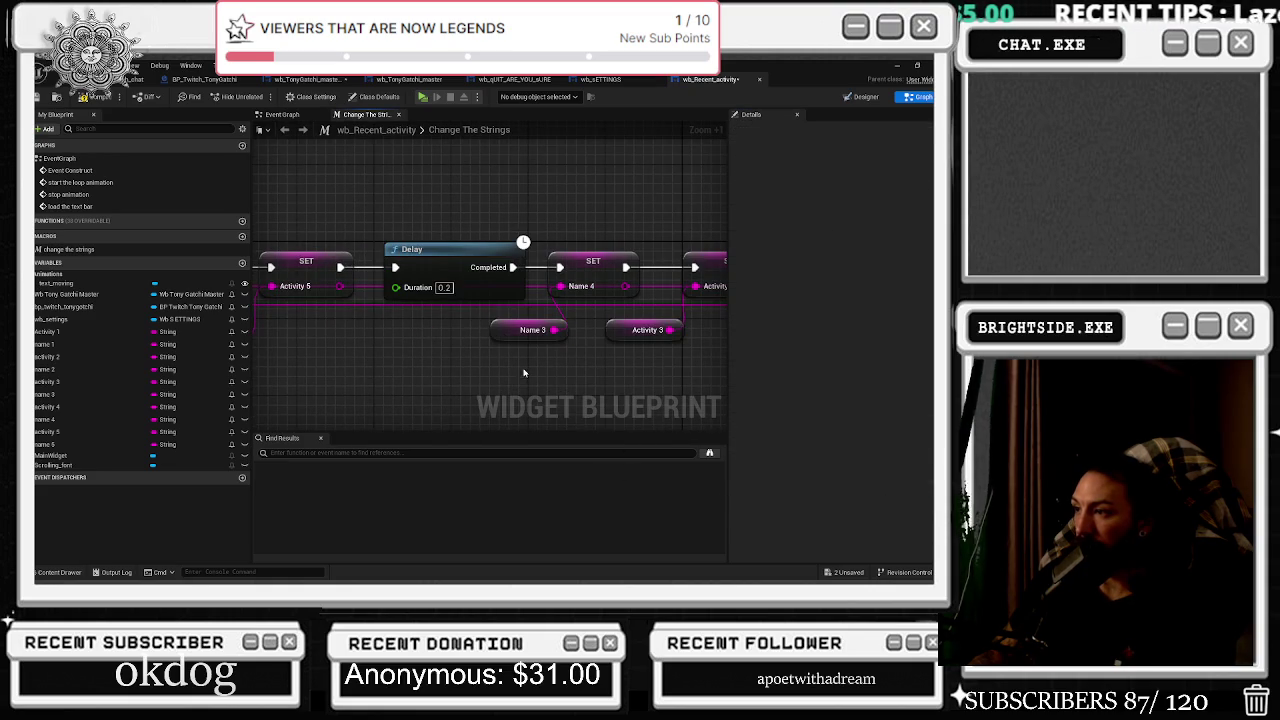
Check the Name 2, Activity 2, Activity 1 and Name 1 defaults, then return to the level editor.
mouse_move(286, 391)
mouse_down()
mouse_move(395, 401)
mouse_move(186, 399)
mouse_up()
click(531, 338)
click(591, 382)
click(650, 338)
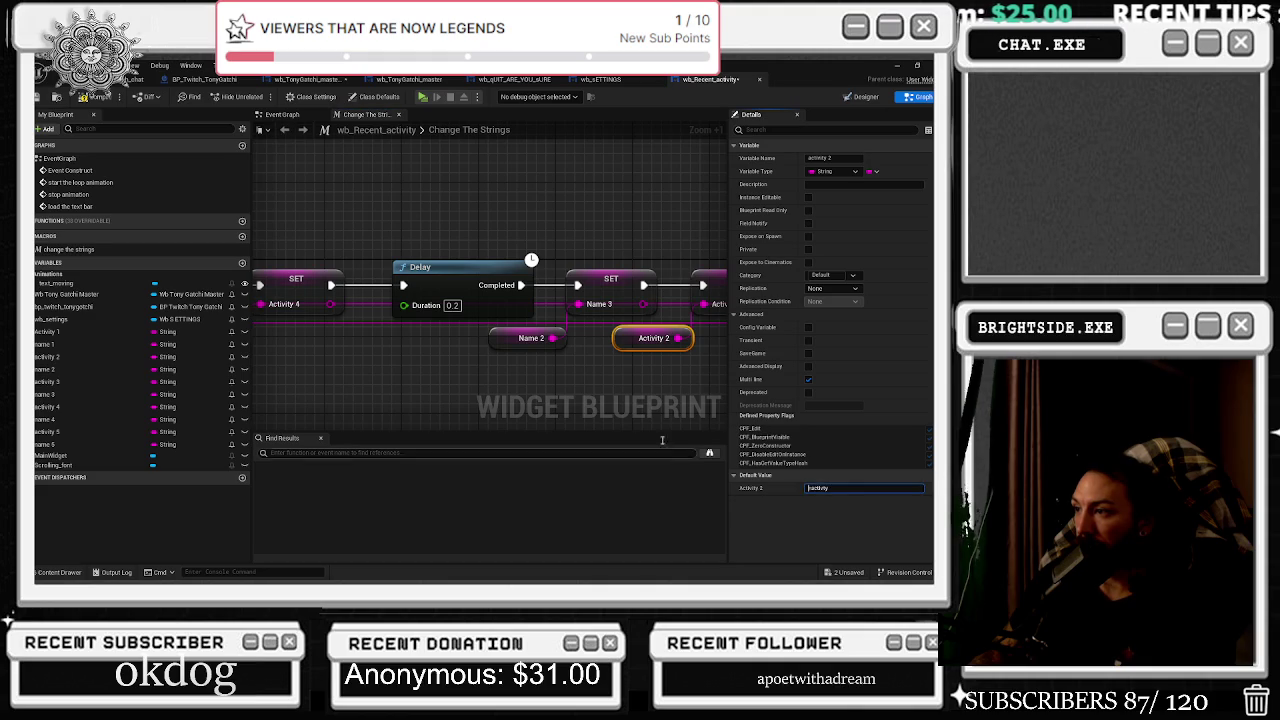
drag(680, 380, 398, 378)
click(673, 346)
drag(700, 345, 367, 307)
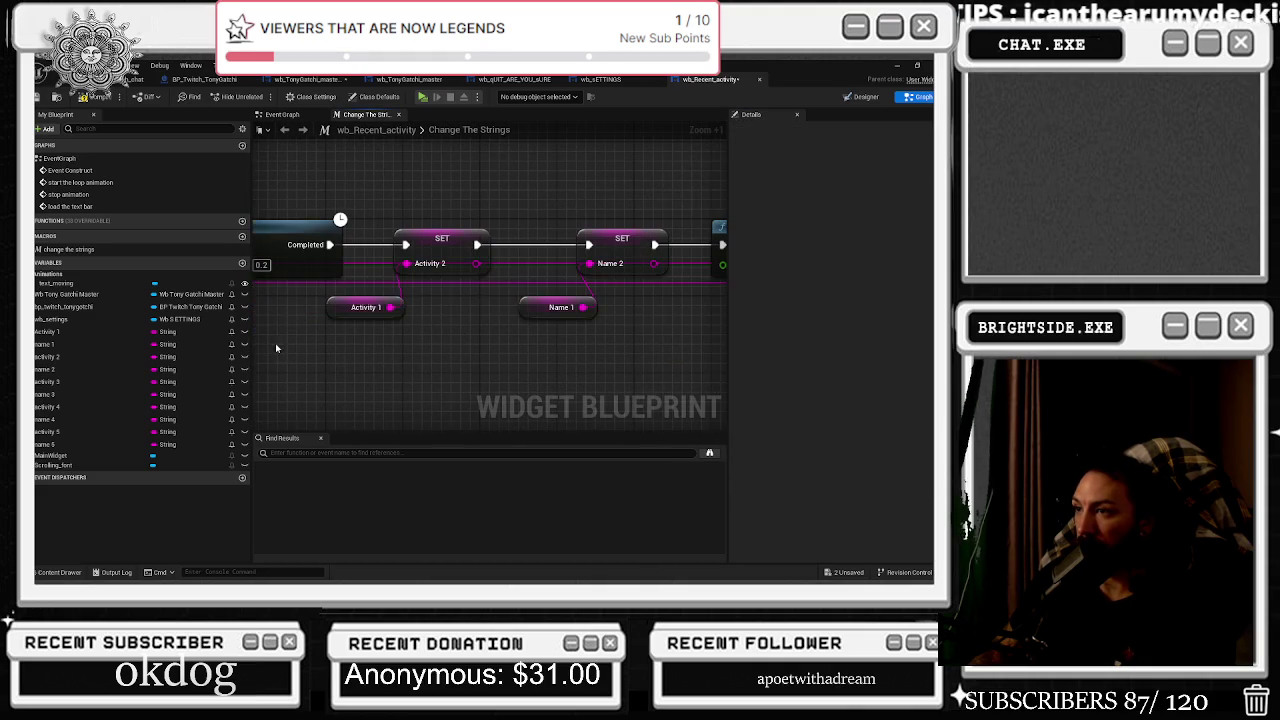
click(580, 308)
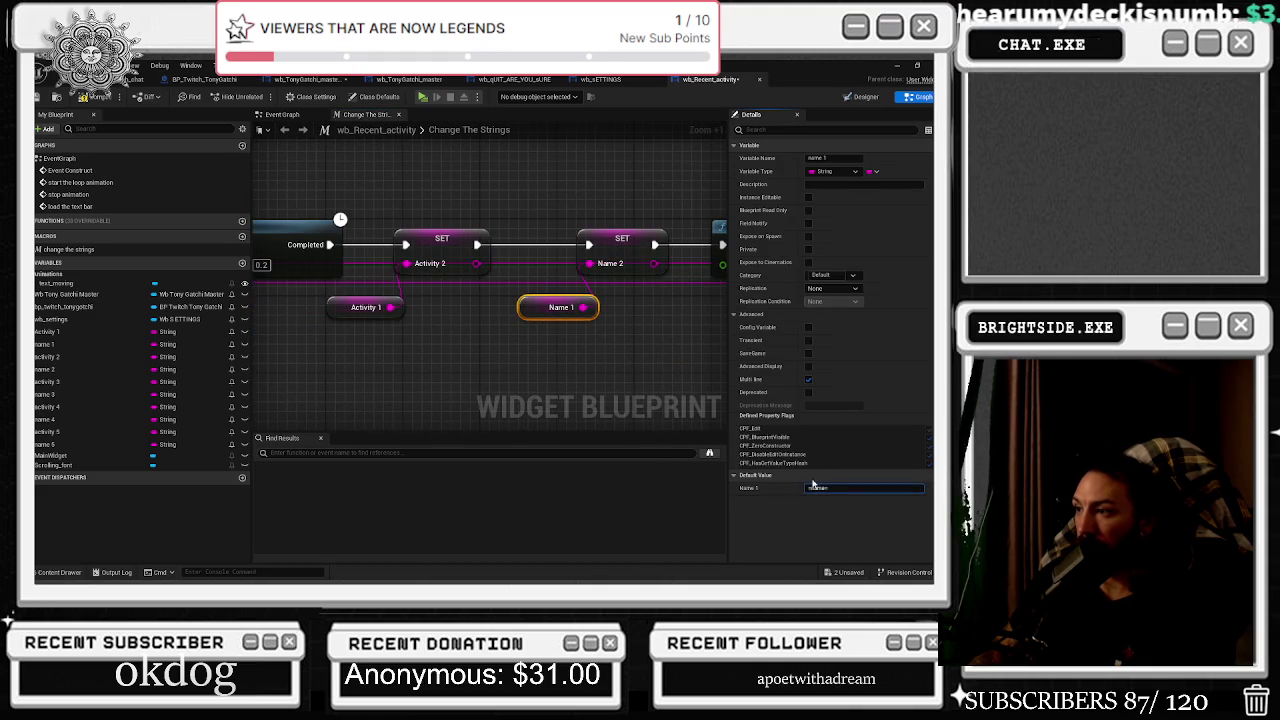
drag(582, 362, 423, 356)
mouse_move(534, 350)
mouse_down()
mouse_move(518, 290)
mouse_move(569, 343)
mouse_move(597, 400)
mouse_up()
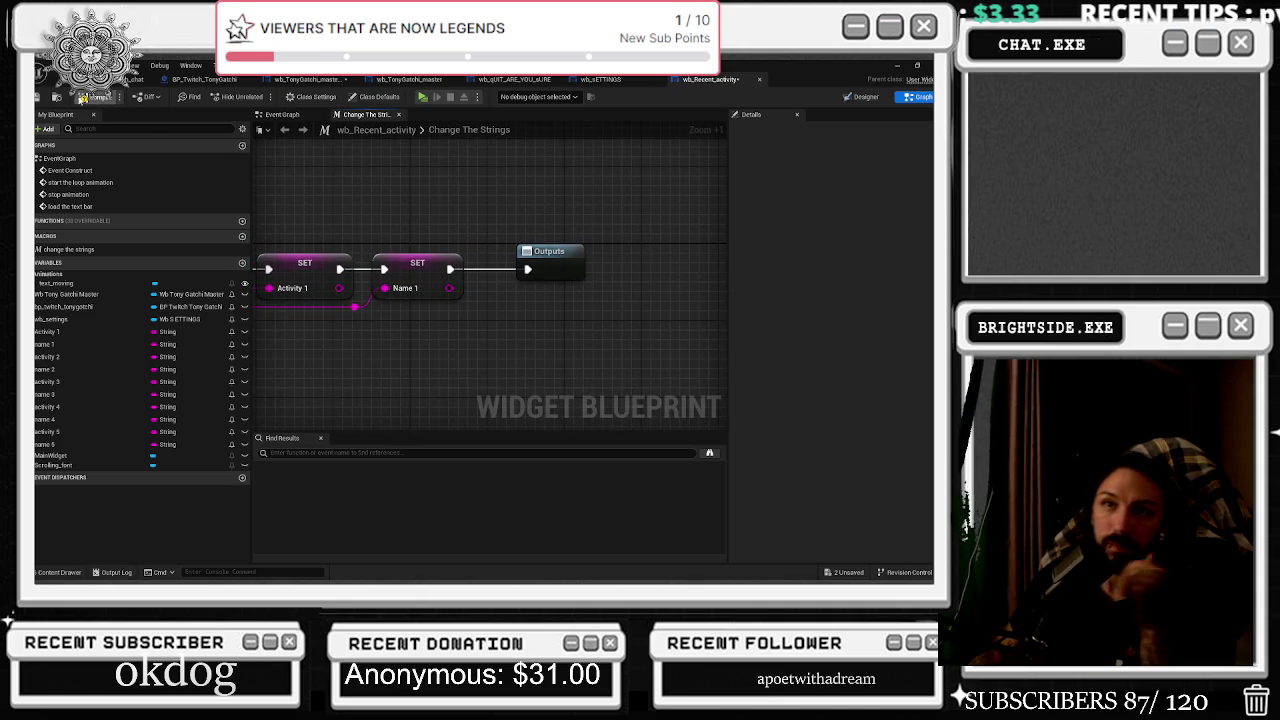
click(110, 80)
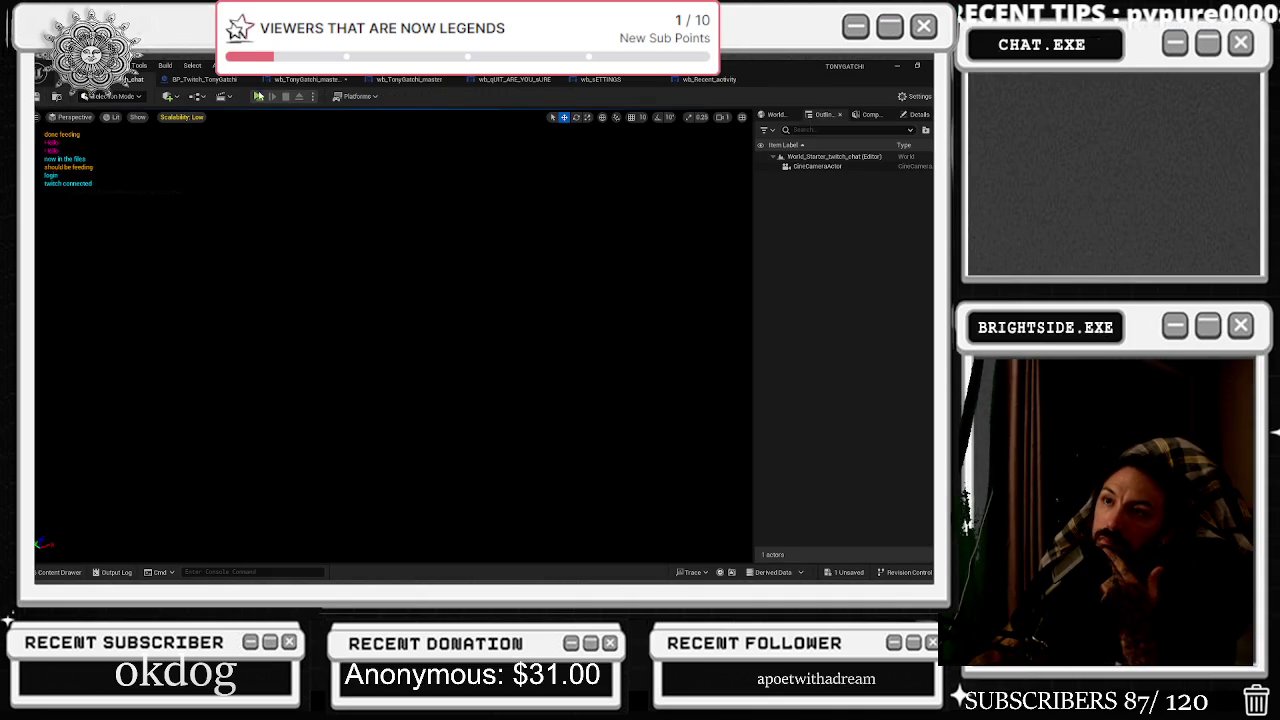
Start another play test and switch Overlay OFF via the in-game gear settings.
click(258, 96)
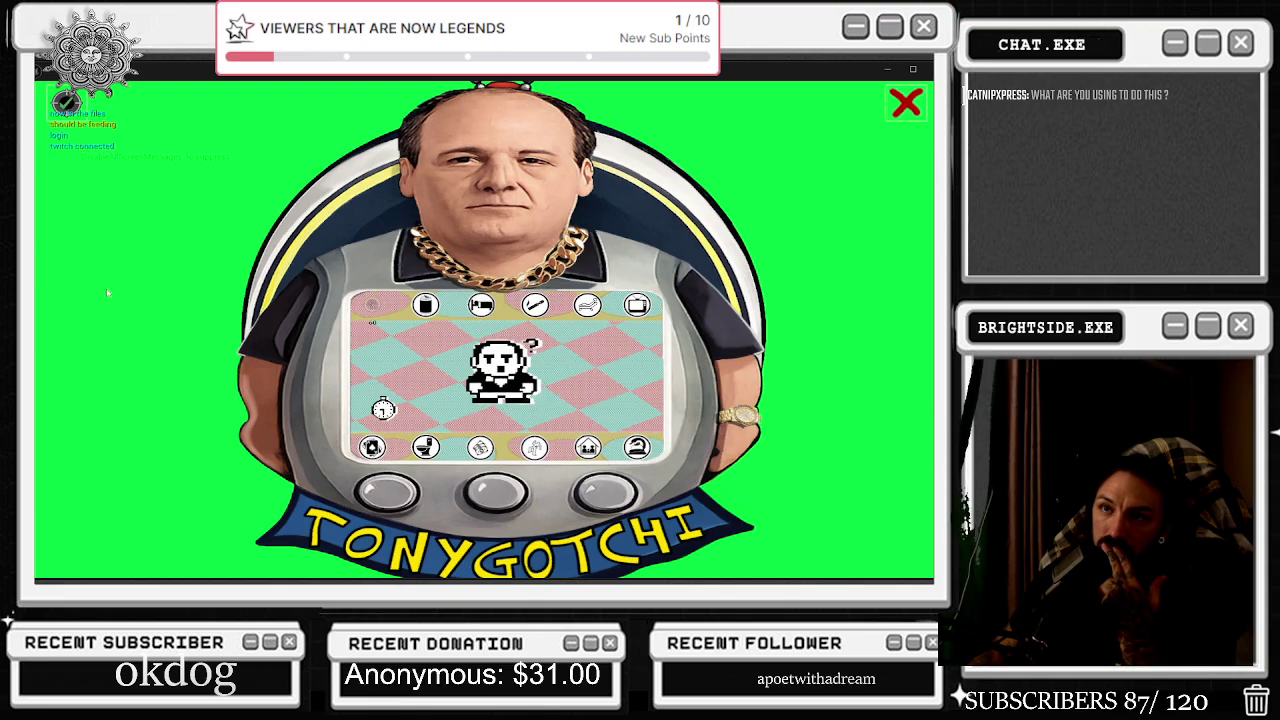
click(65, 102)
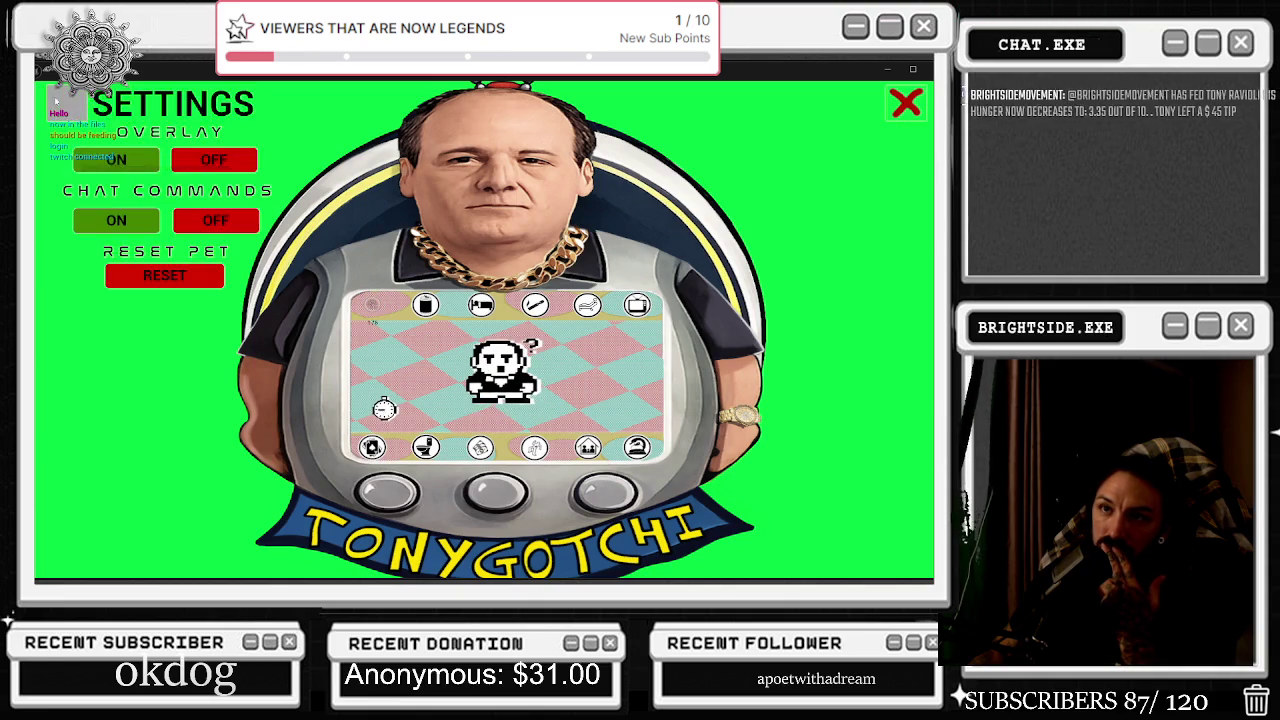
click(214, 160)
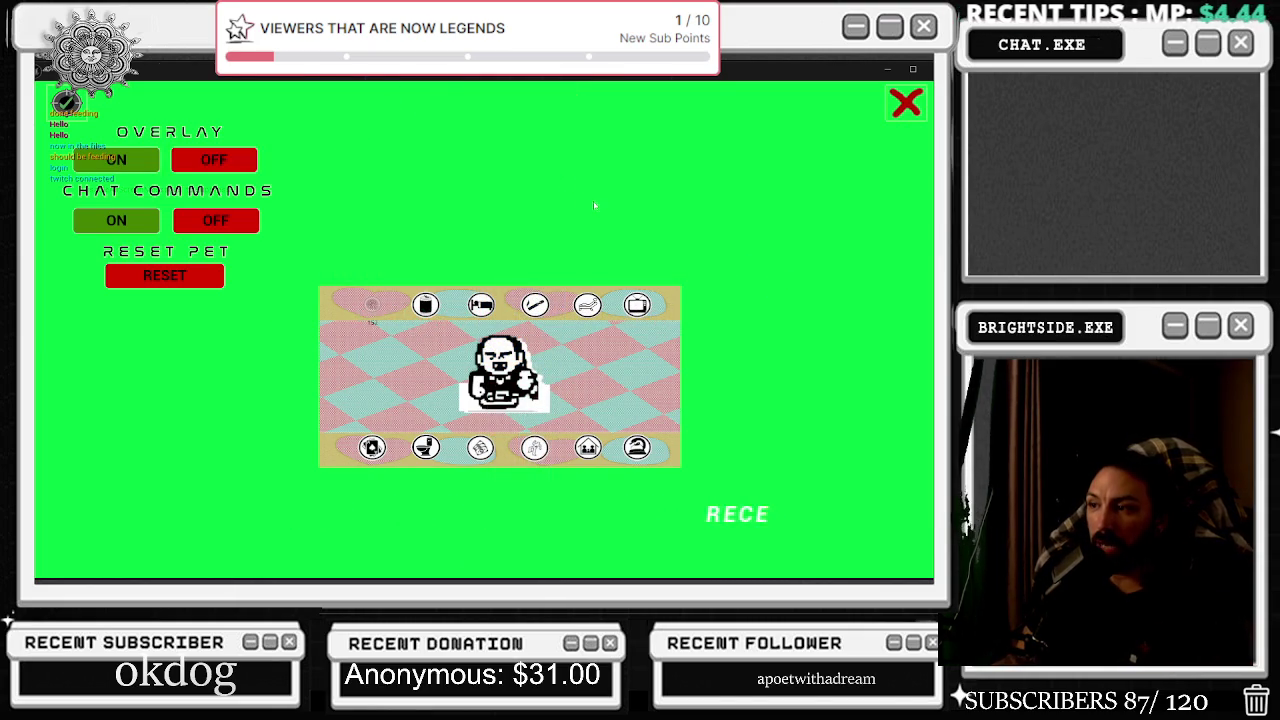
Restart the test run with Overlay OFF, watch the ticker's activity entries, then stop it.
key(Escape)
click(253, 98)
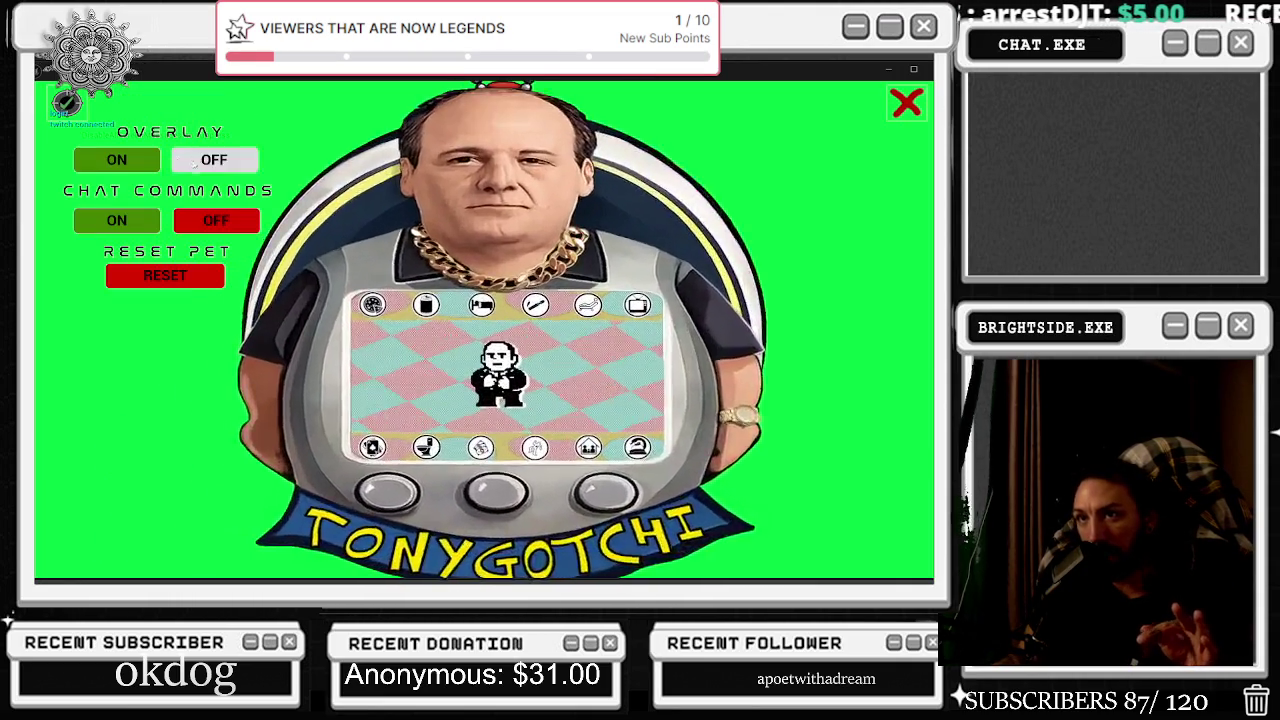
click(196, 164)
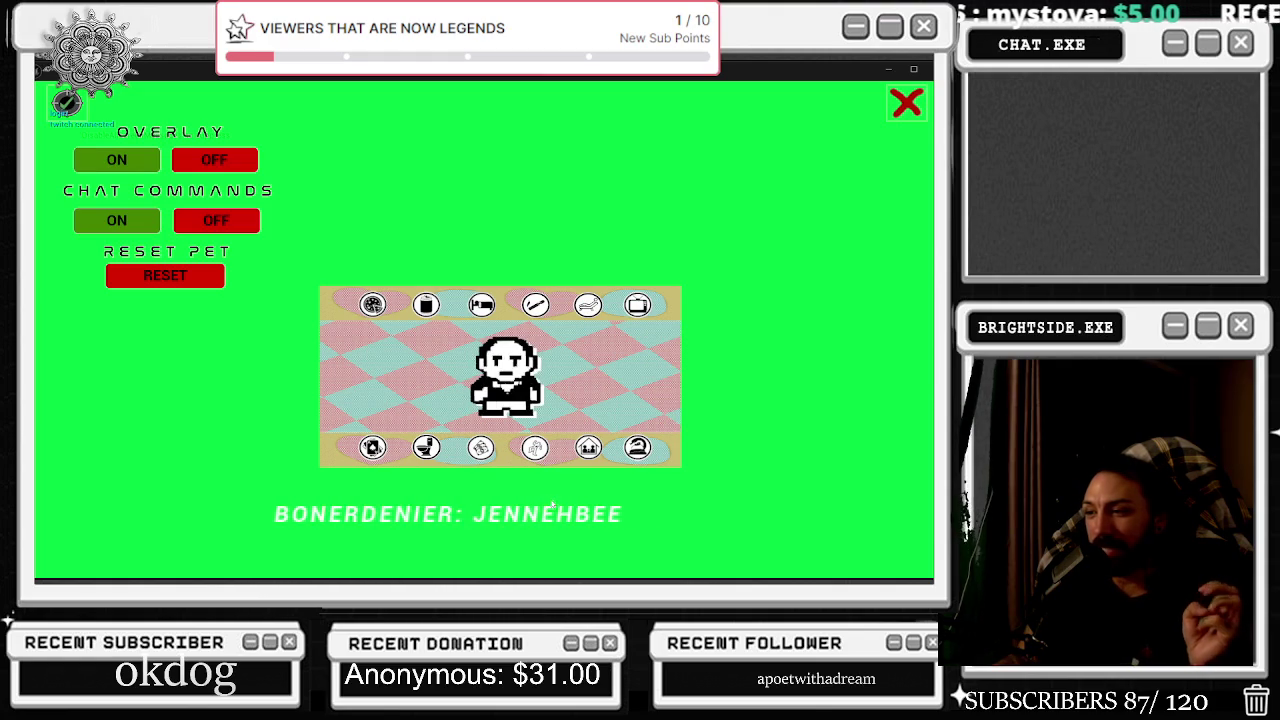
key(Escape)
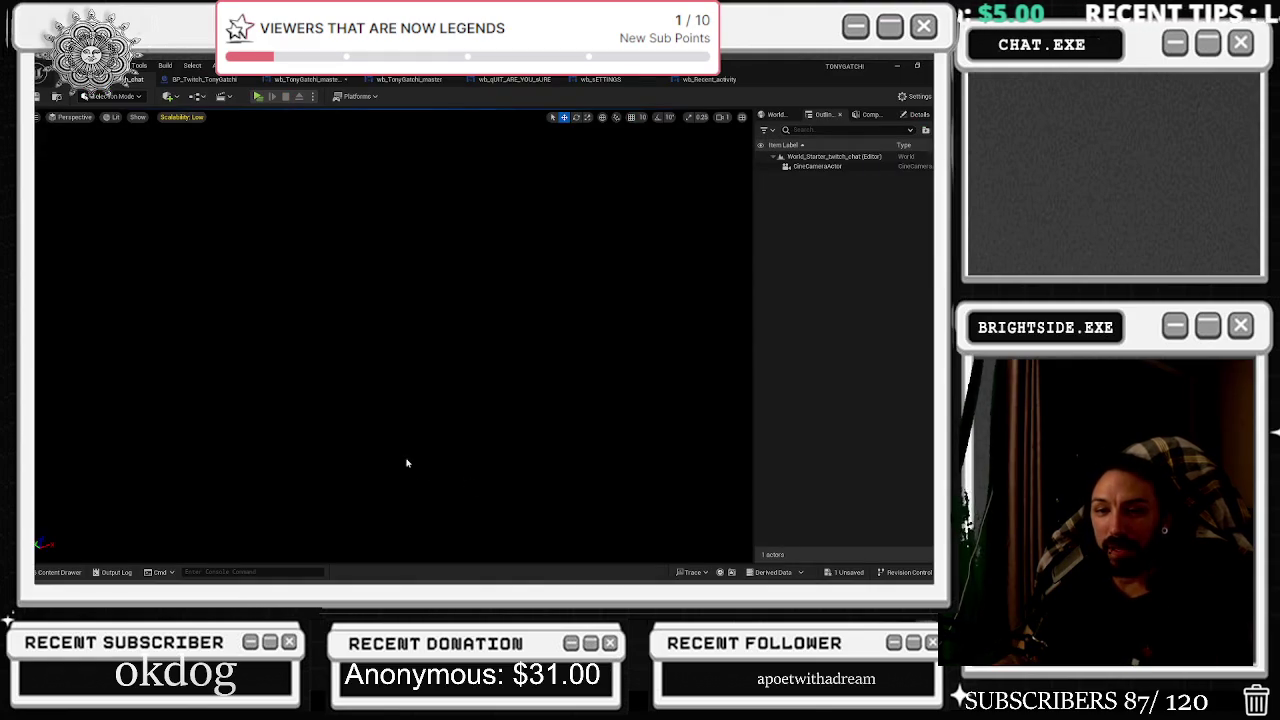
Review the Event Graph and Change The Strings, then delete Scrolling_font's placeholder Text in the Designer.
click(706, 80)
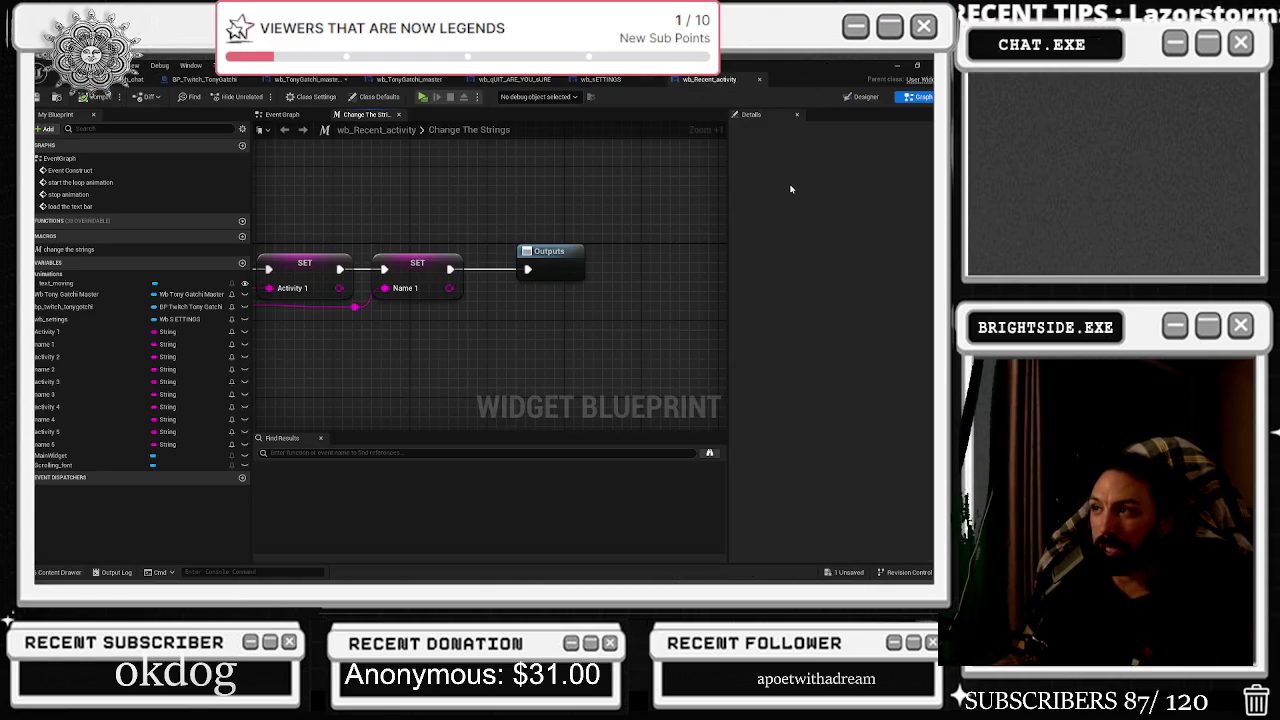
scroll(465, 195, down, 1)
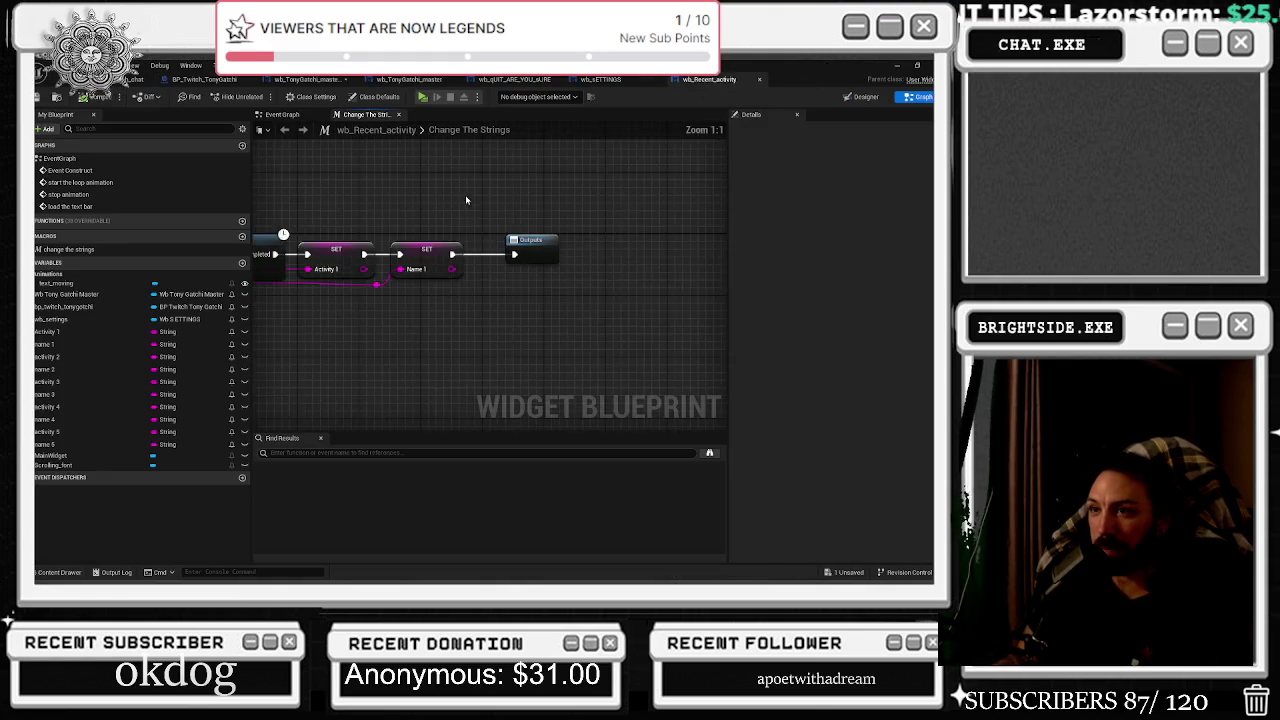
click(284, 115)
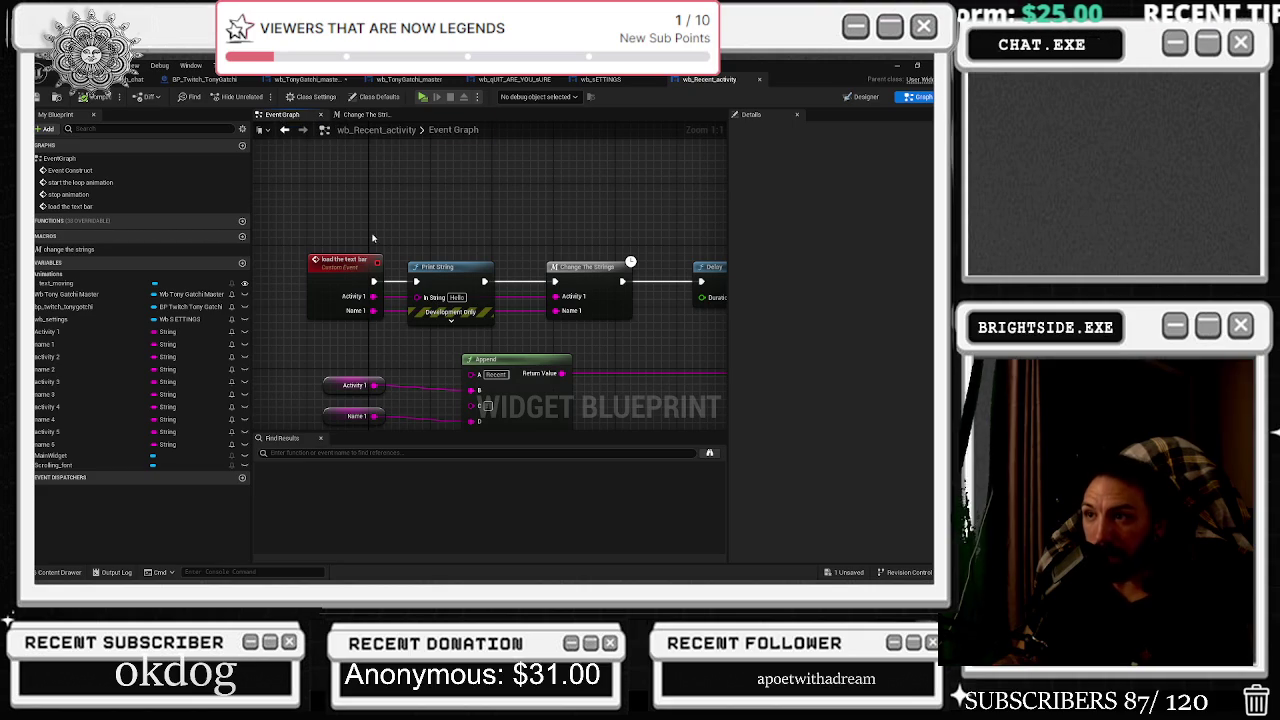
click(366, 114)
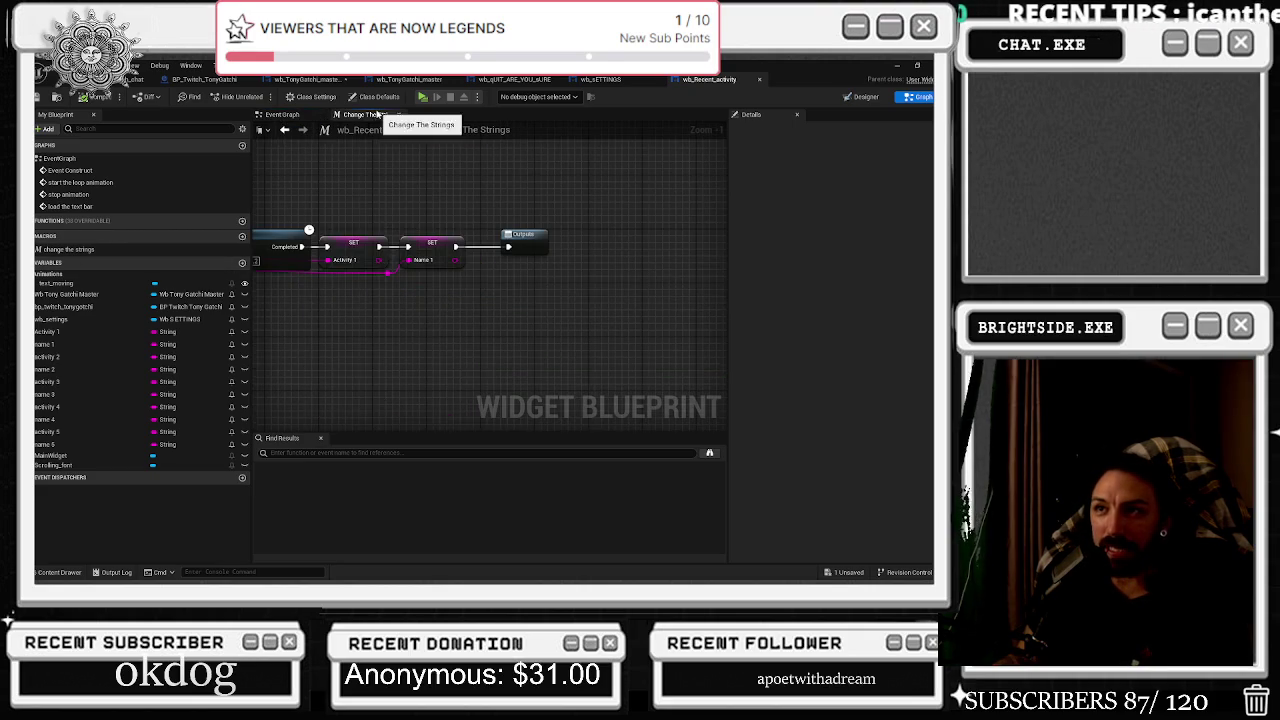
drag(303, 229, 460, 236)
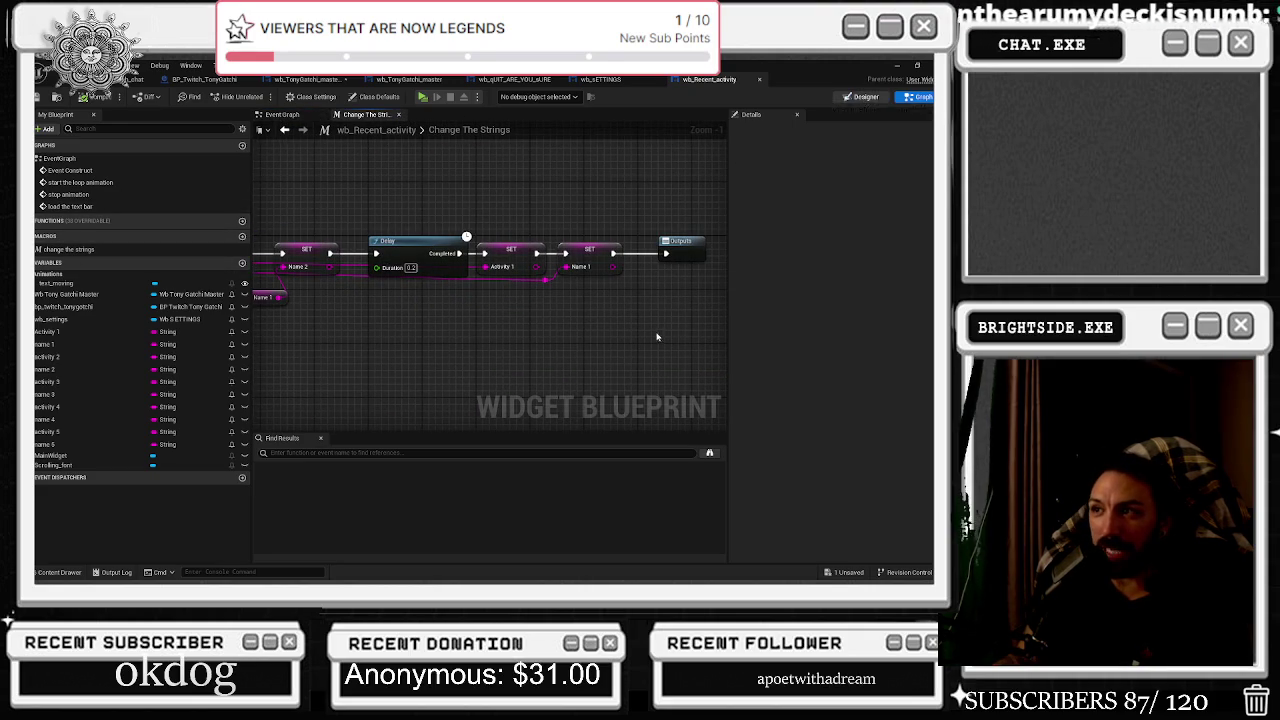
click(862, 96)
key(ctrl+a)
key(BackSpace)
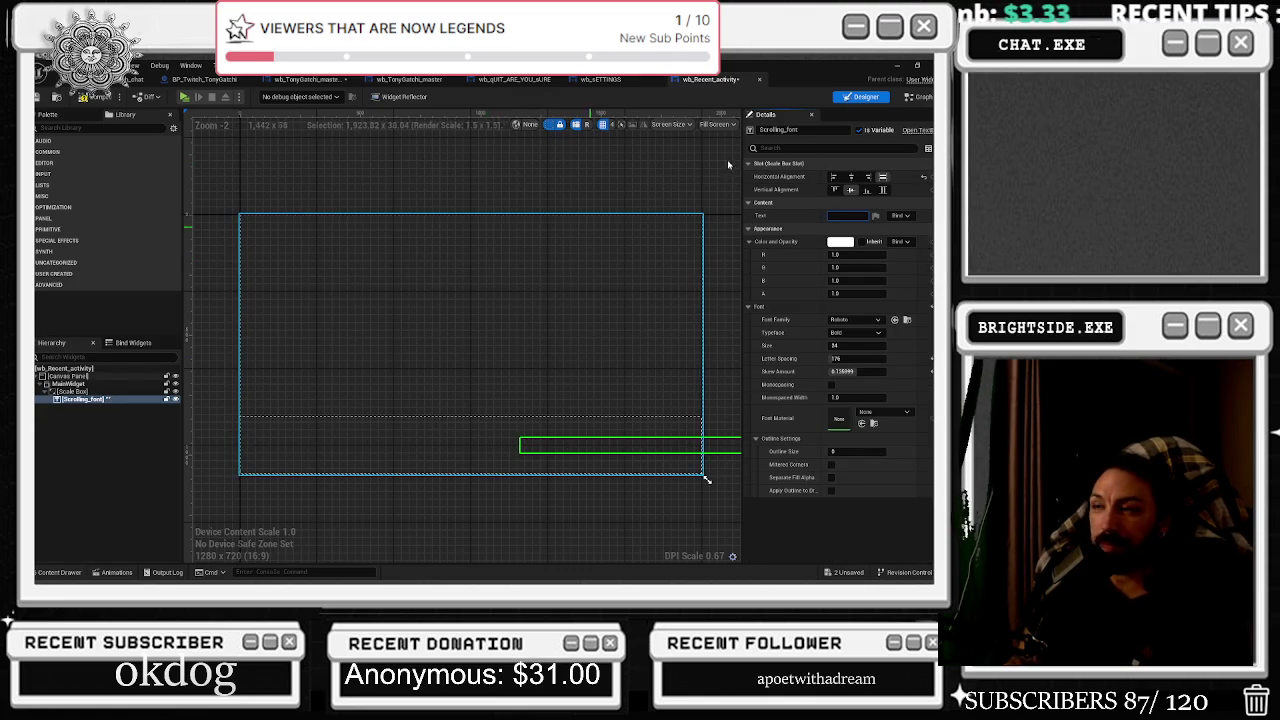
Commit the empty Scrolling_font text and save the modified asset.
key(Return)
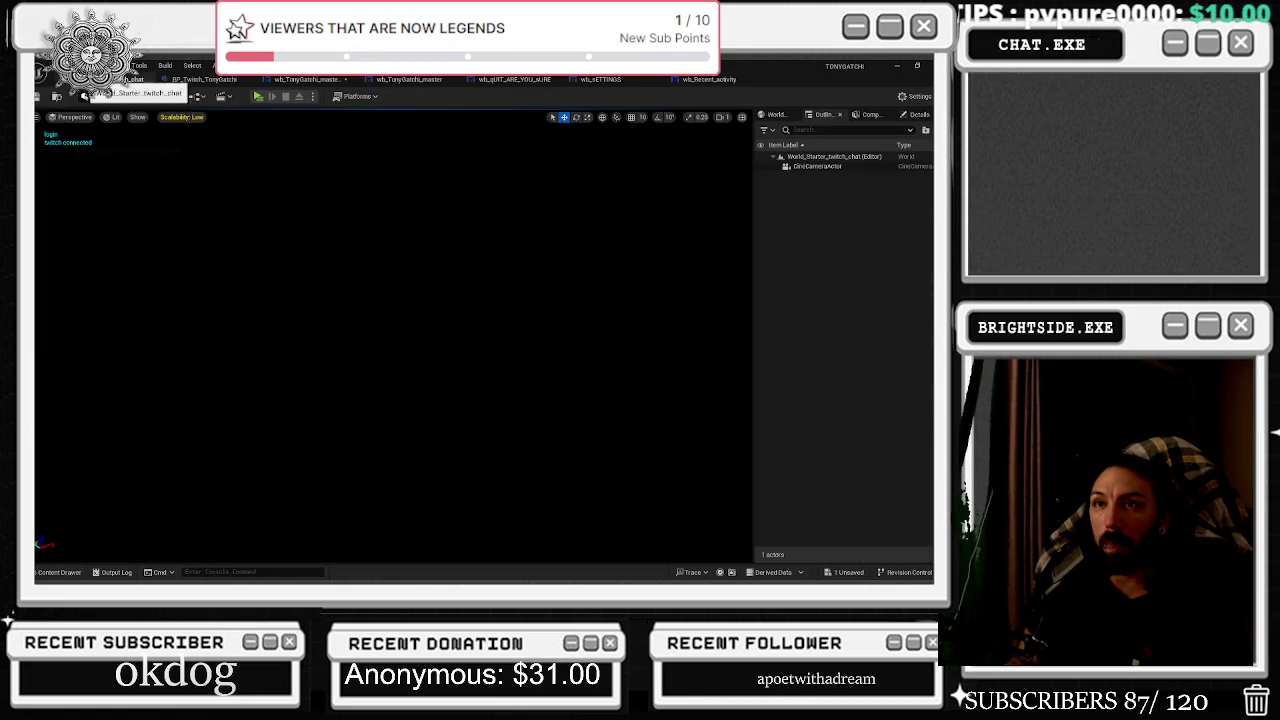
click(140, 80)
key(ctrl+s)
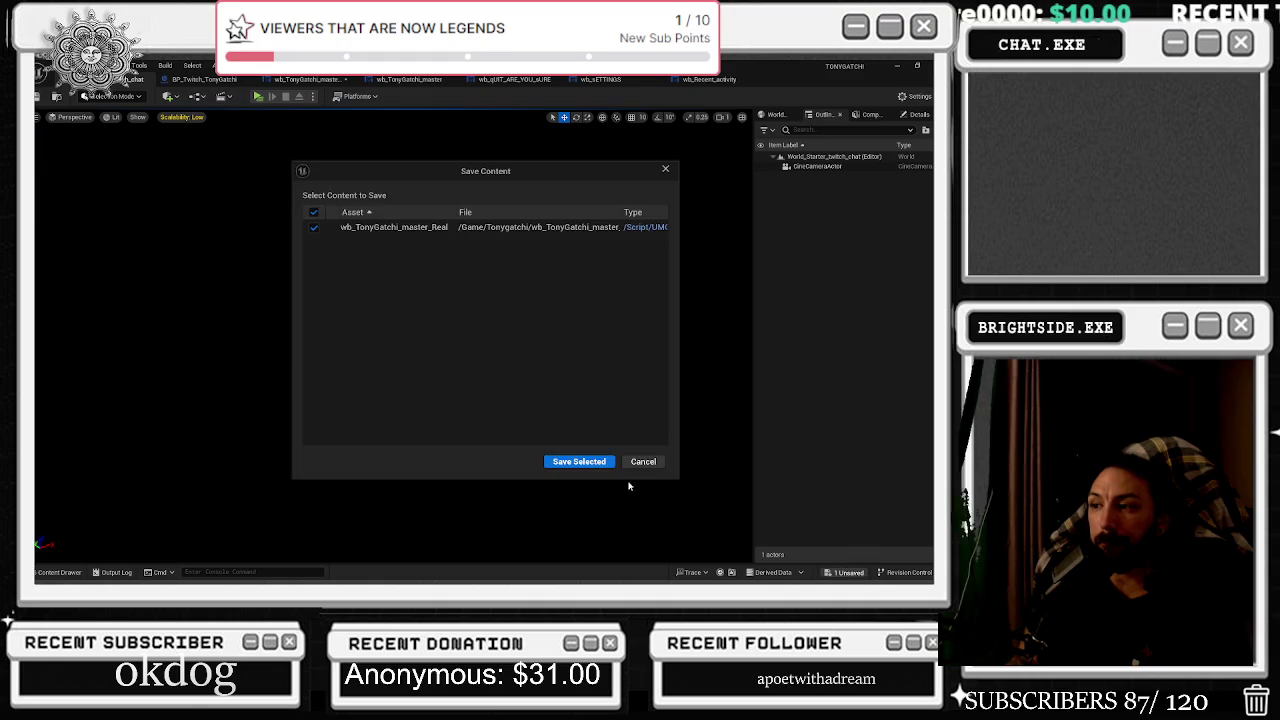
click(594, 462)
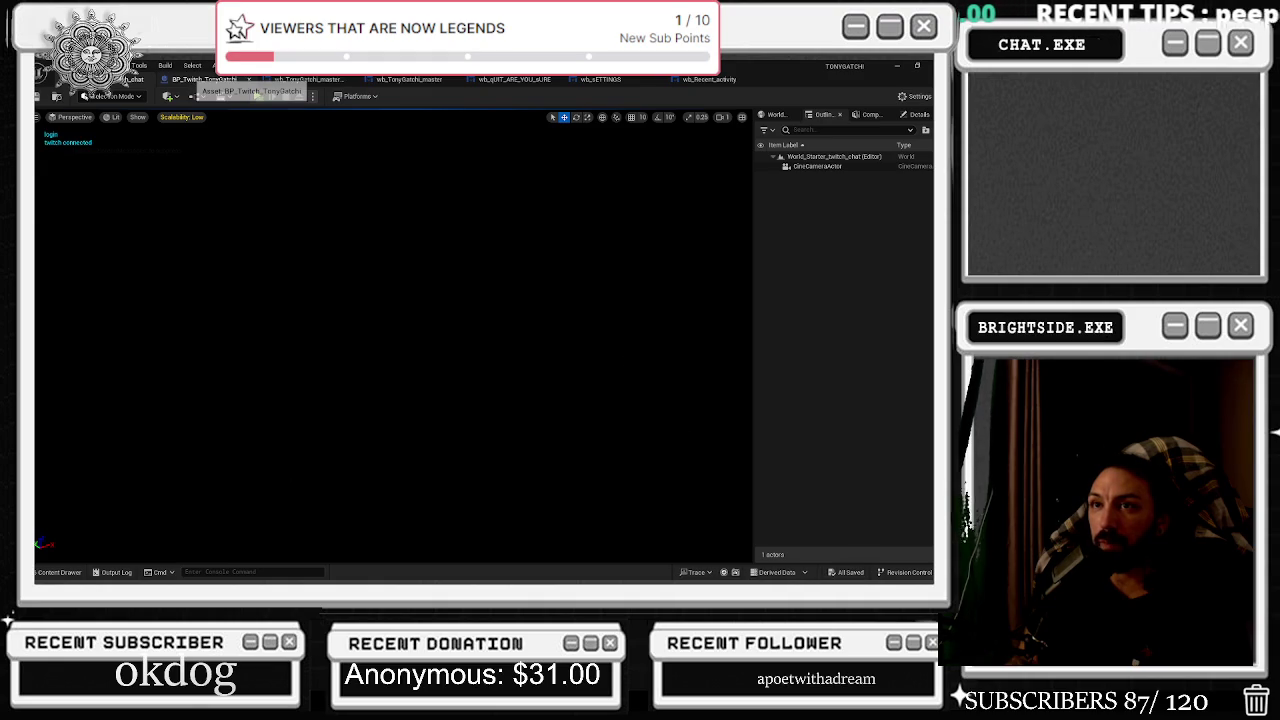
Go through the open widget tabs saving everything, ending on BP_Twitch_TonyGatchi's event graph.
click(215, 80)
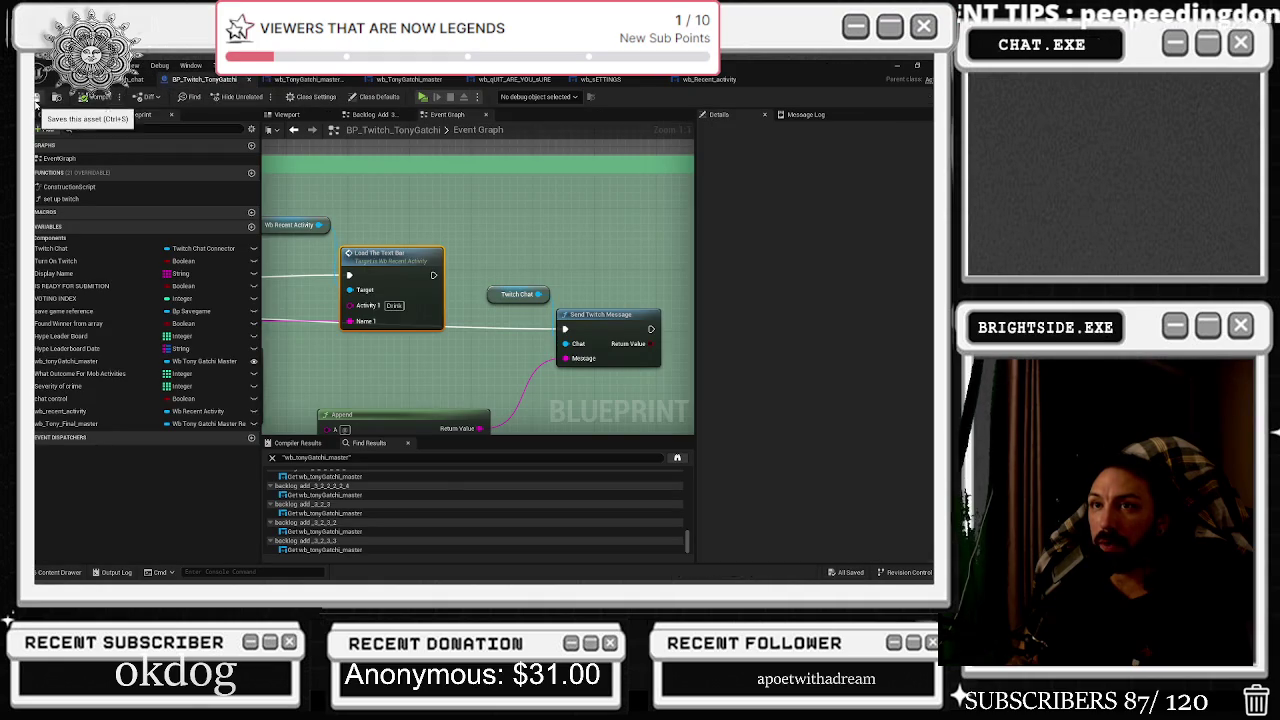
click(310, 79)
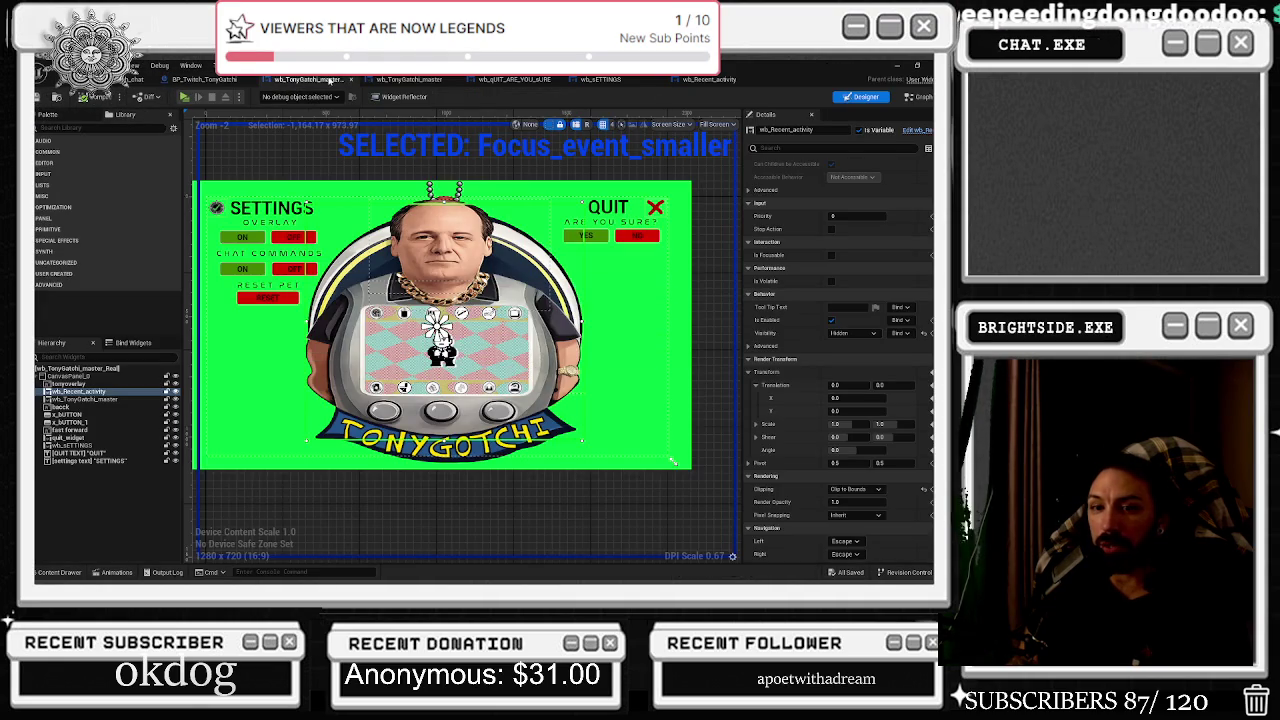
click(411, 79)
key(ctrl+s)
click(523, 80)
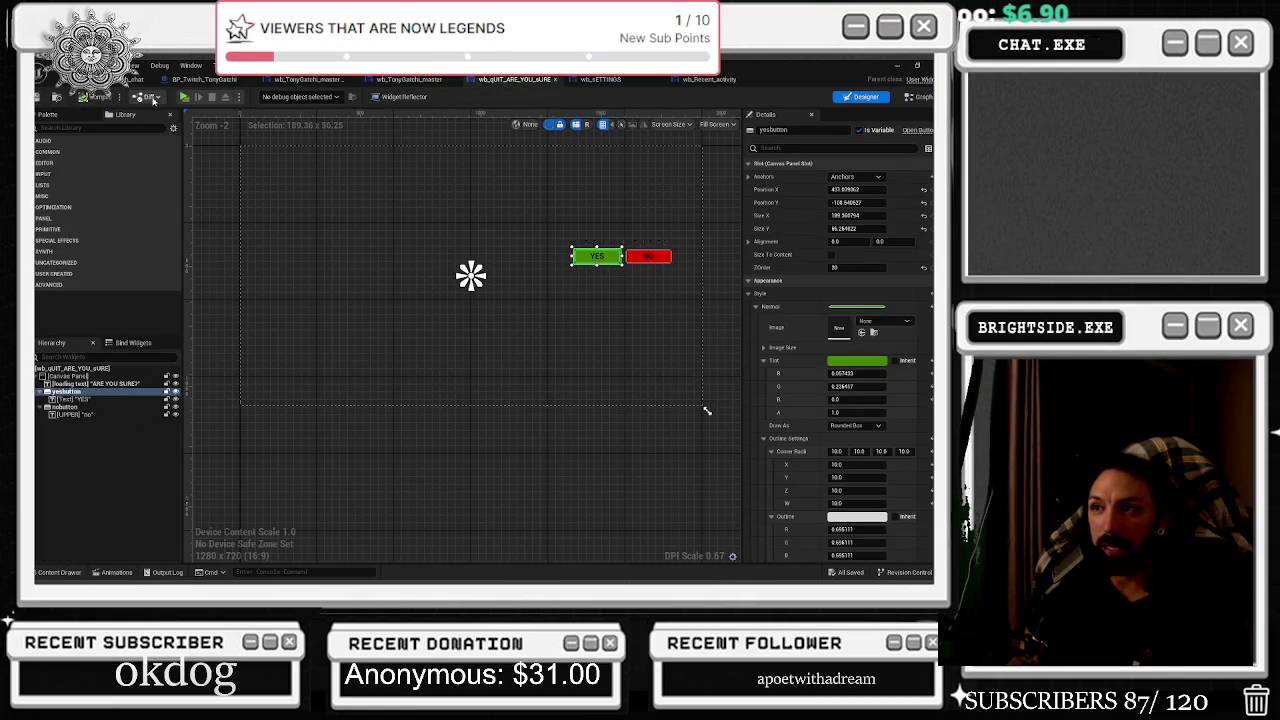
click(600, 79)
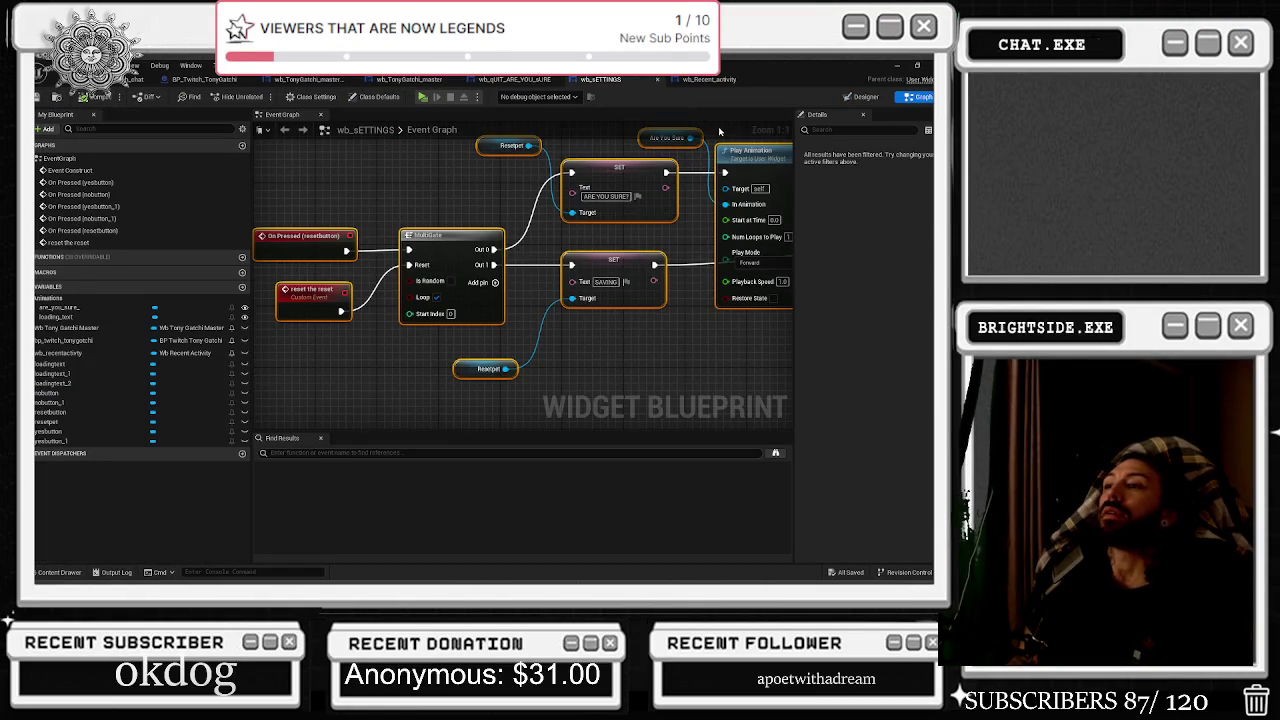
click(710, 80)
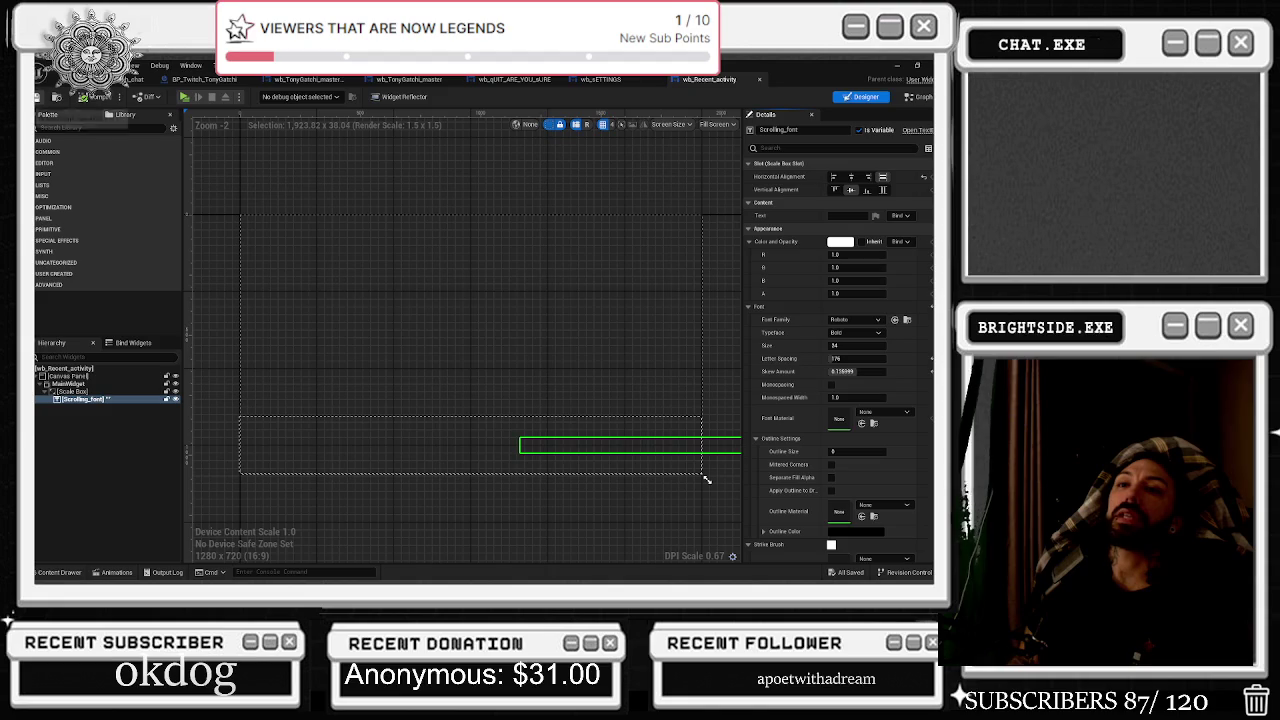
click(132, 79)
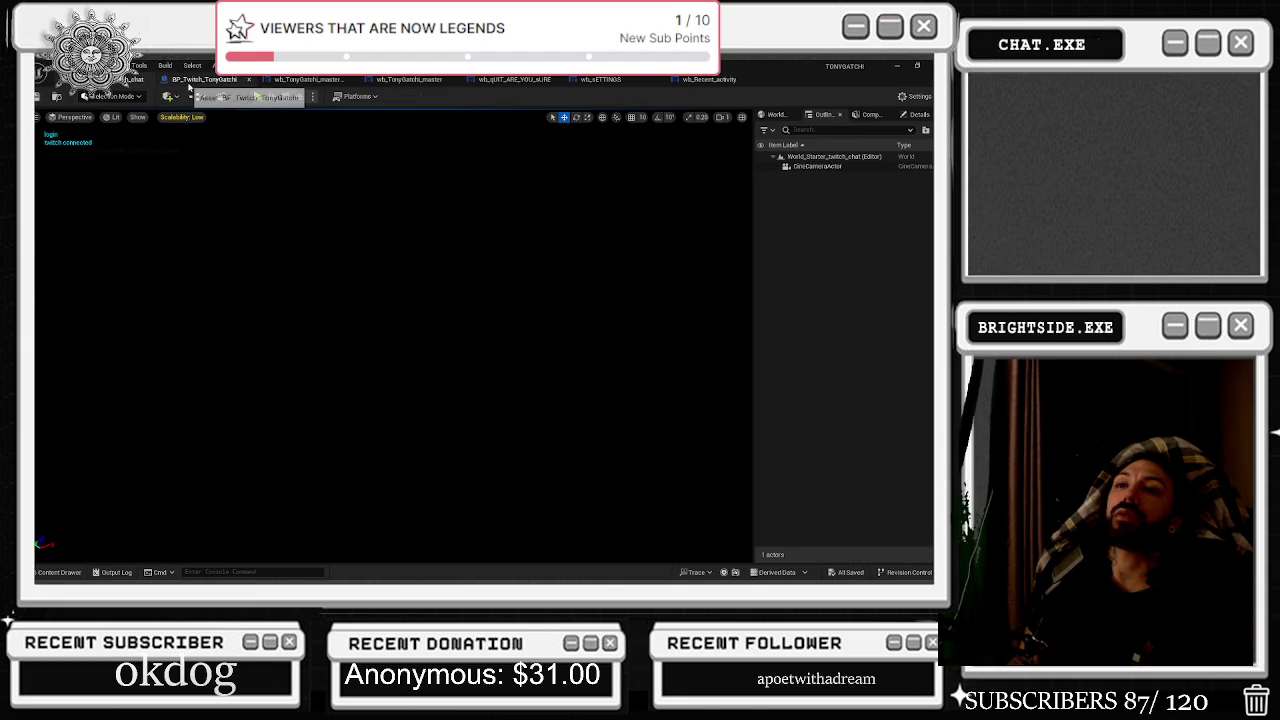
click(190, 80)
scroll(463, 229, down, 2)
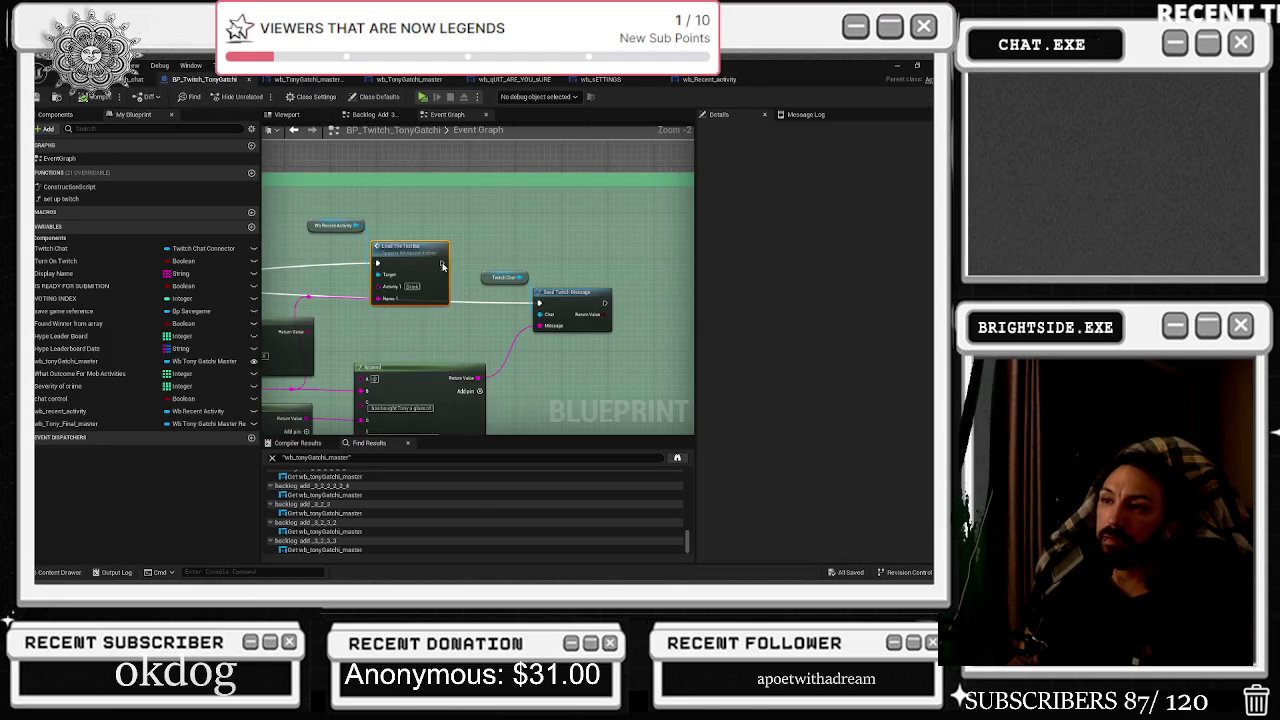
Nudge the Wb Recent Activity getter, straighten the red wire's reroute point, and shift the Select node left.
scroll(435, 240, down, 1)
mouse_move(435, 240)
mouse_down()
mouse_move(447, 251)
mouse_move(408, 237)
mouse_up()
drag(418, 307, 563, 297)
click(551, 296)
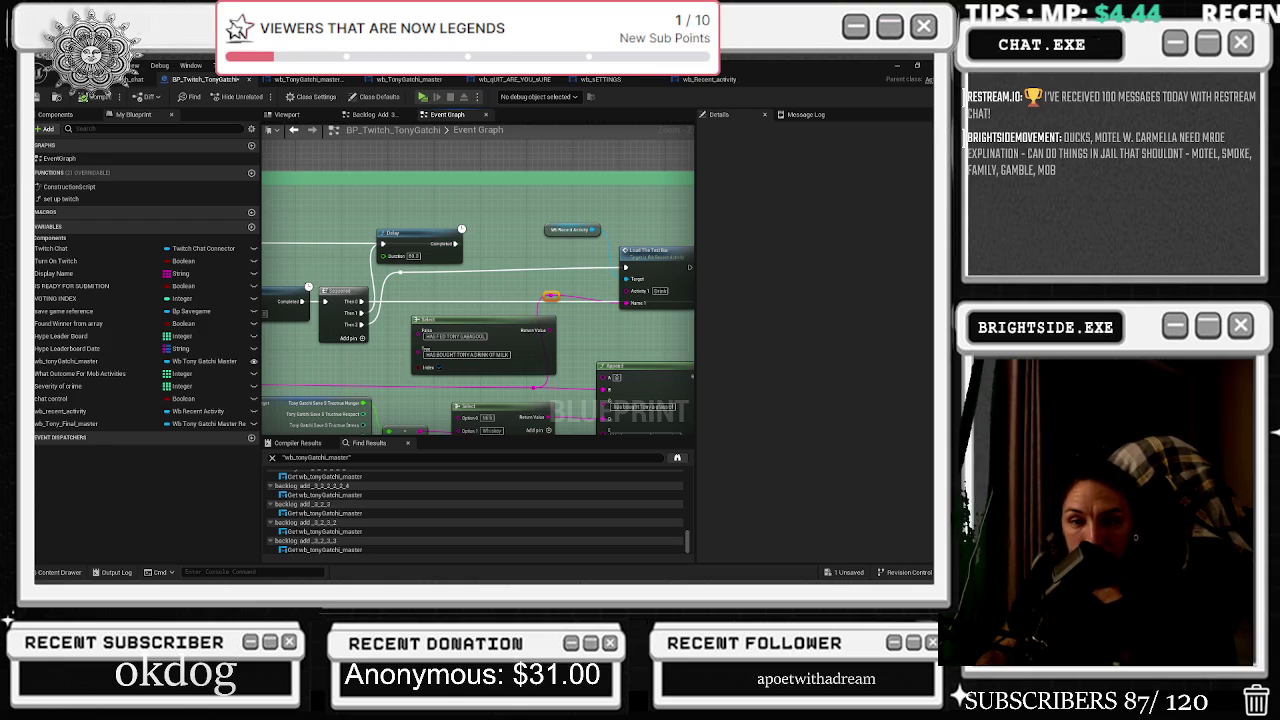
key(alt+Tab)
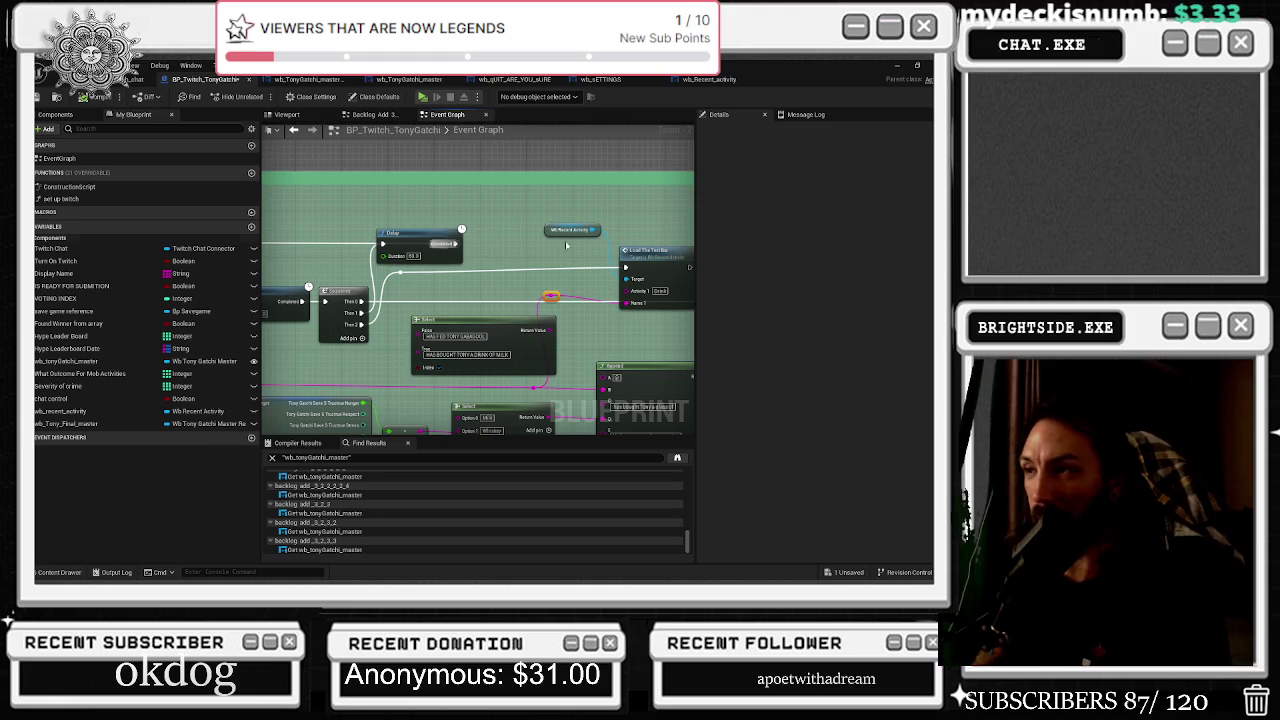
key(alt+Tab)
key(Escape)
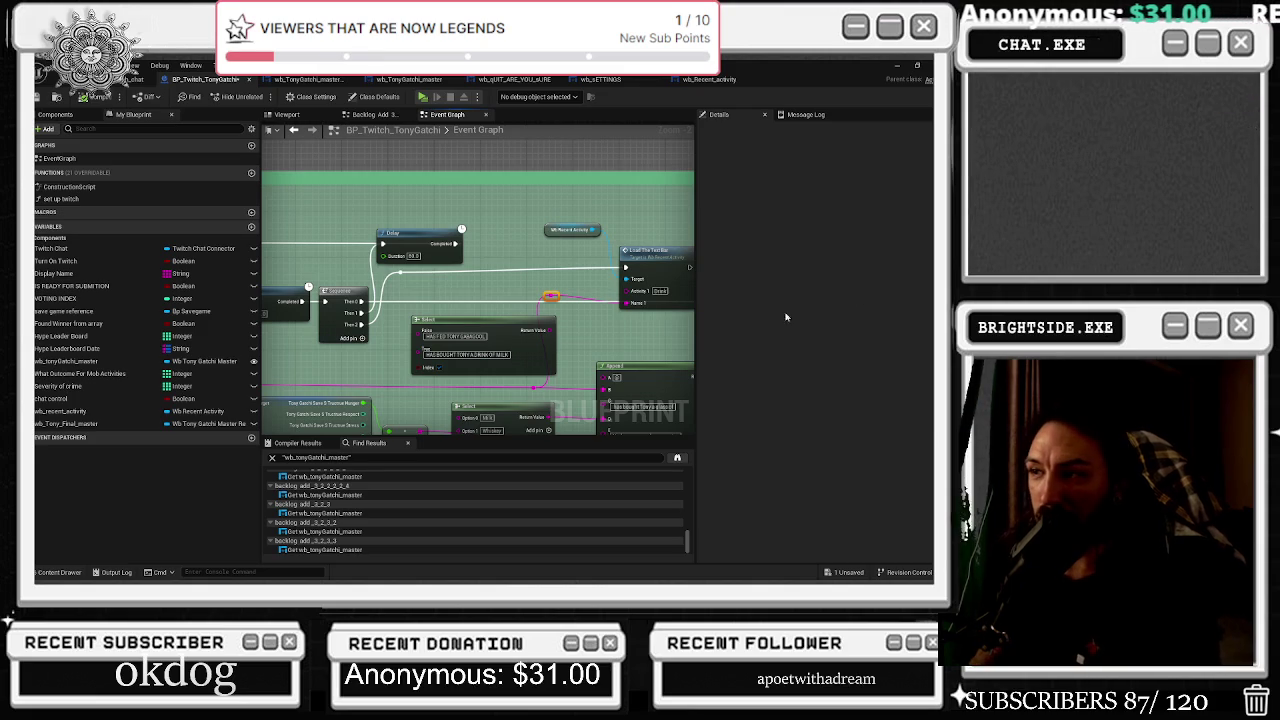
drag(551, 296, 545, 301)
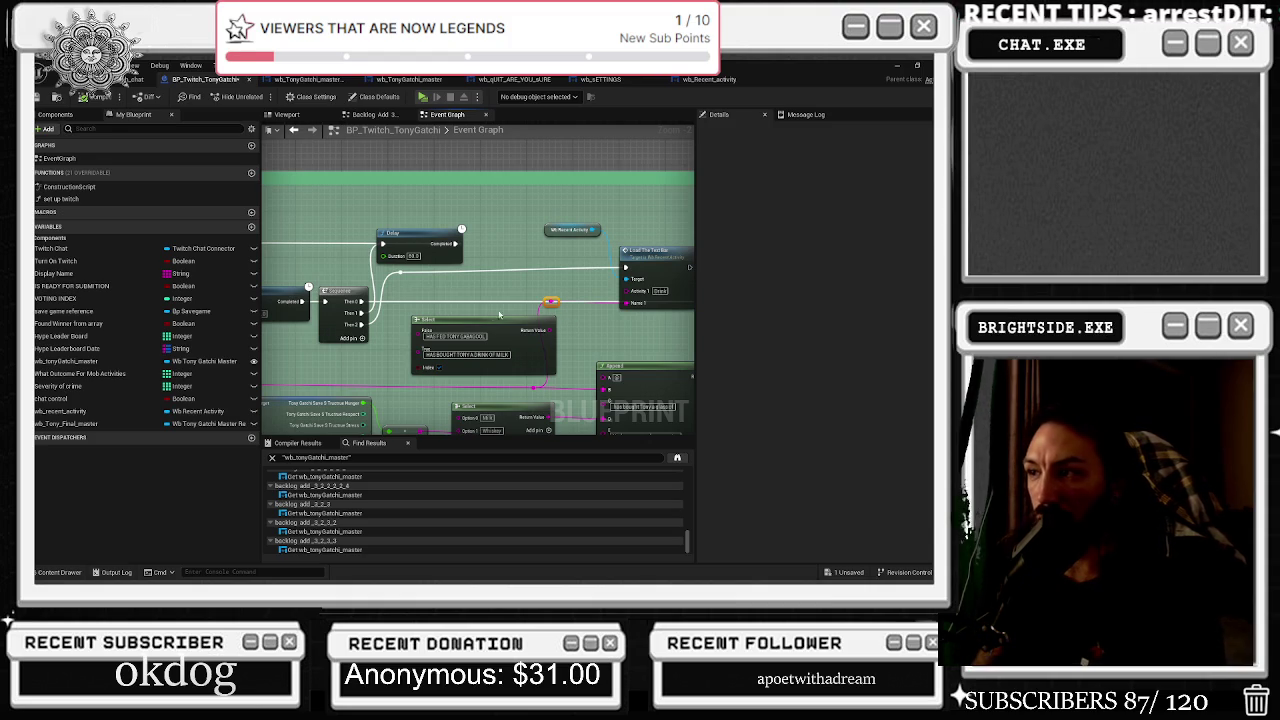
drag(472, 318, 450, 301)
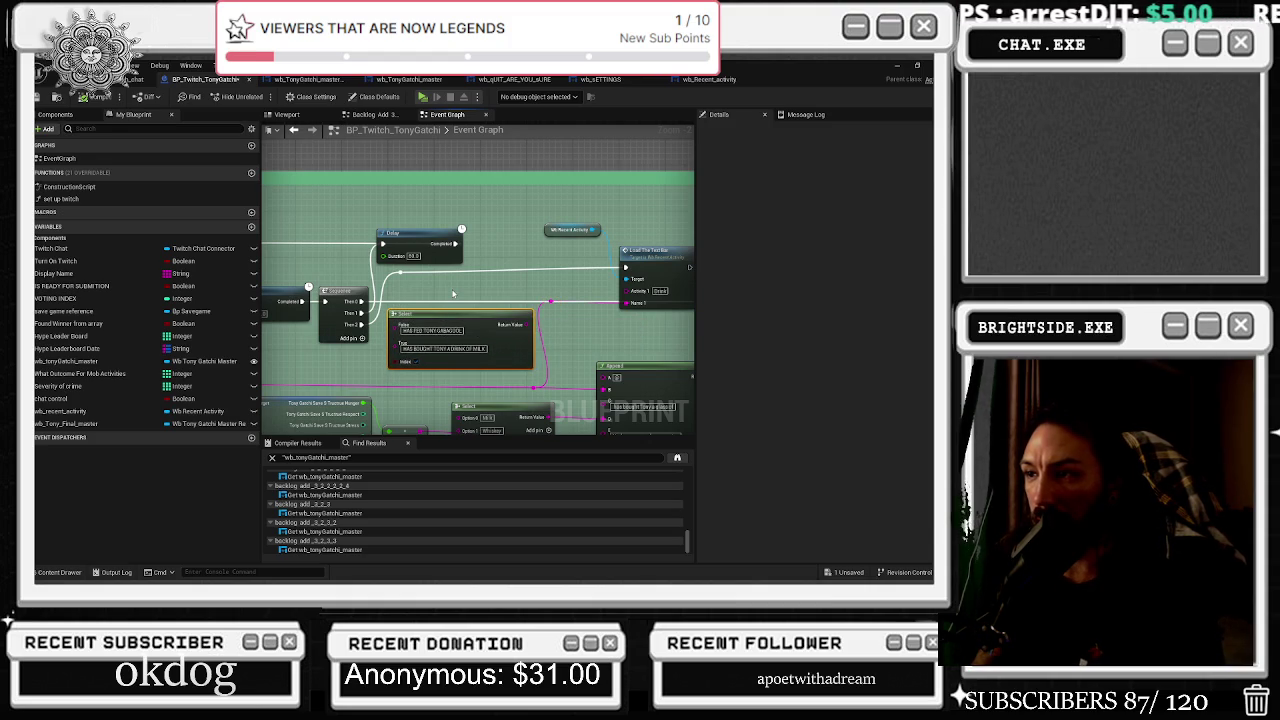
Reposition the getter and Load The Text Bar nodes and rewire the Delay into the Sequence.
scroll(552, 279, down, 2)
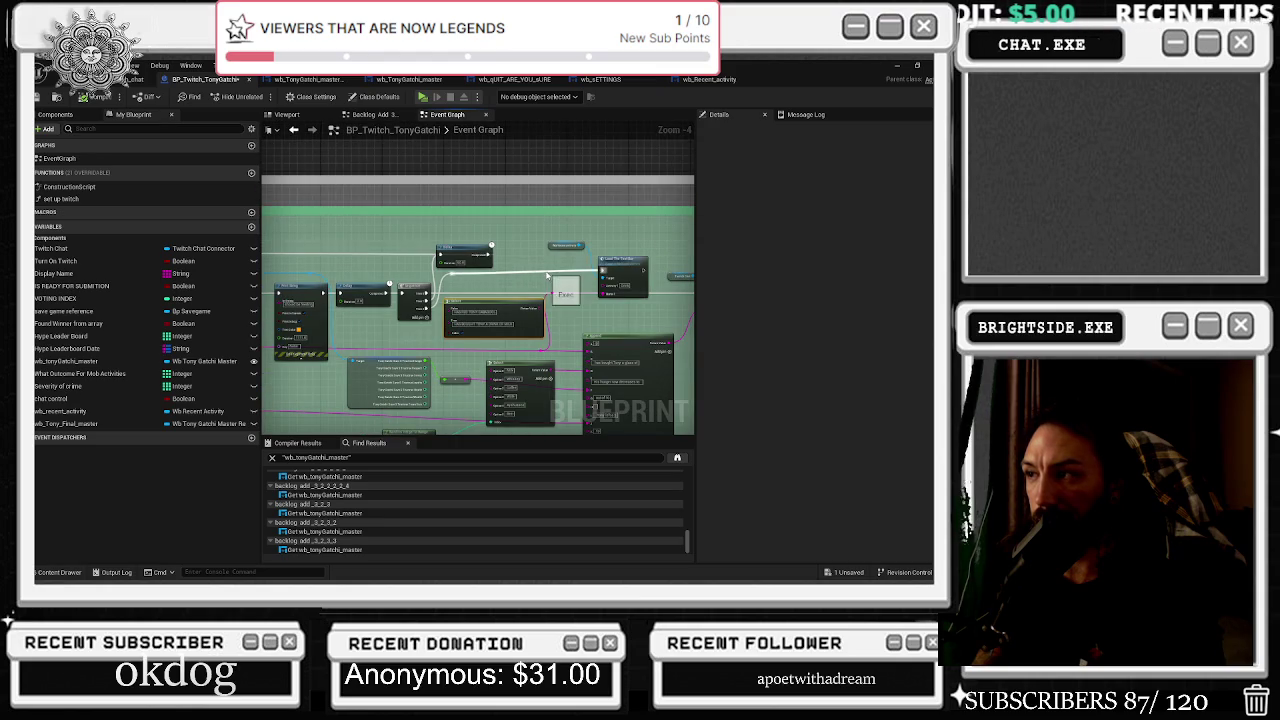
drag(540, 232, 624, 285)
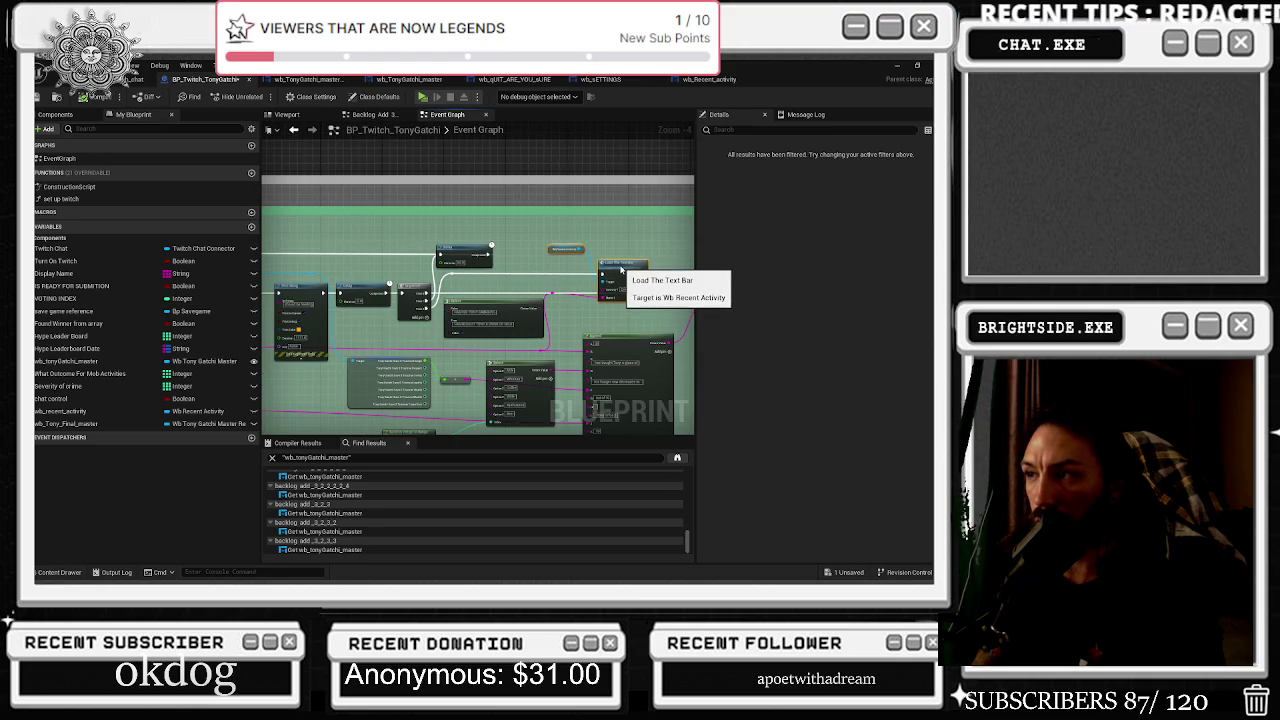
drag(624, 270, 628, 274)
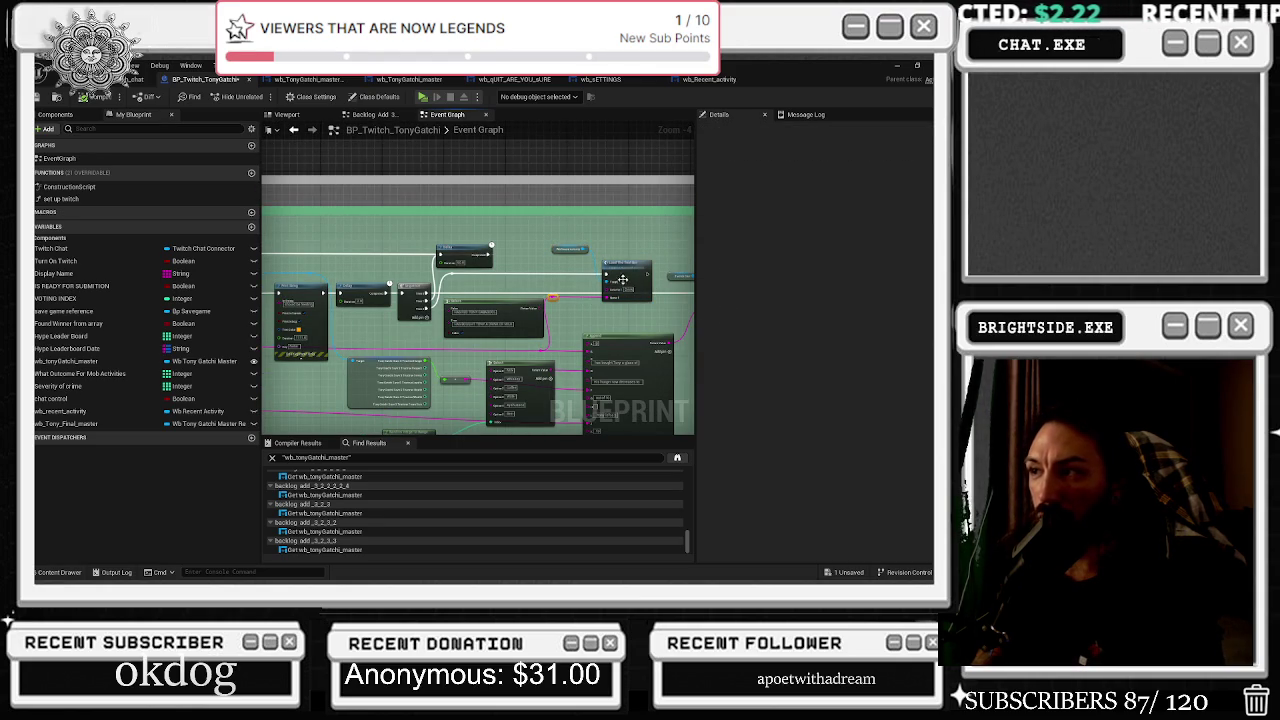
drag(556, 243, 631, 309)
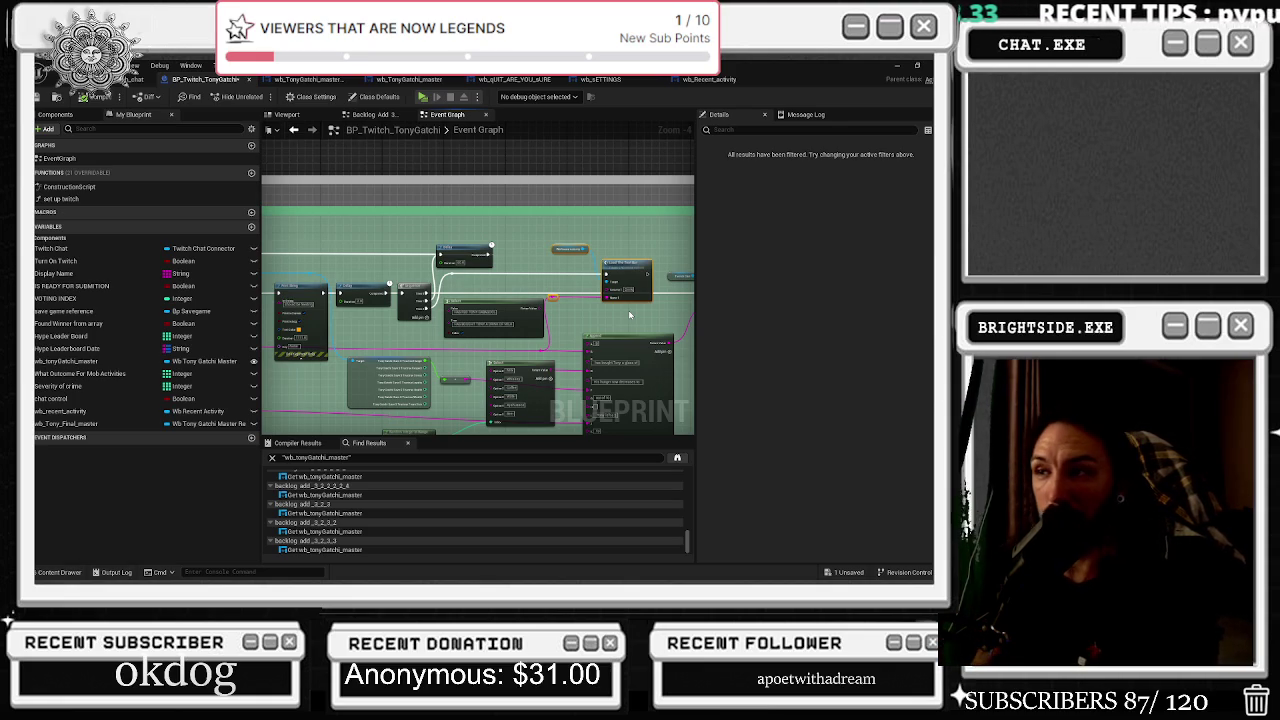
drag(468, 254, 472, 256)
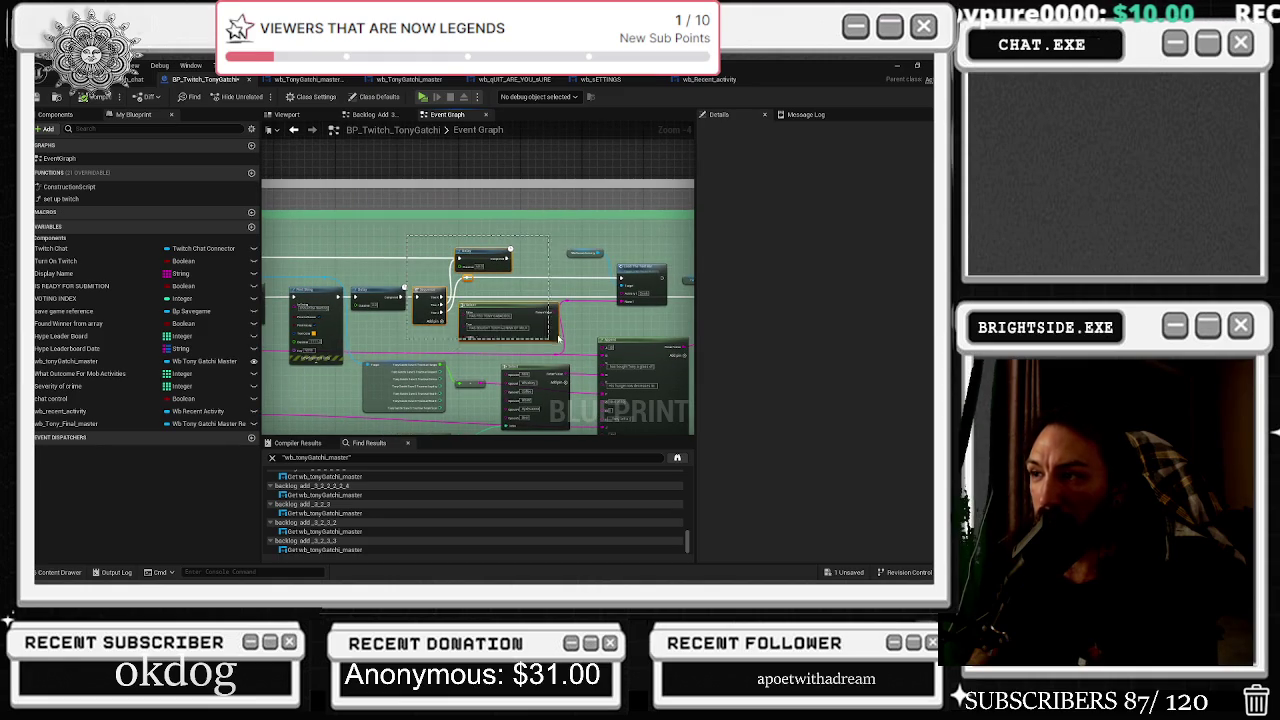
mouse_move(458, 258)
mouse_down()
mouse_move(564, 300)
mouse_move(626, 264)
mouse_up()
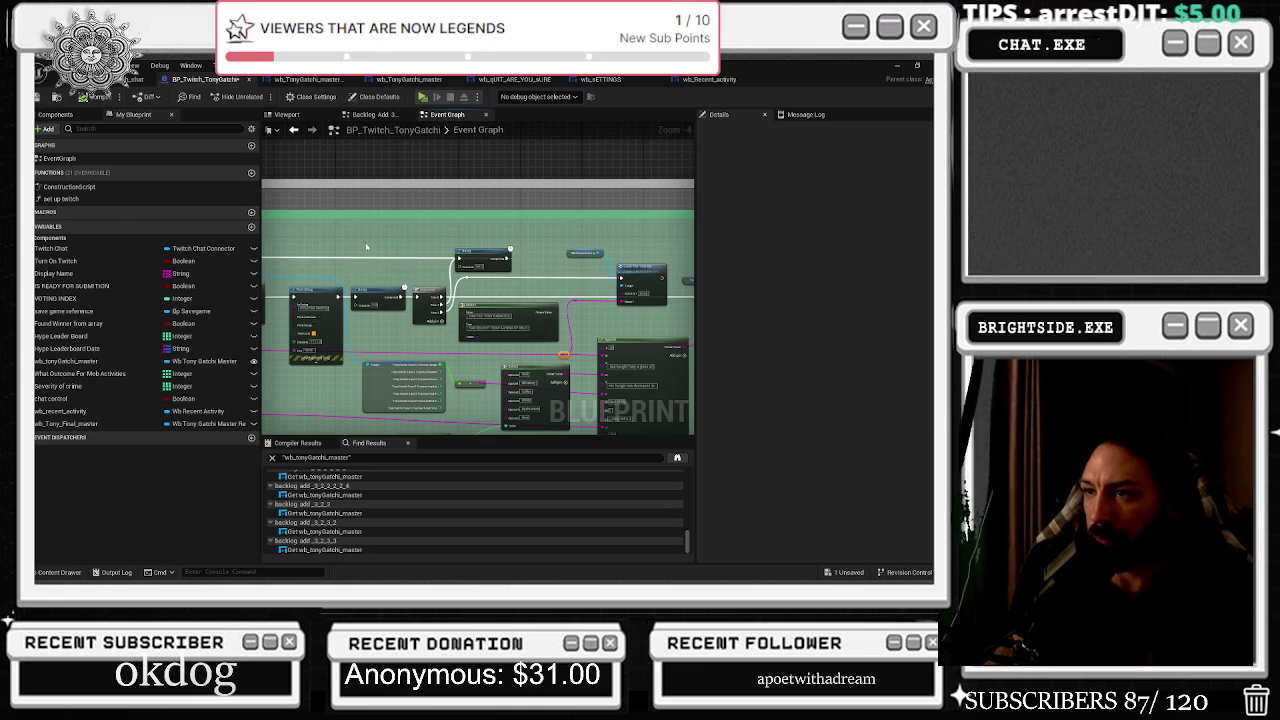
Marquee-select the two mid-graph nodes and move them slightly left into a tighter row.
drag(369, 242, 495, 298)
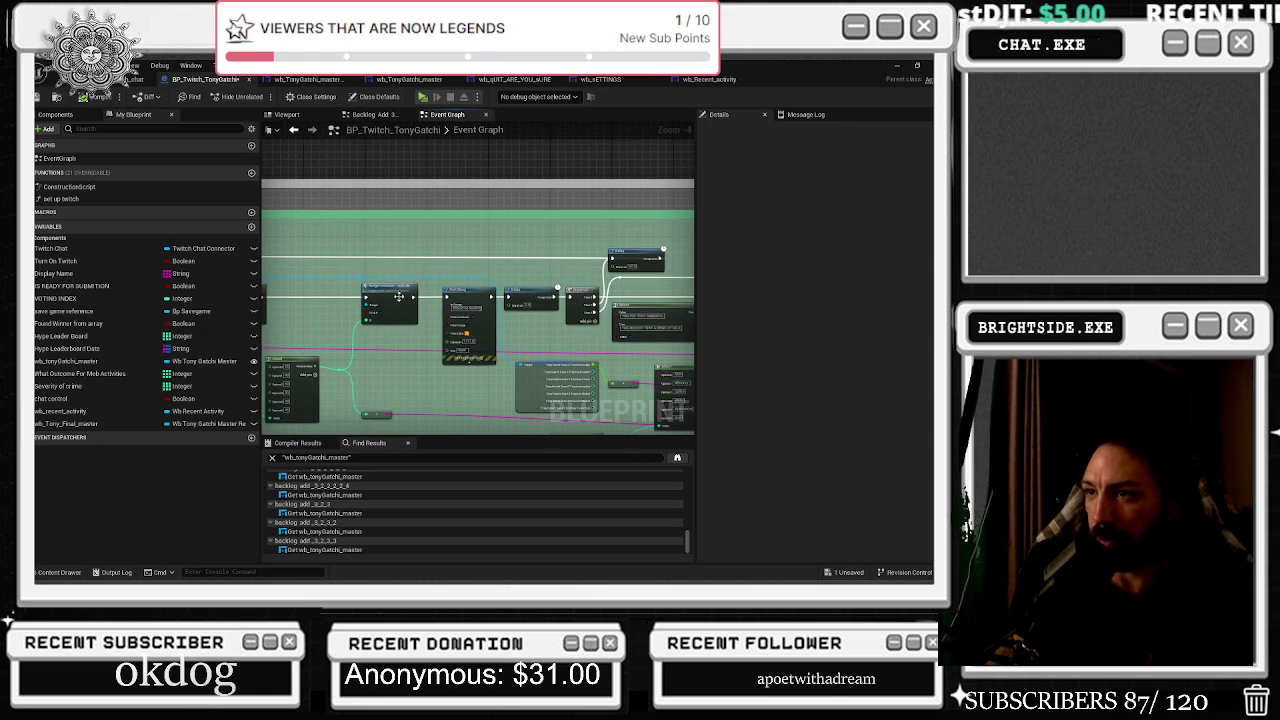
drag(333, 270, 466, 330)
drag(470, 284, 455, 285)
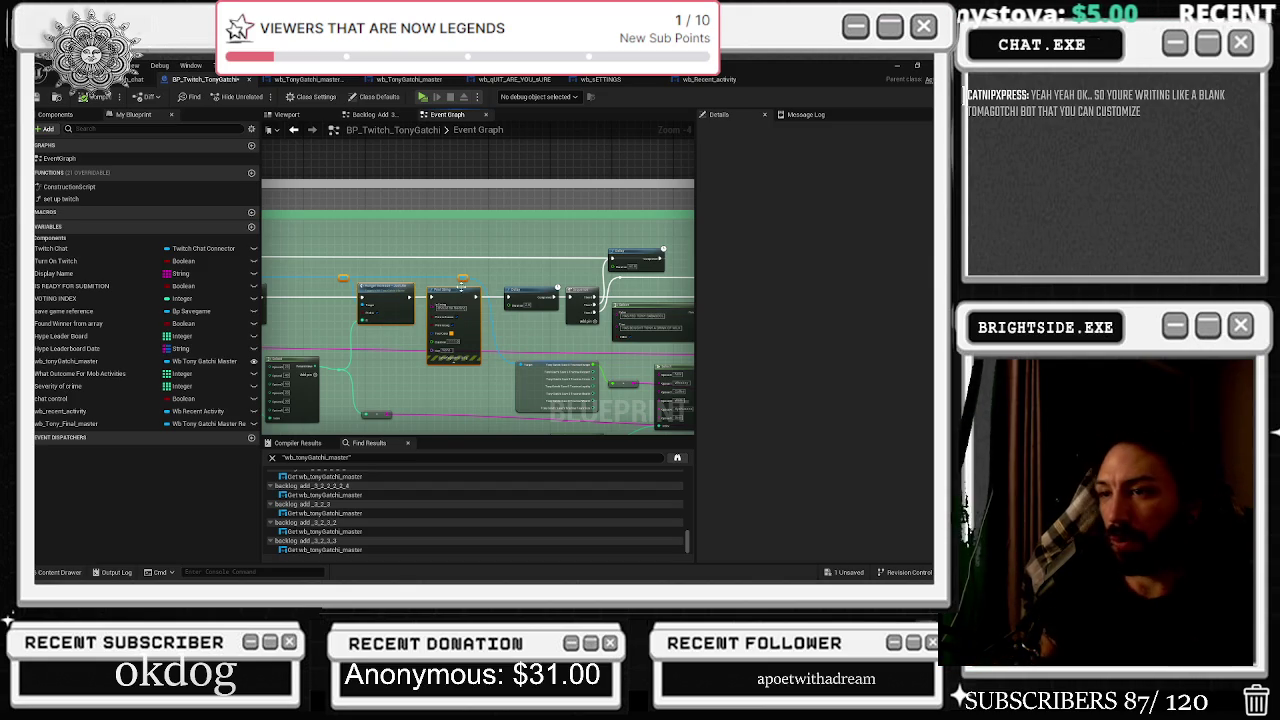
drag(527, 370, 407, 336)
scroll(542, 296, down, 1)
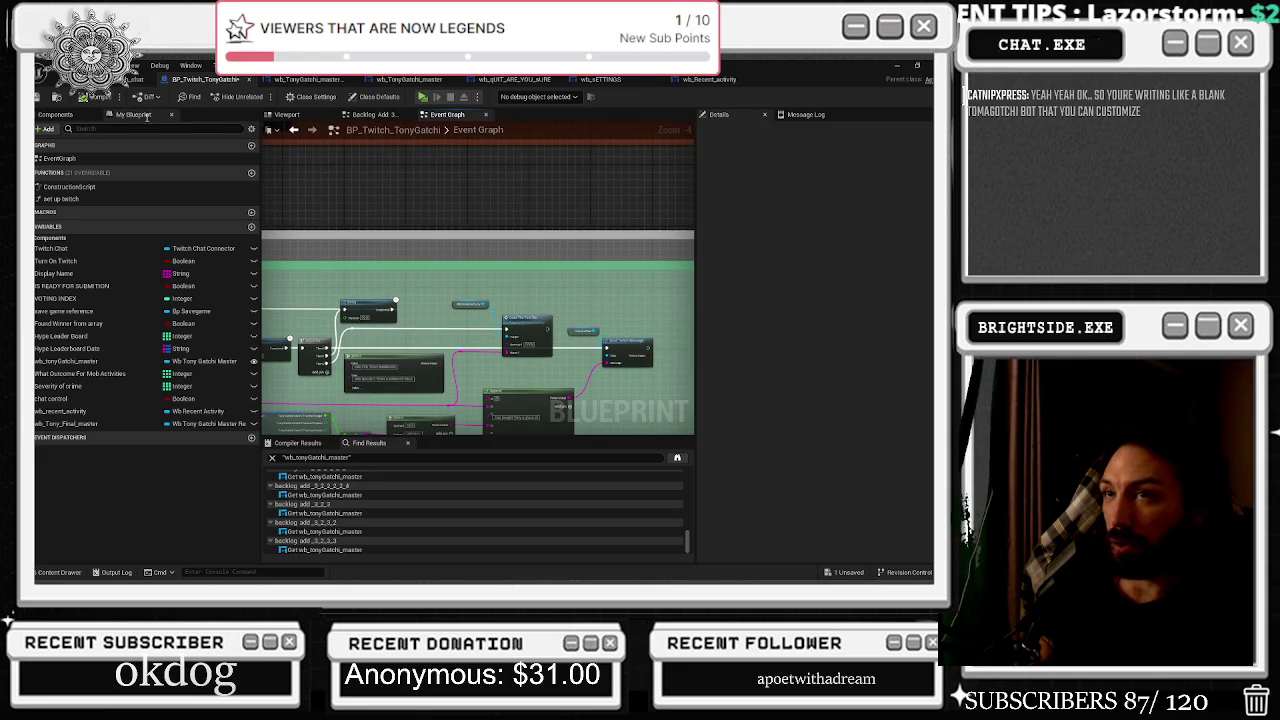
key(ctrl+Tab)
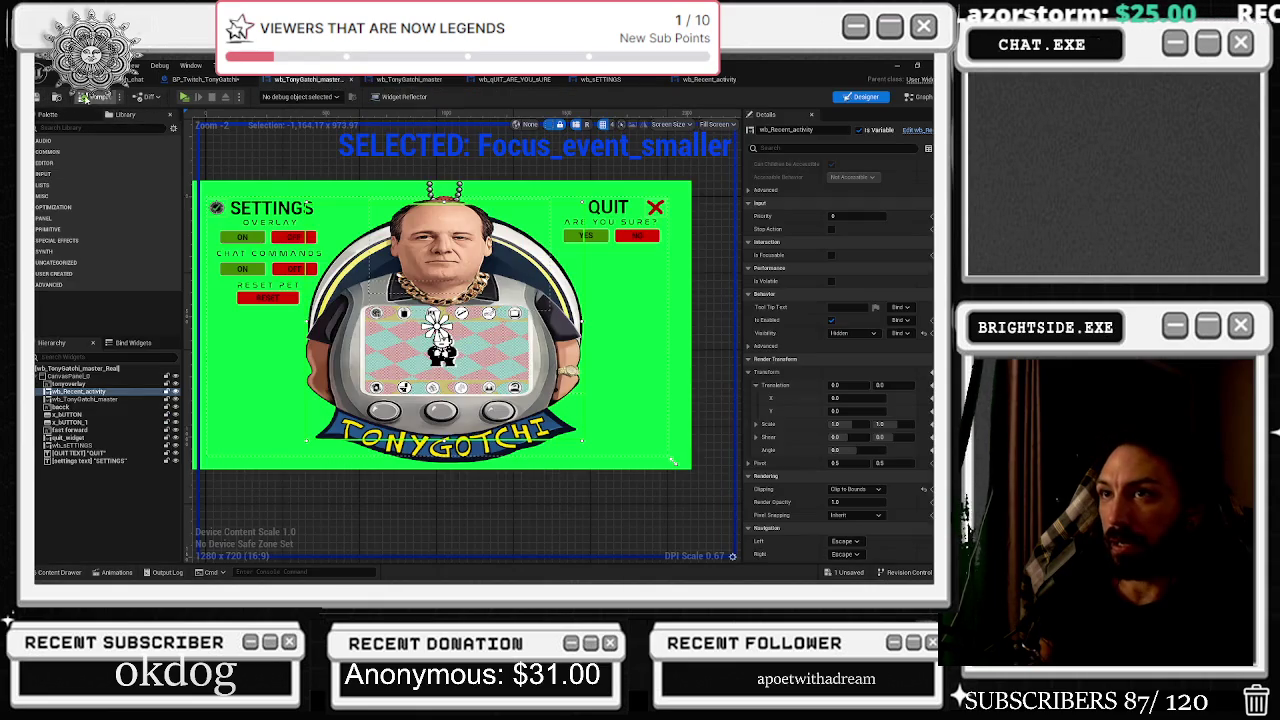
key(ctrl+Tab)
key(ctrl+s)
key(ctrl+Tab)
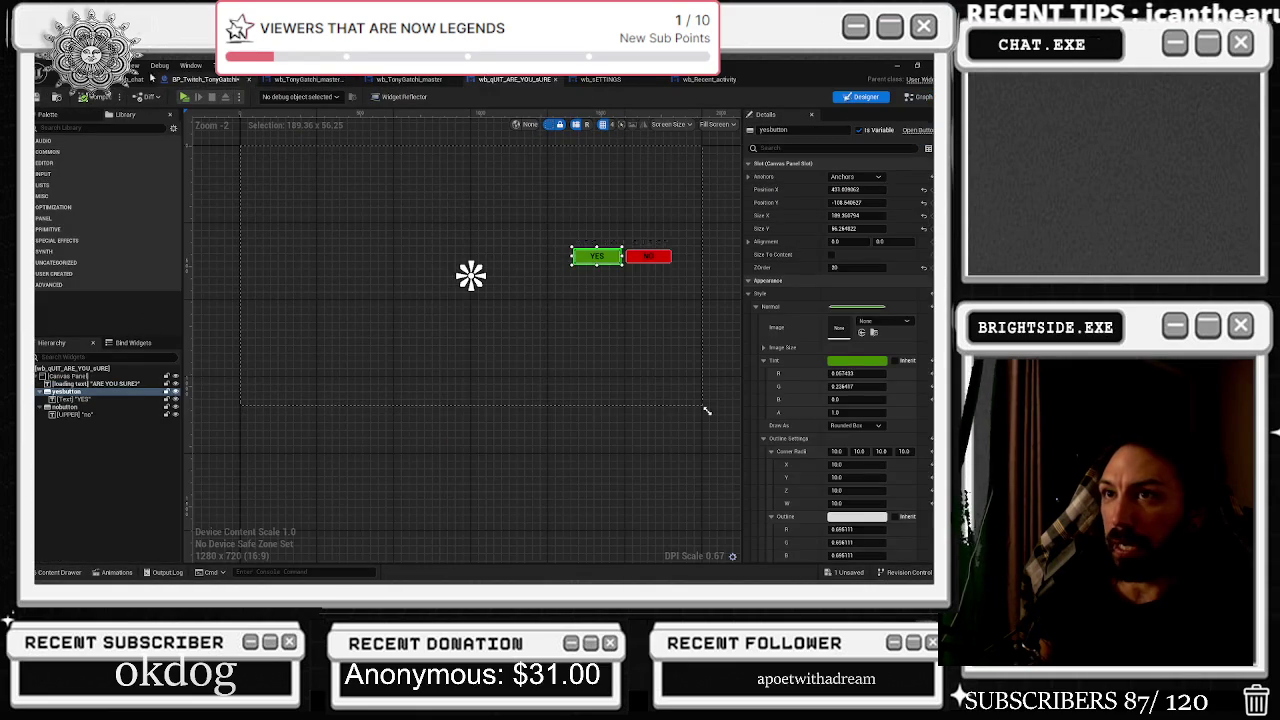
key(ctrl+Tab)
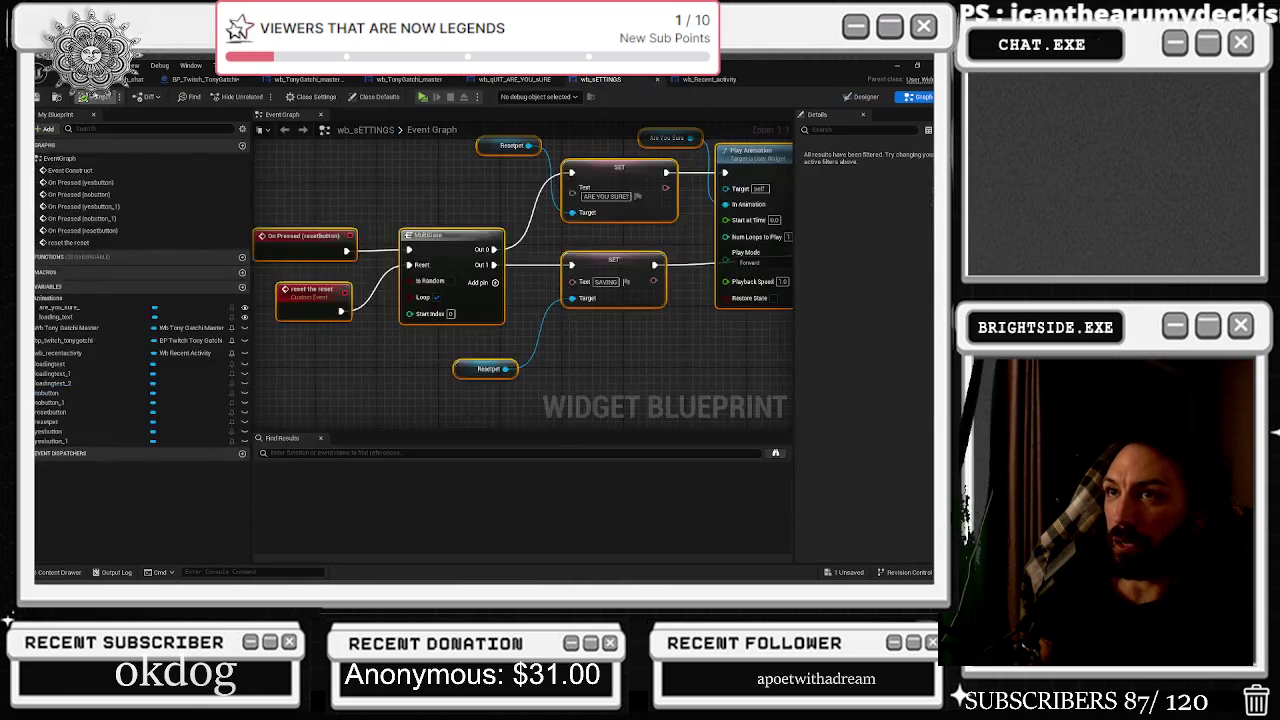
click(712, 82)
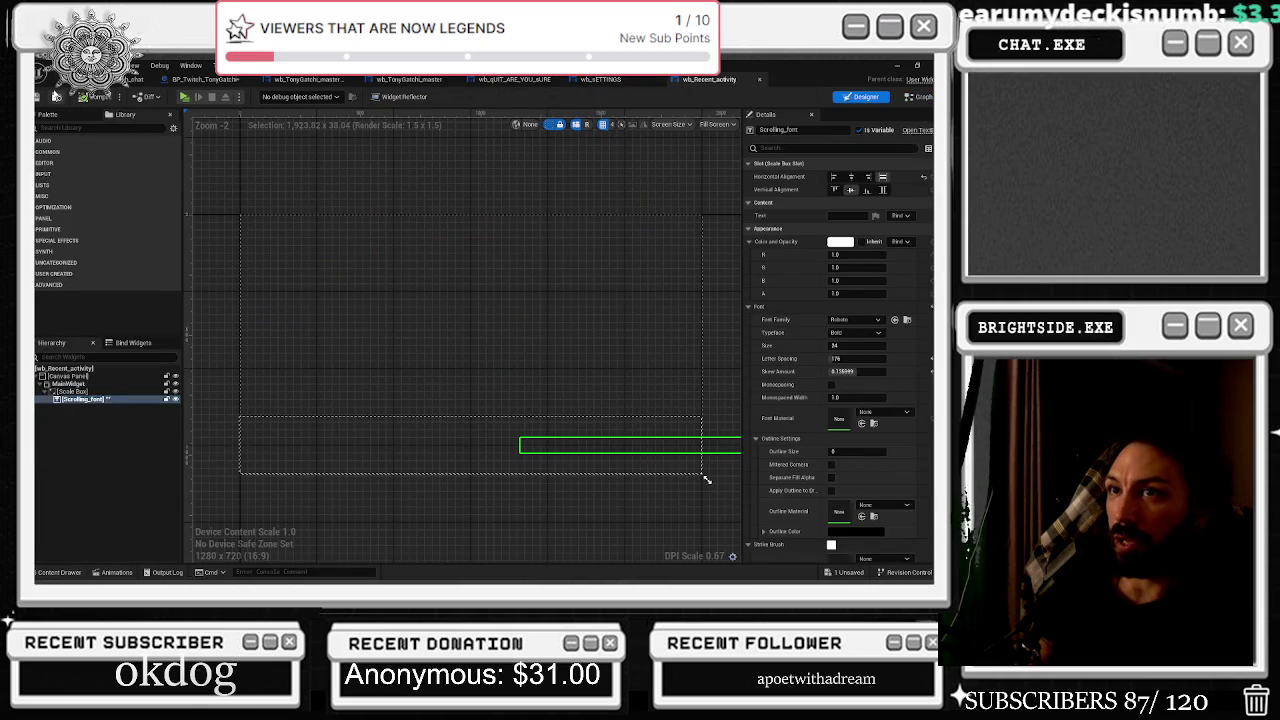
click(135, 79)
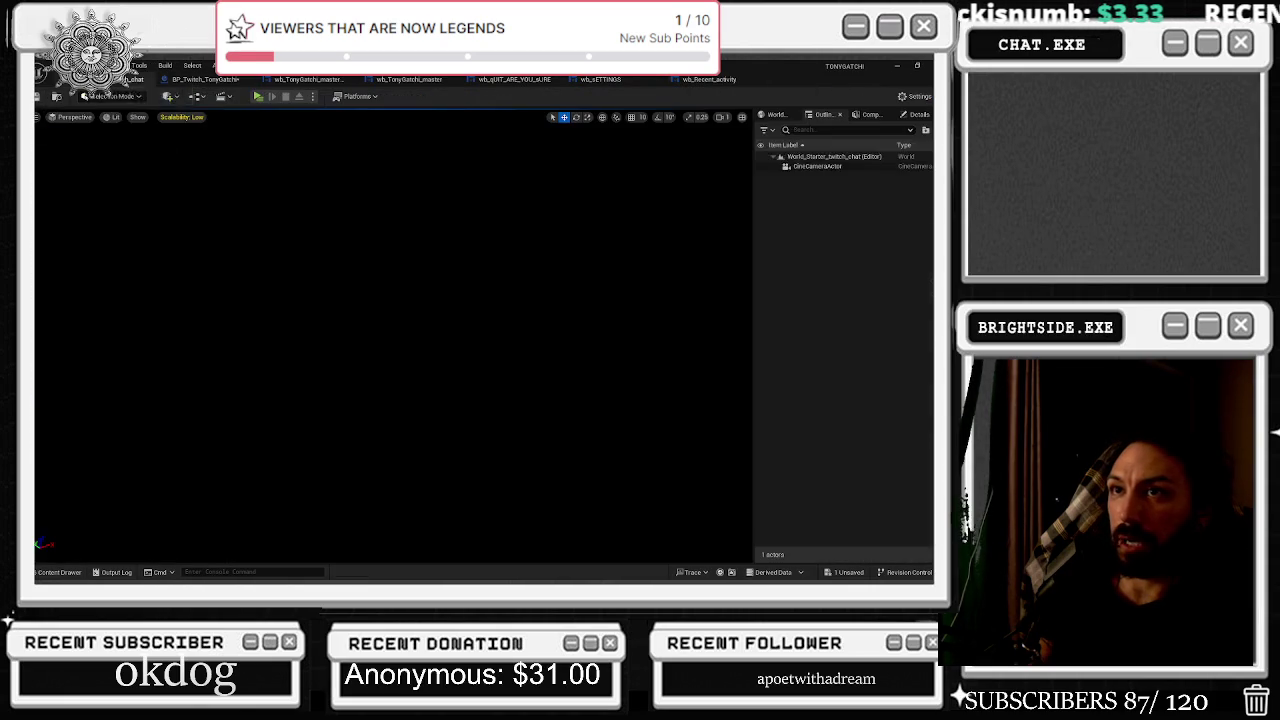
click(205, 79)
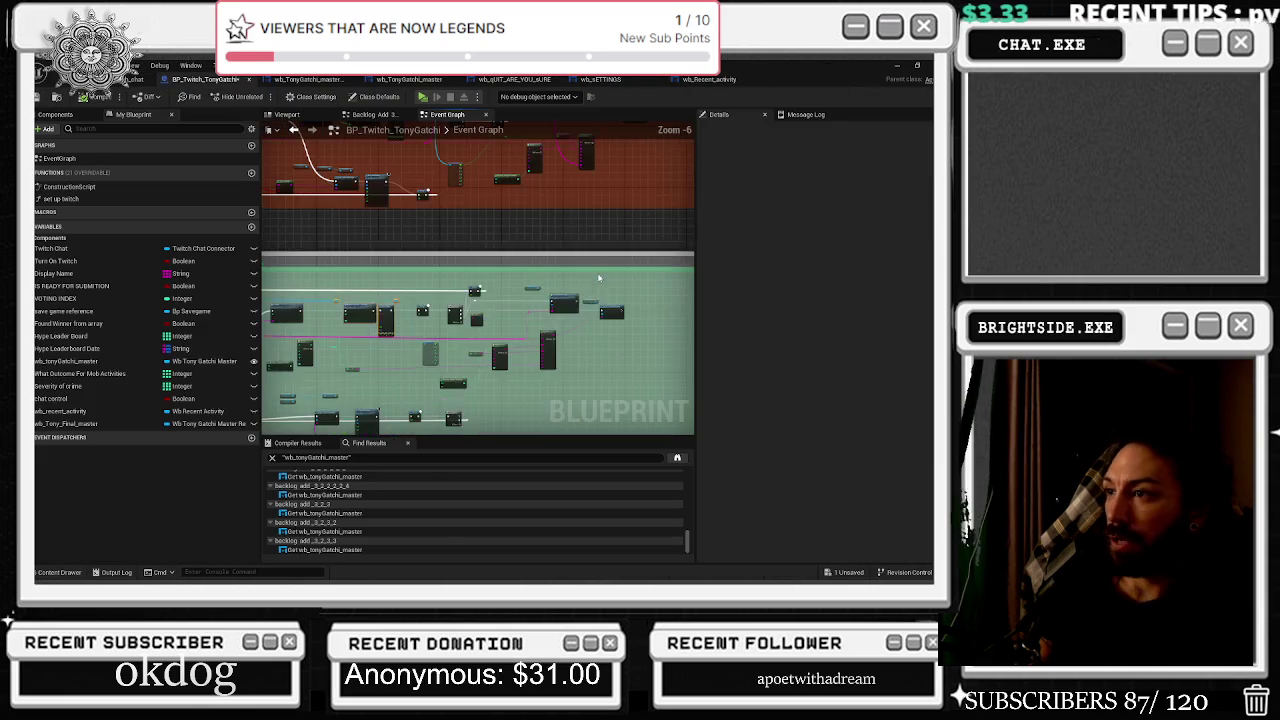
scroll(576, 345, down, 3)
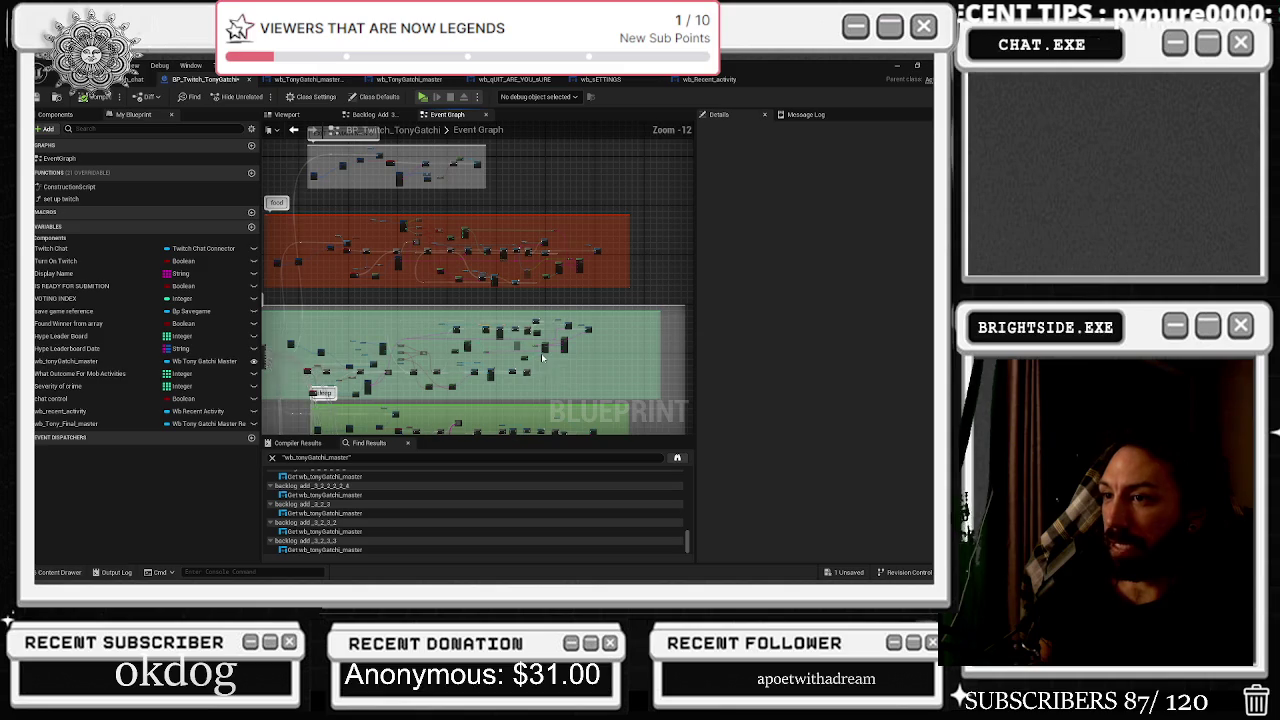
click(308, 79)
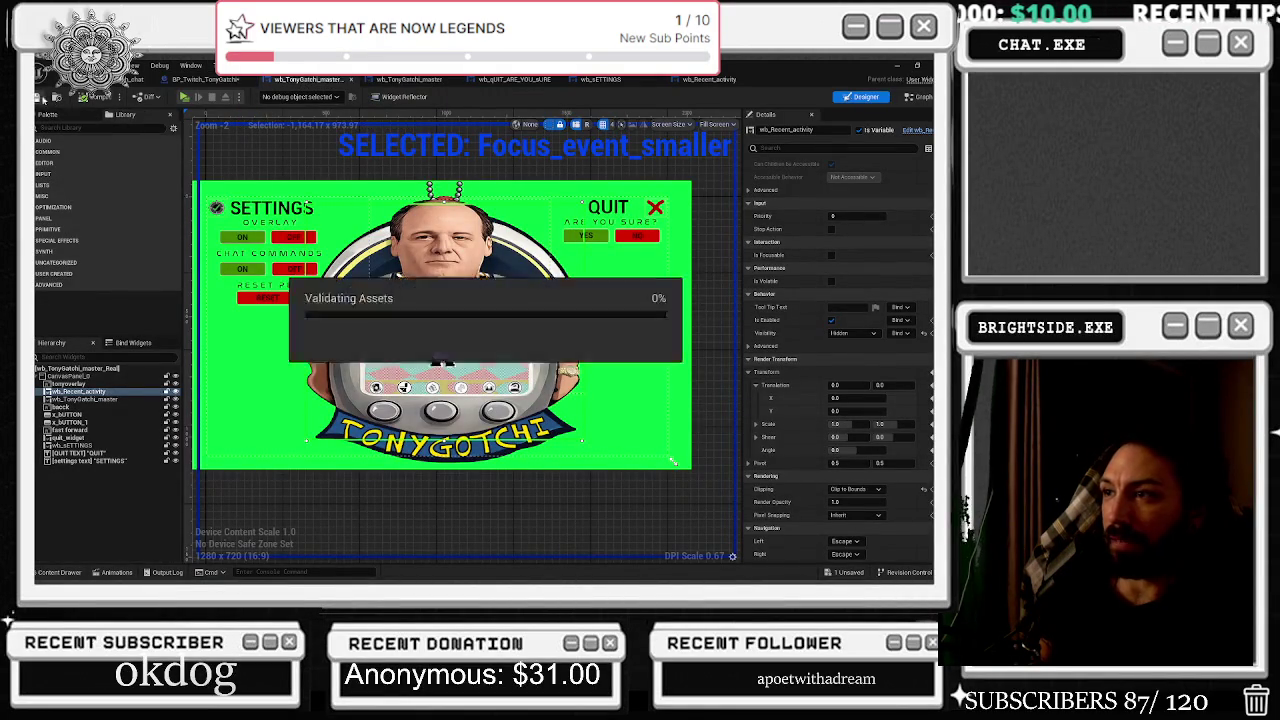
click(400, 82)
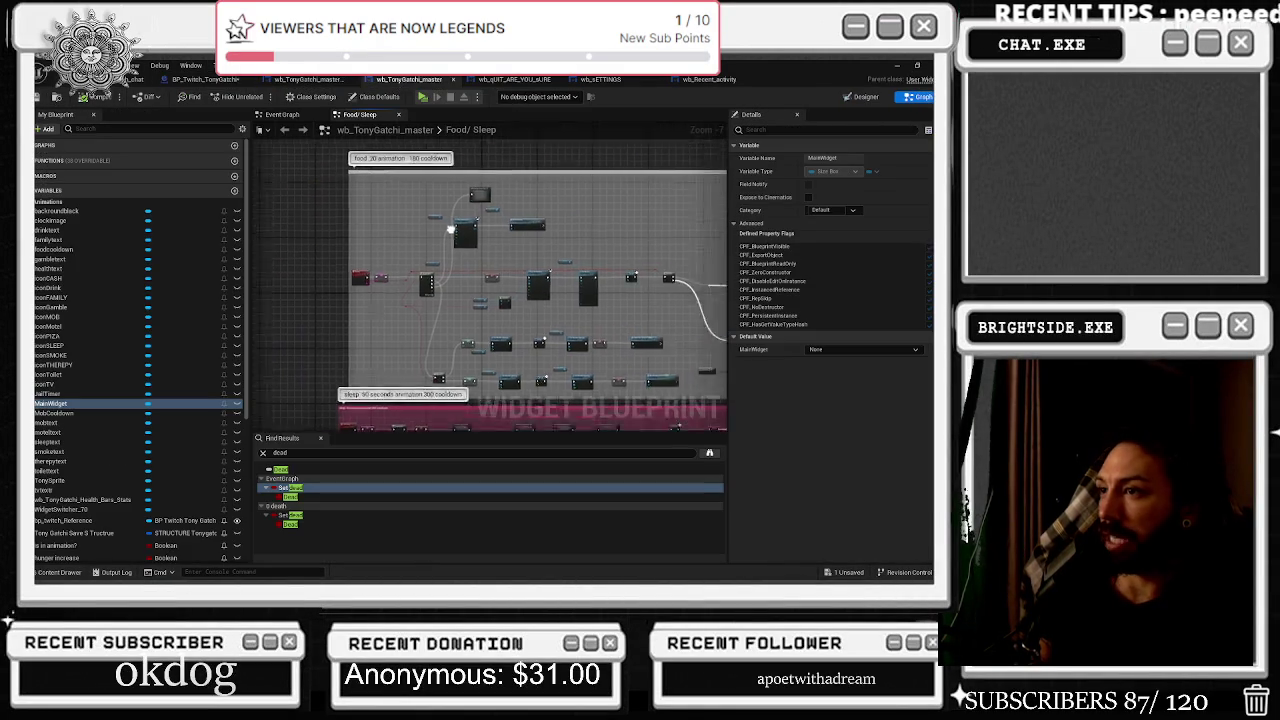
mouse_move(342, 248)
mouse_down()
mouse_move(400, 290)
mouse_move(445, 288)
mouse_up()
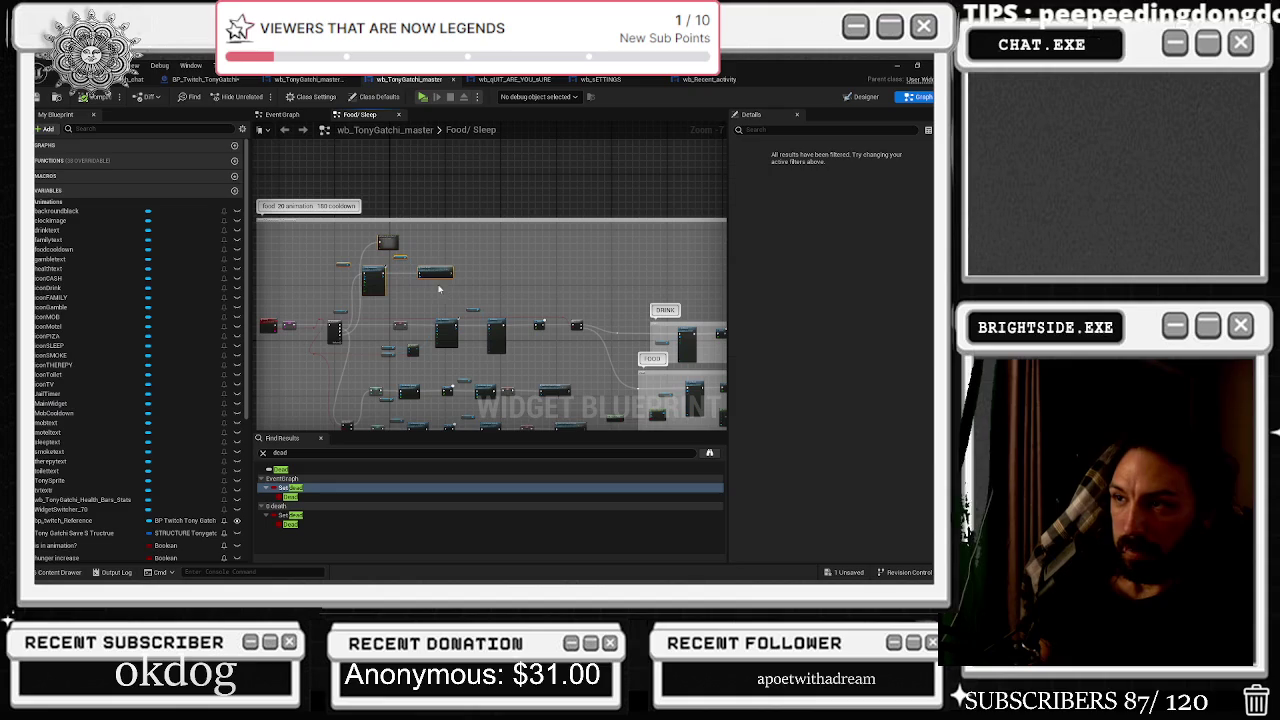
shift+click(427, 278)
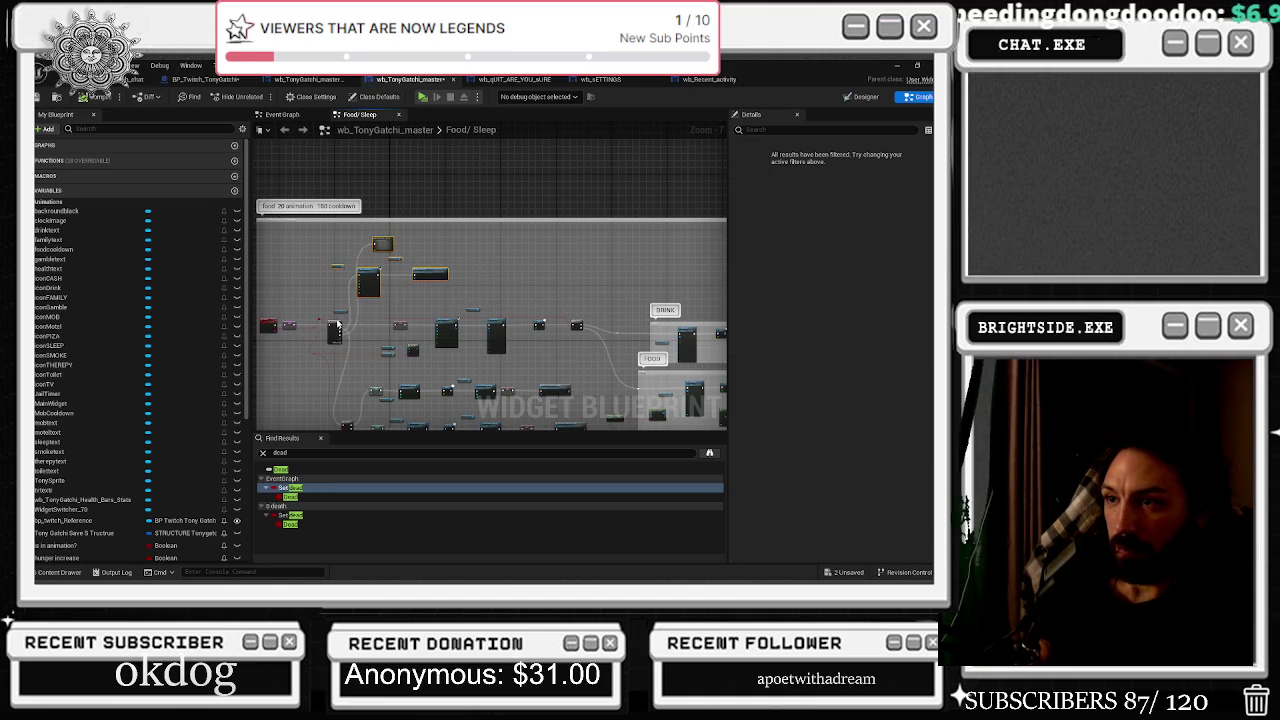
click(336, 330)
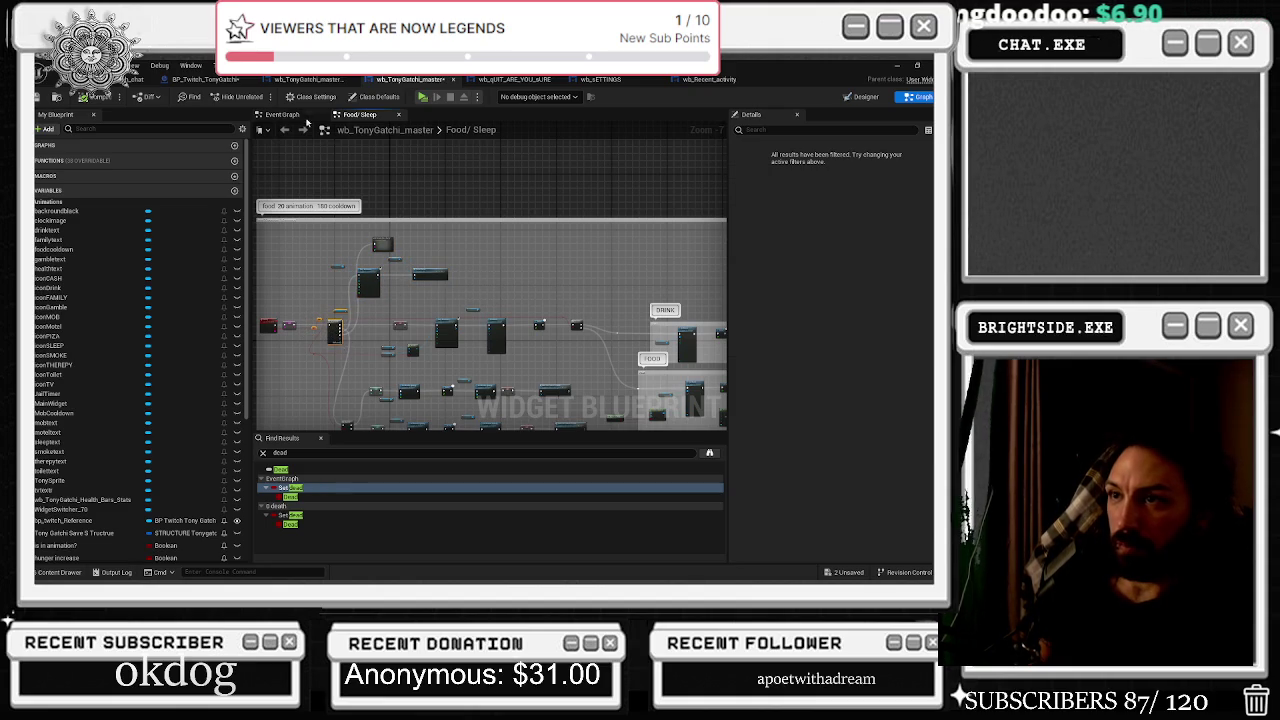
click(535, 80)
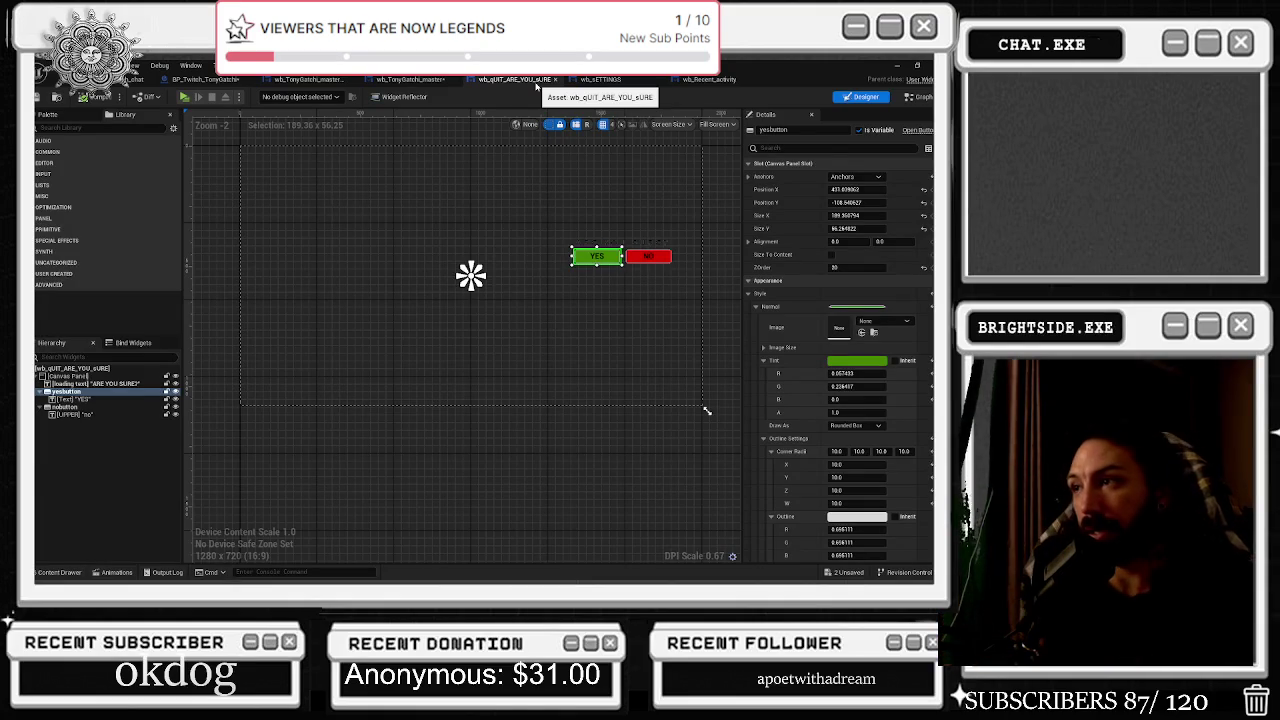
click(600, 80)
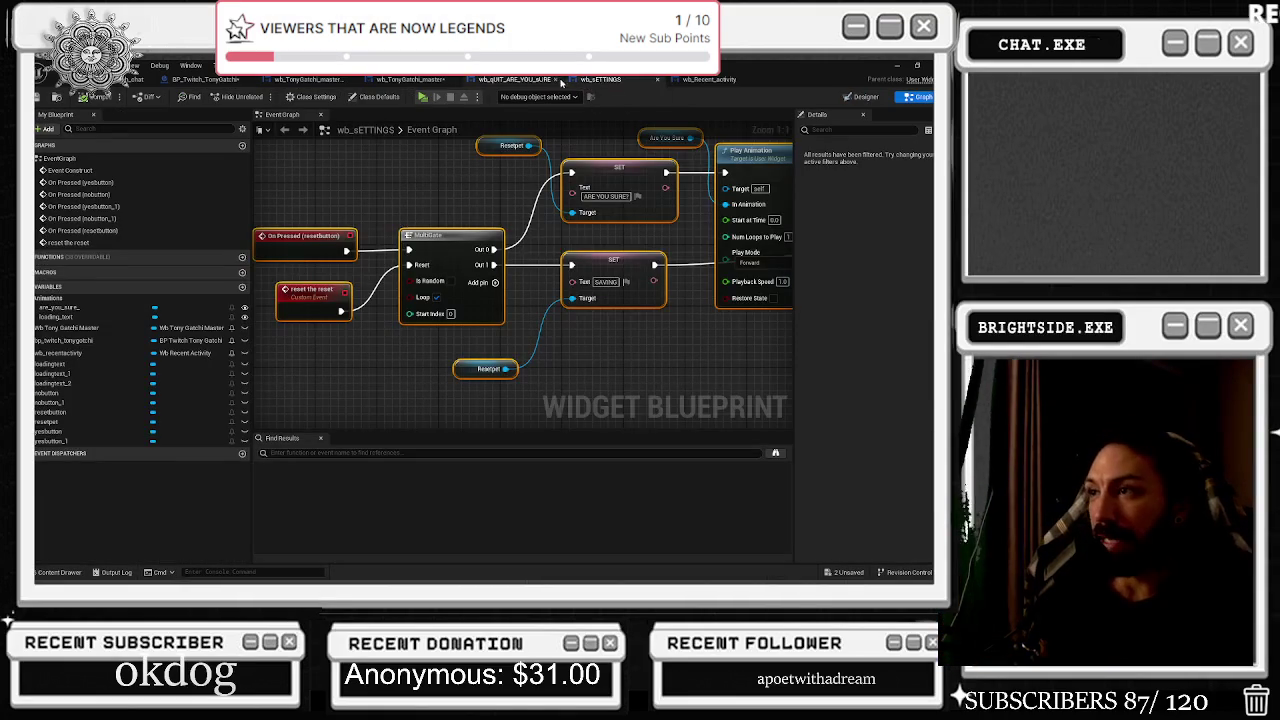
mouse_move(470, 405)
mouse_down()
mouse_move(285, 350)
mouse_move(280, 315)
mouse_up()
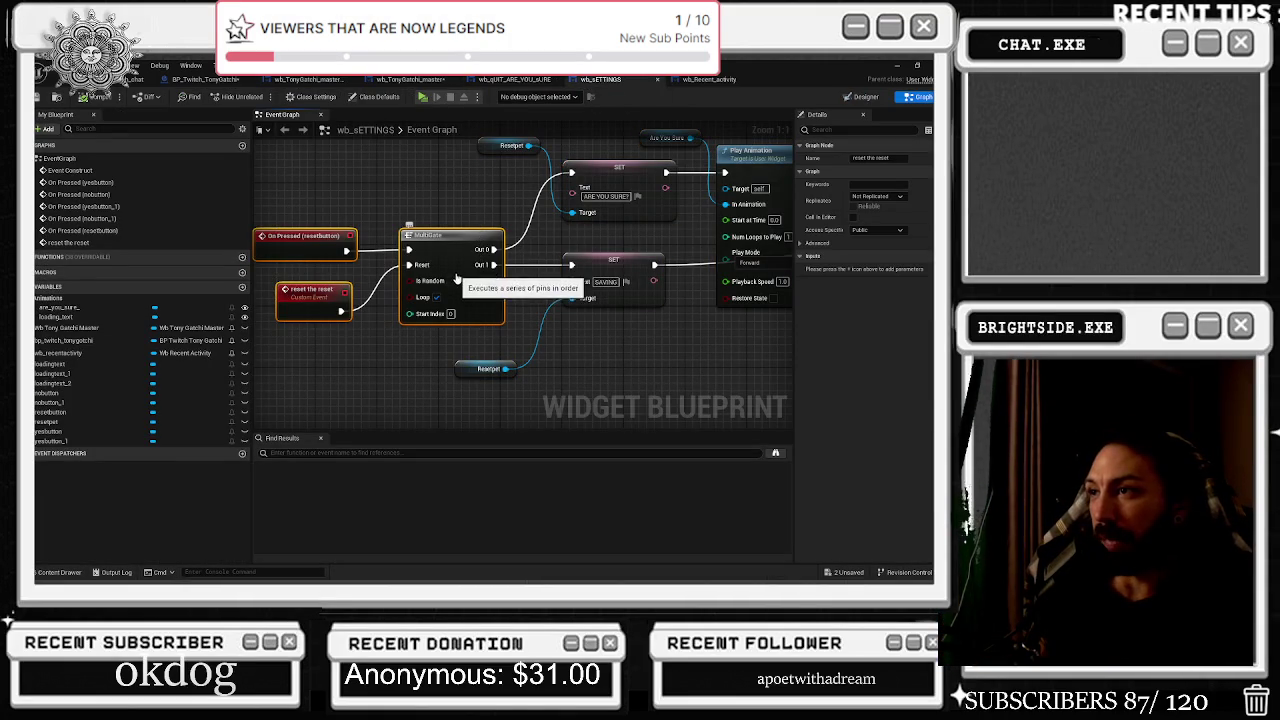
click(430, 200)
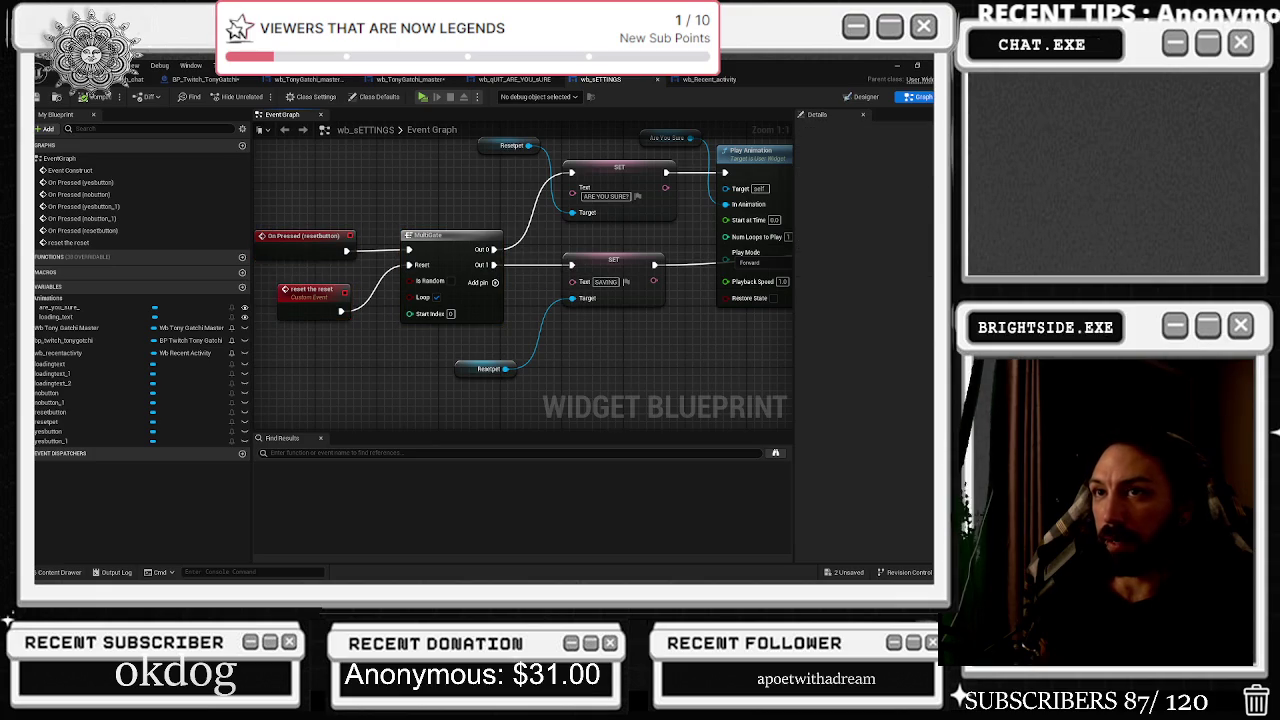
click(210, 79)
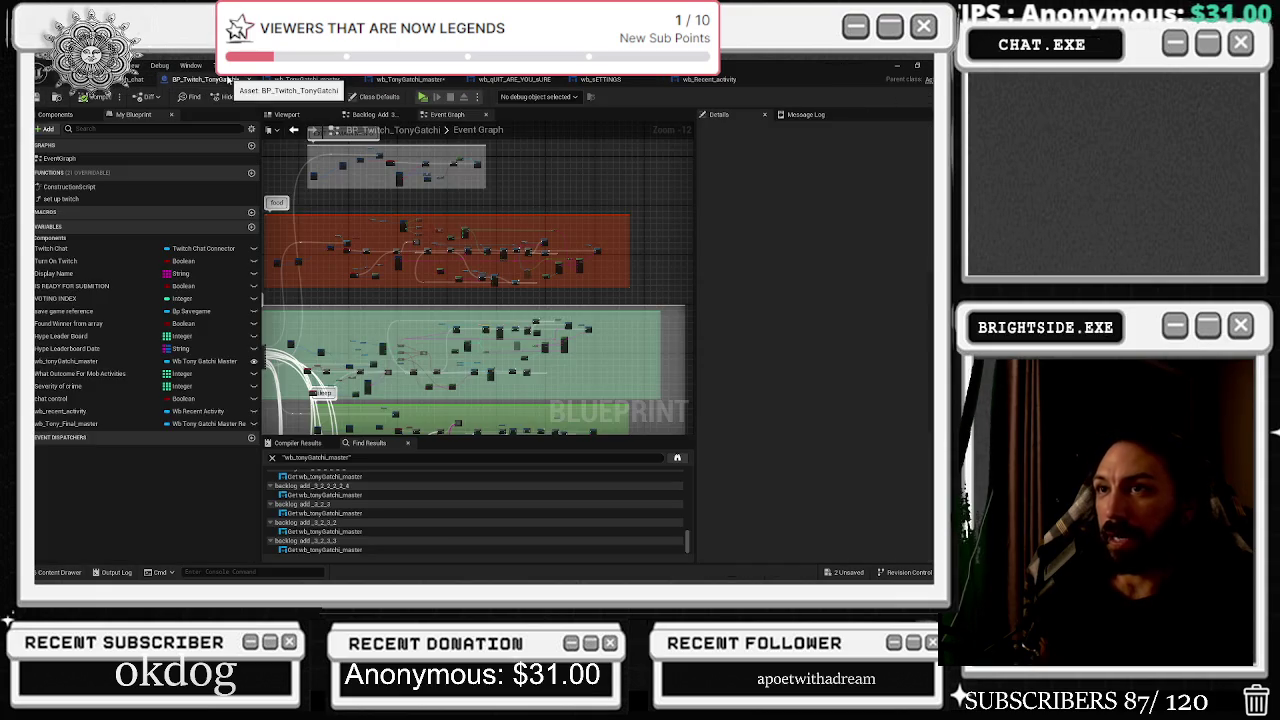
mouse_move(411, 314)
mouse_down()
mouse_move(500, 286)
mouse_move(491, 295)
mouse_up()
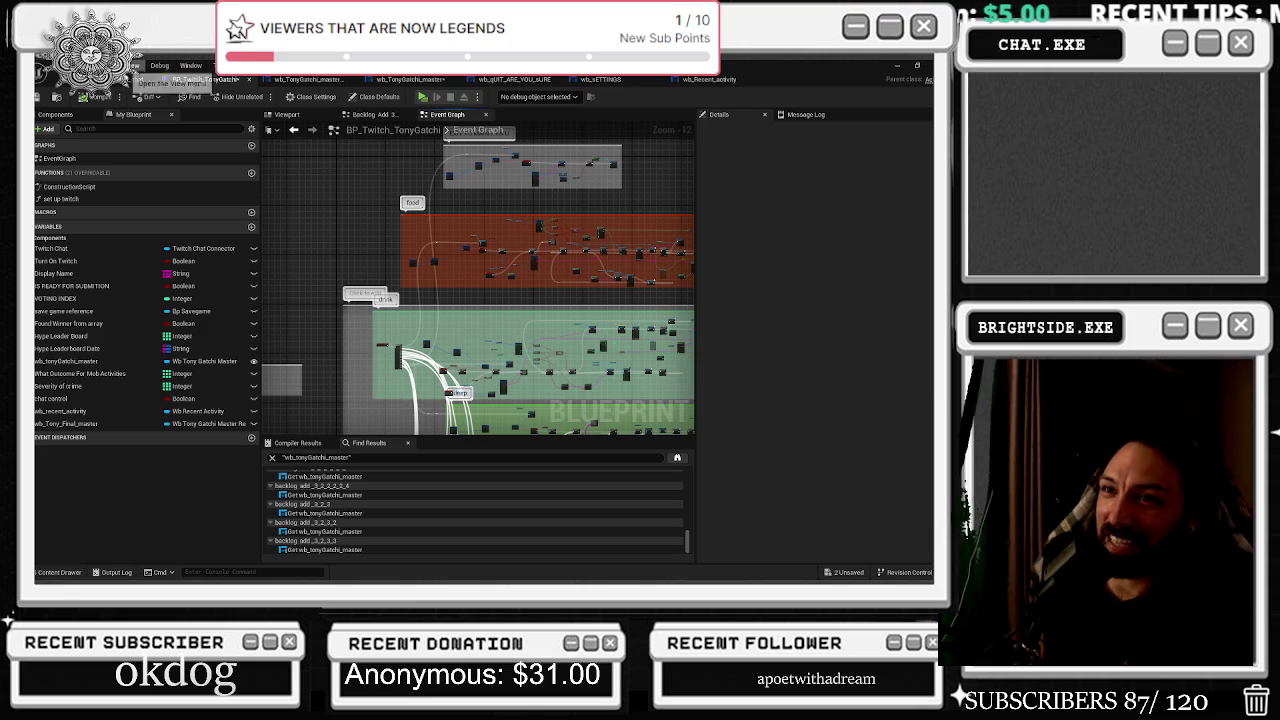
click(135, 79)
click(738, 79)
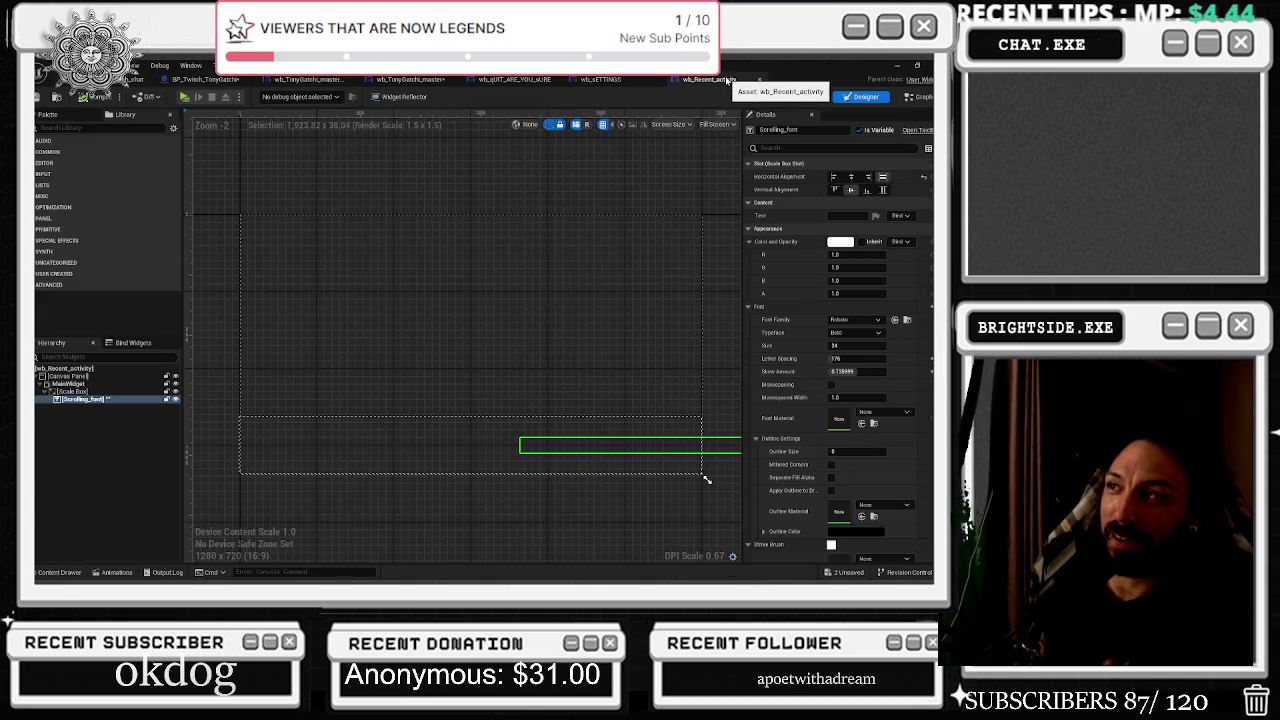
click(601, 79)
click(515, 79)
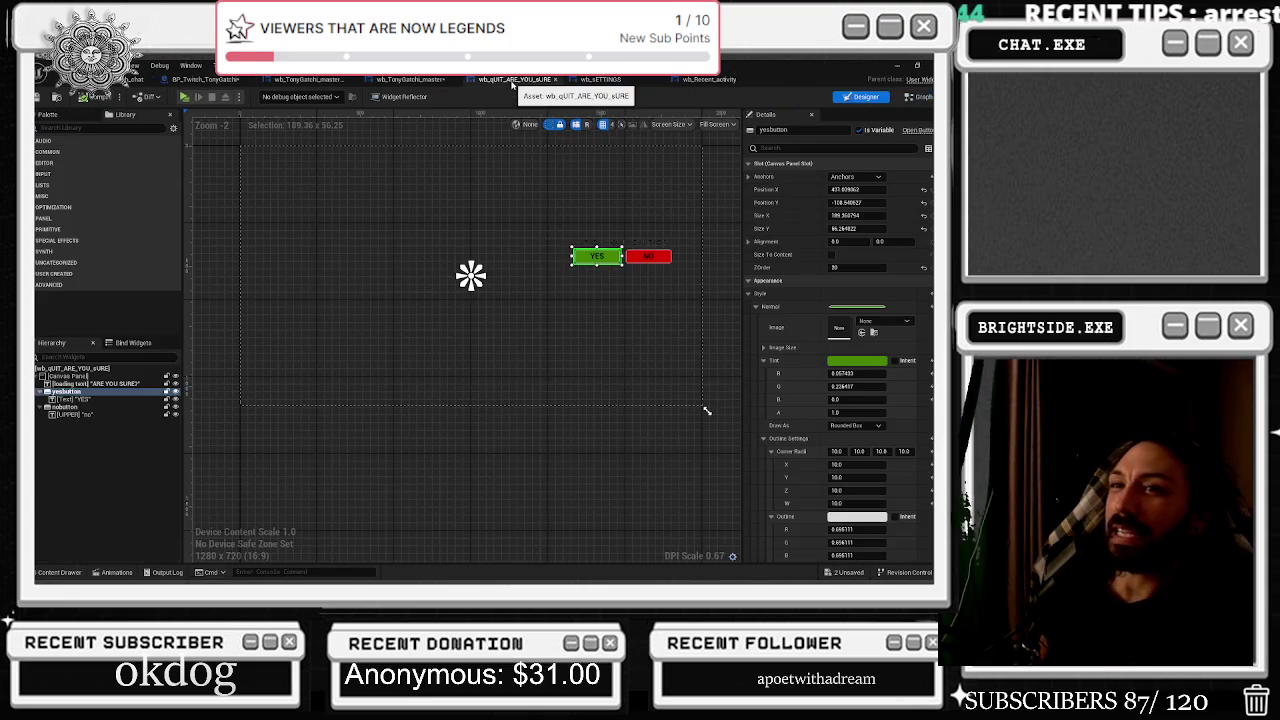
click(412, 79)
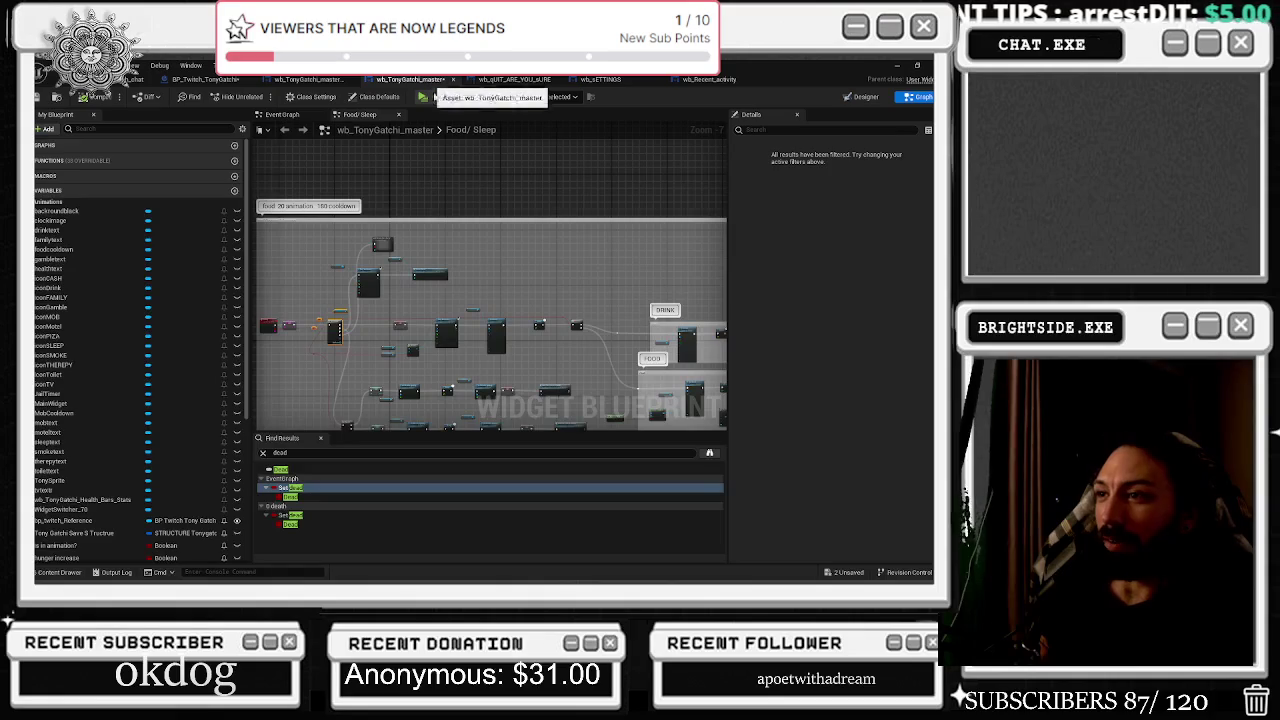
scroll(329, 336, up, 5)
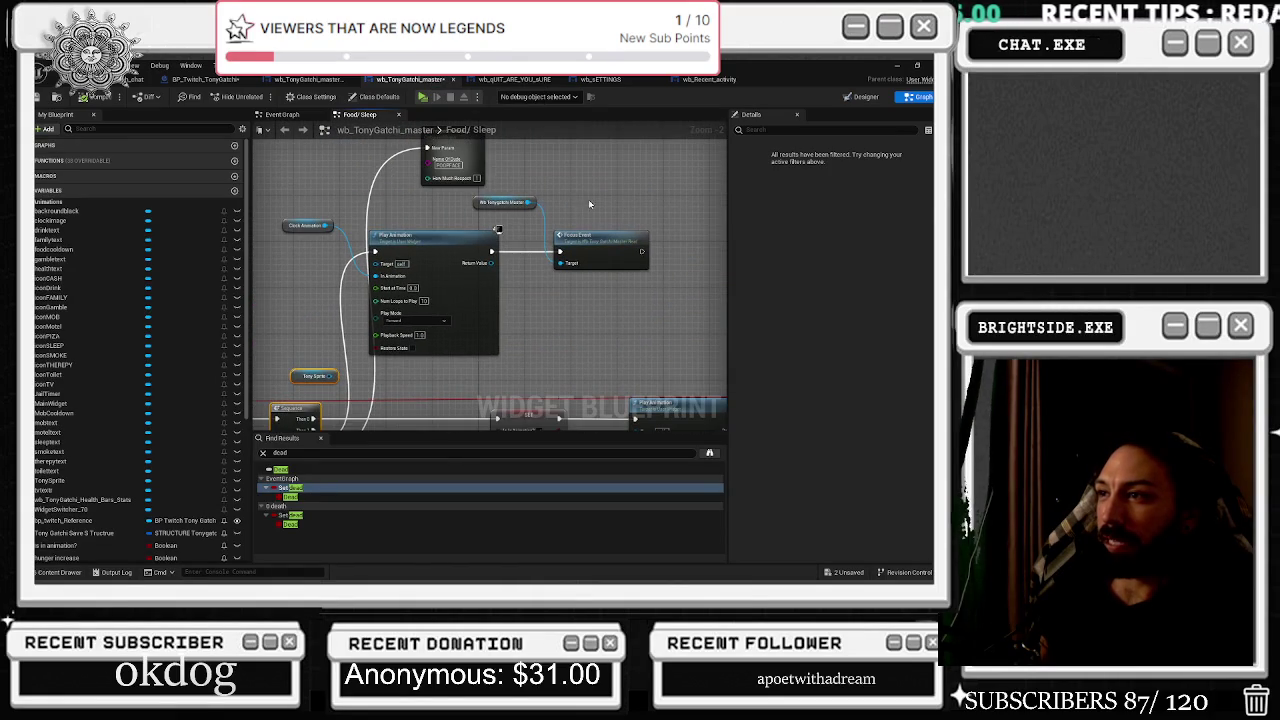
drag(588, 204, 530, 287)
click(380, 215)
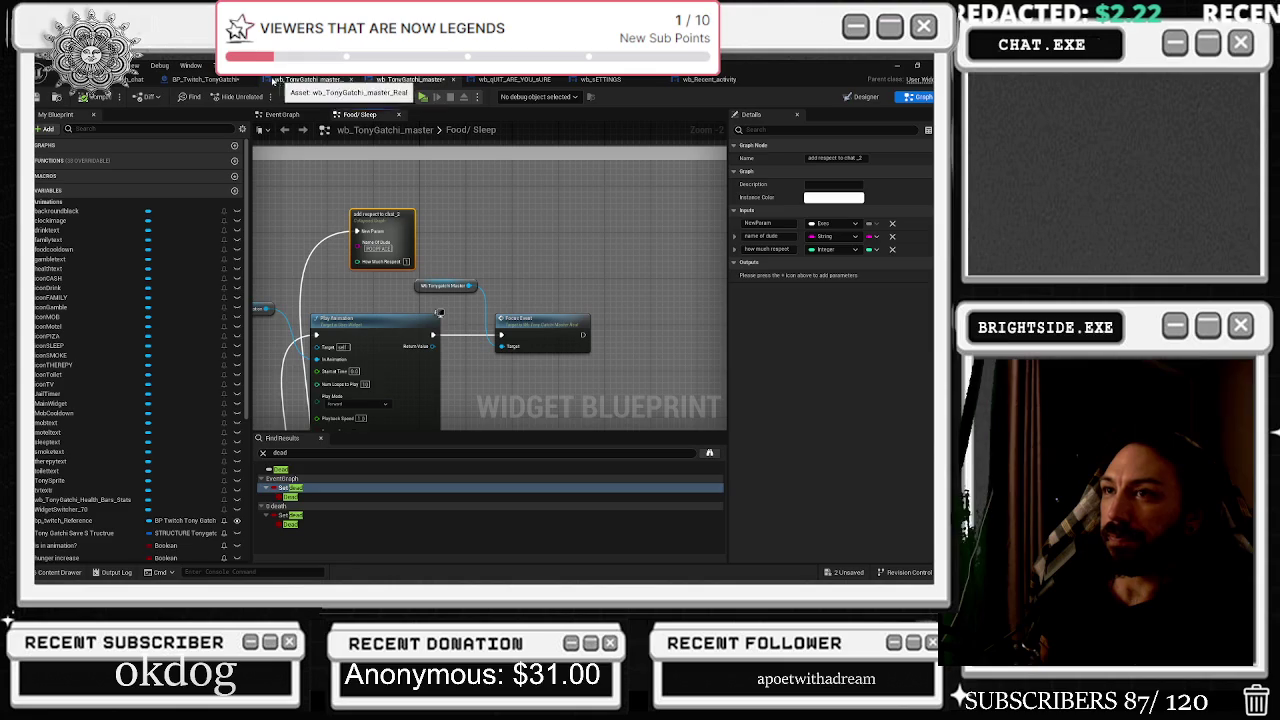
click(224, 80)
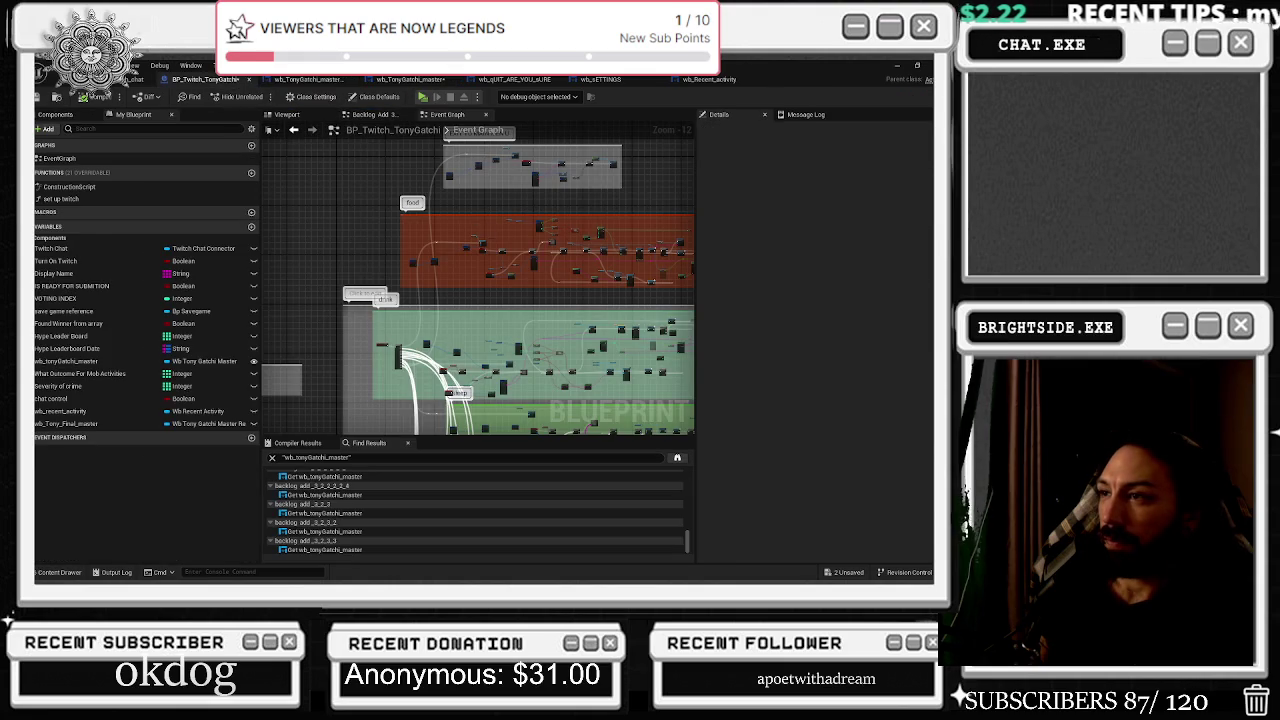
Move the Chat Control getter down beside the Branch in the red comment.
scroll(369, 308, up, 10)
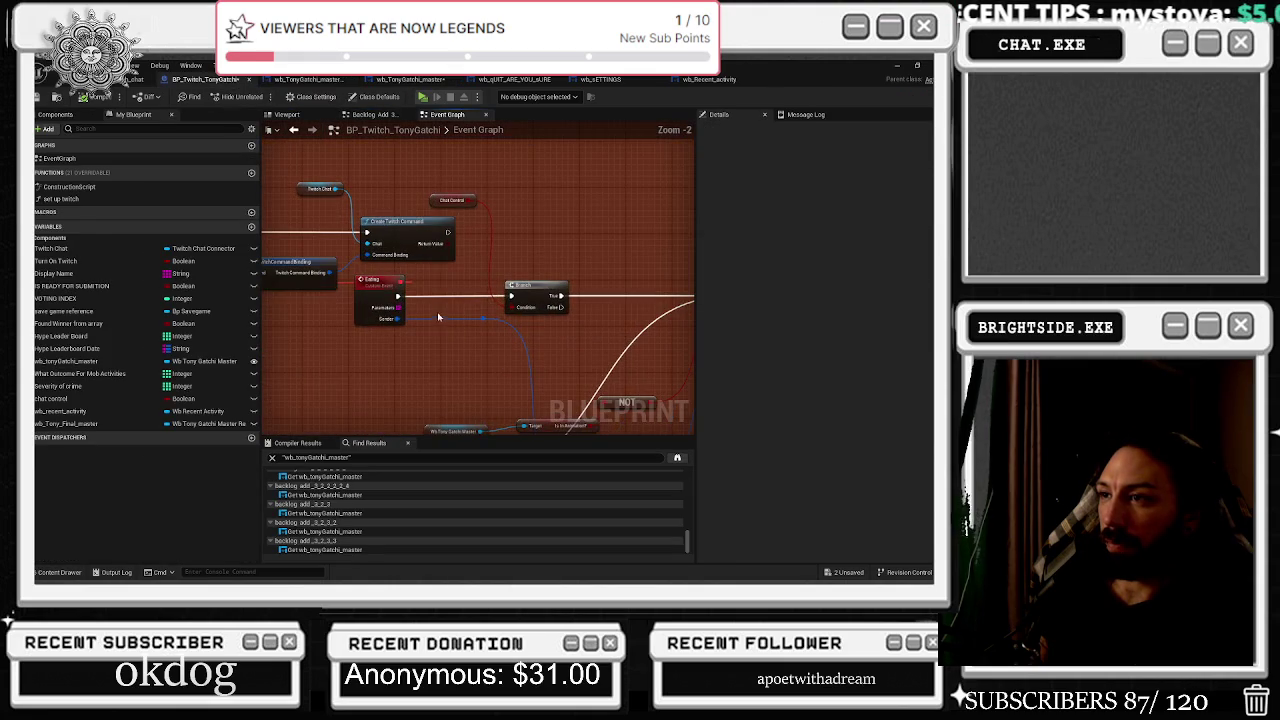
mouse_move(434, 200)
mouse_down()
mouse_move(457, 271)
mouse_move(585, 265)
mouse_up()
scroll(585, 265, down, 1)
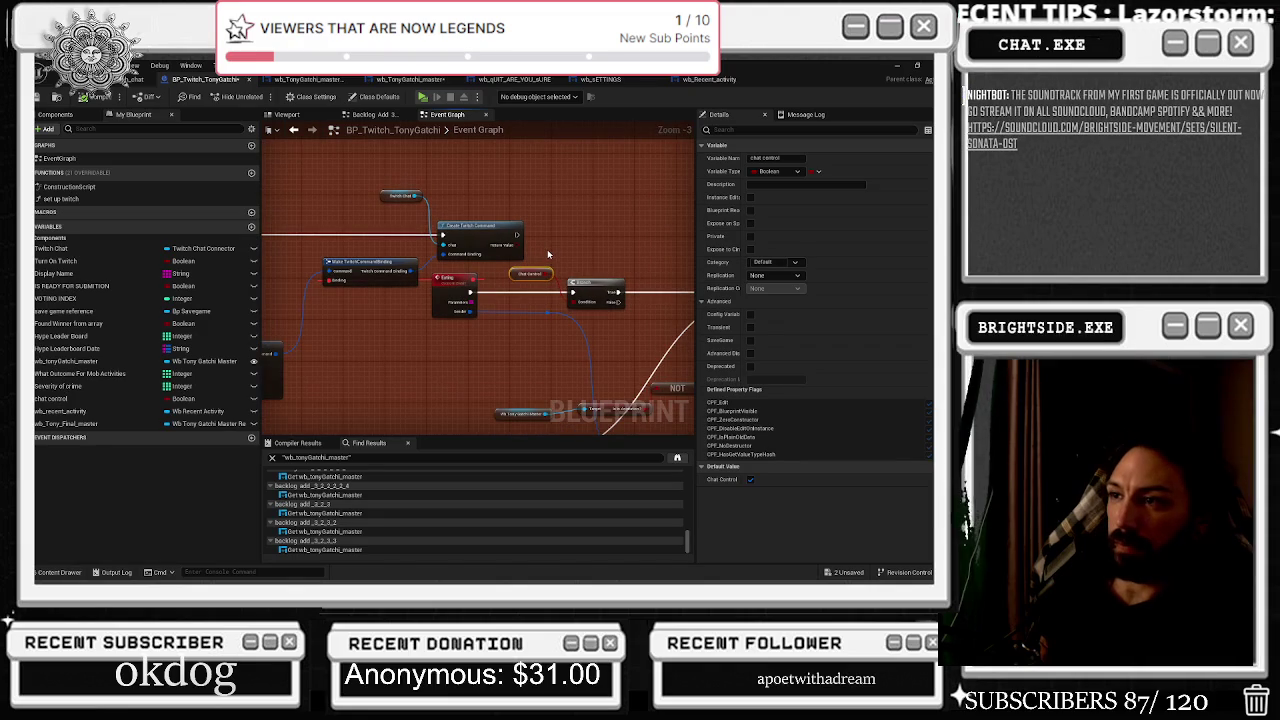
drag(424, 260, 614, 228)
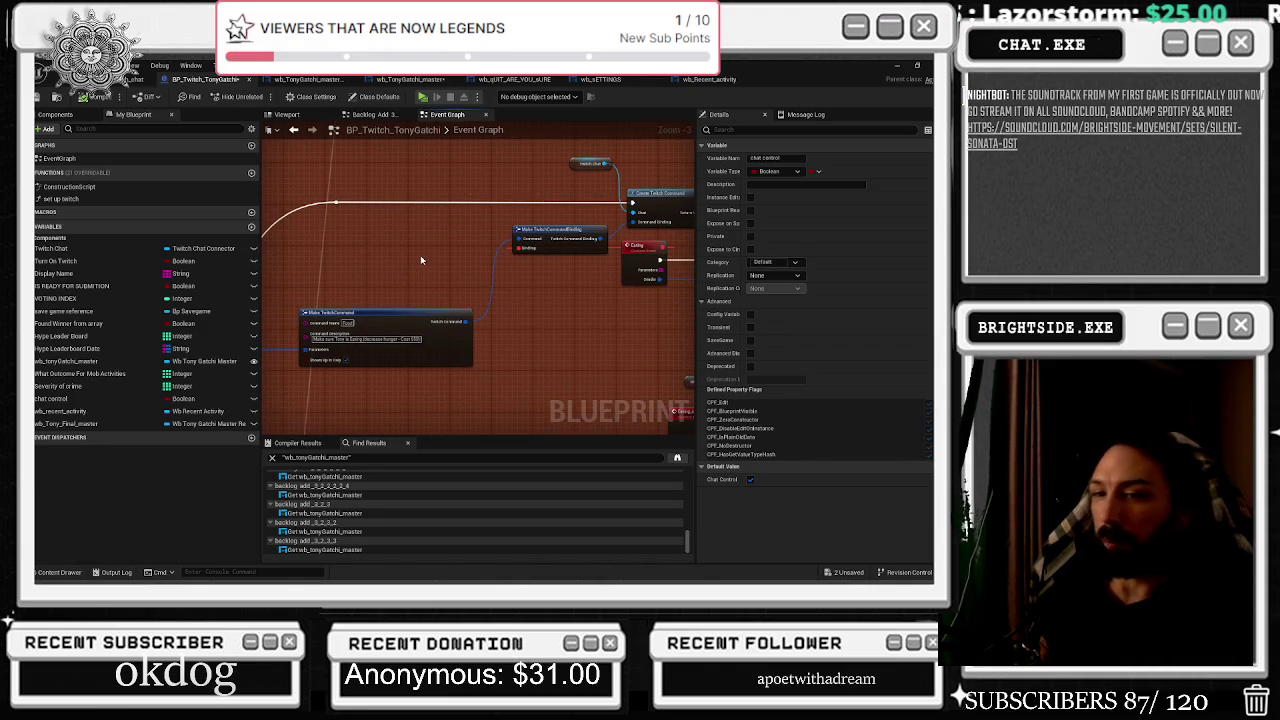
Shift the Break TwitchCommand node slightly left, then zoom back out.
drag(425, 260, 539, 305)
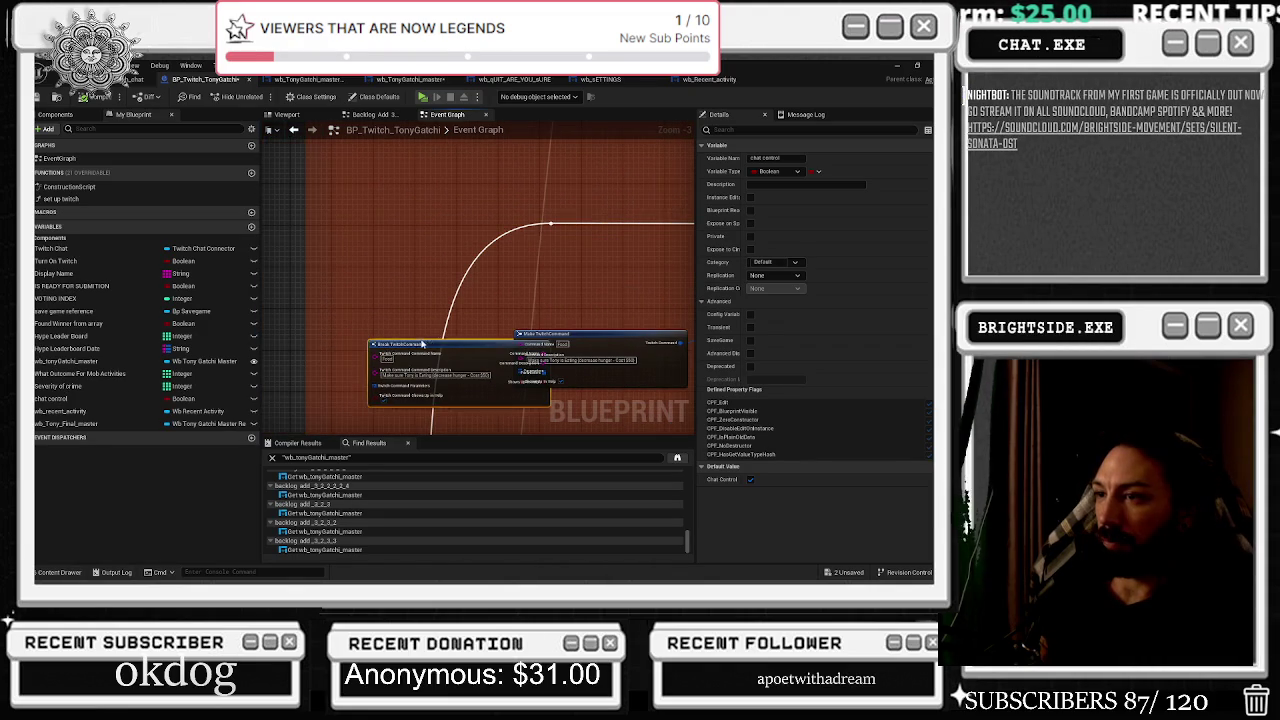
click(450, 344)
drag(419, 345, 377, 345)
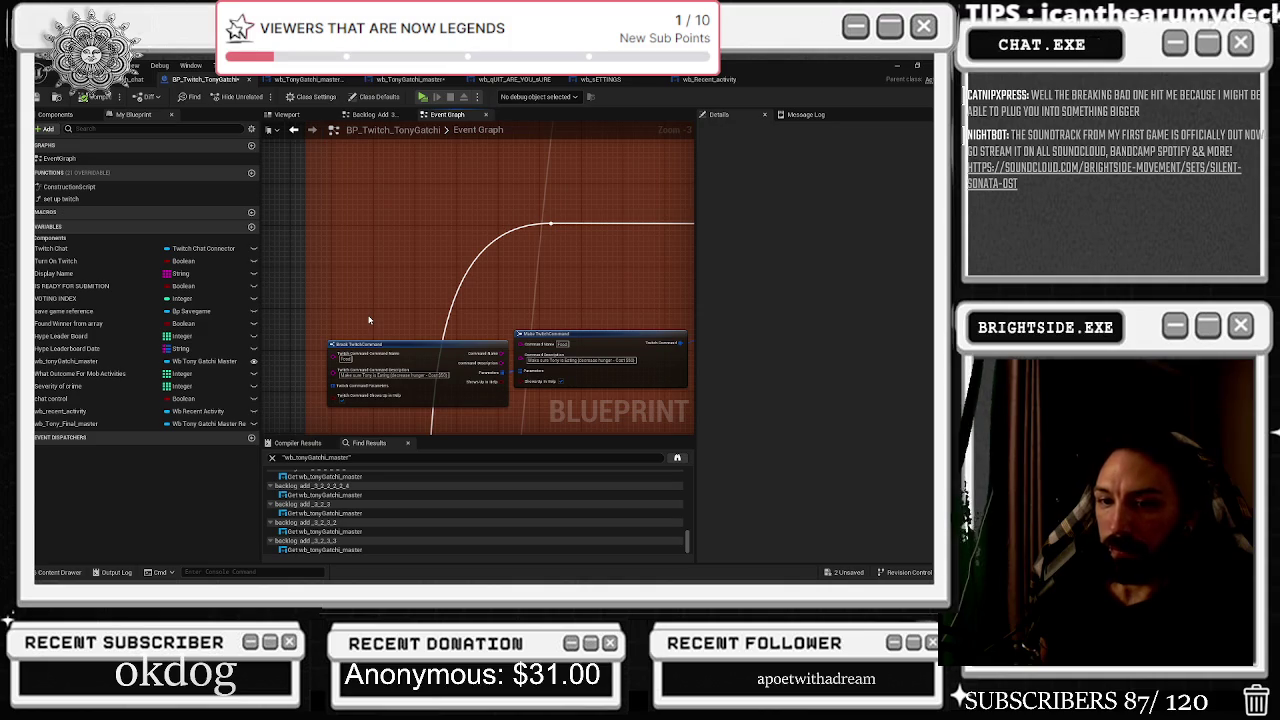
mouse_move(357, 325)
mouse_down()
mouse_move(343, 297)
mouse_move(293, 298)
mouse_up()
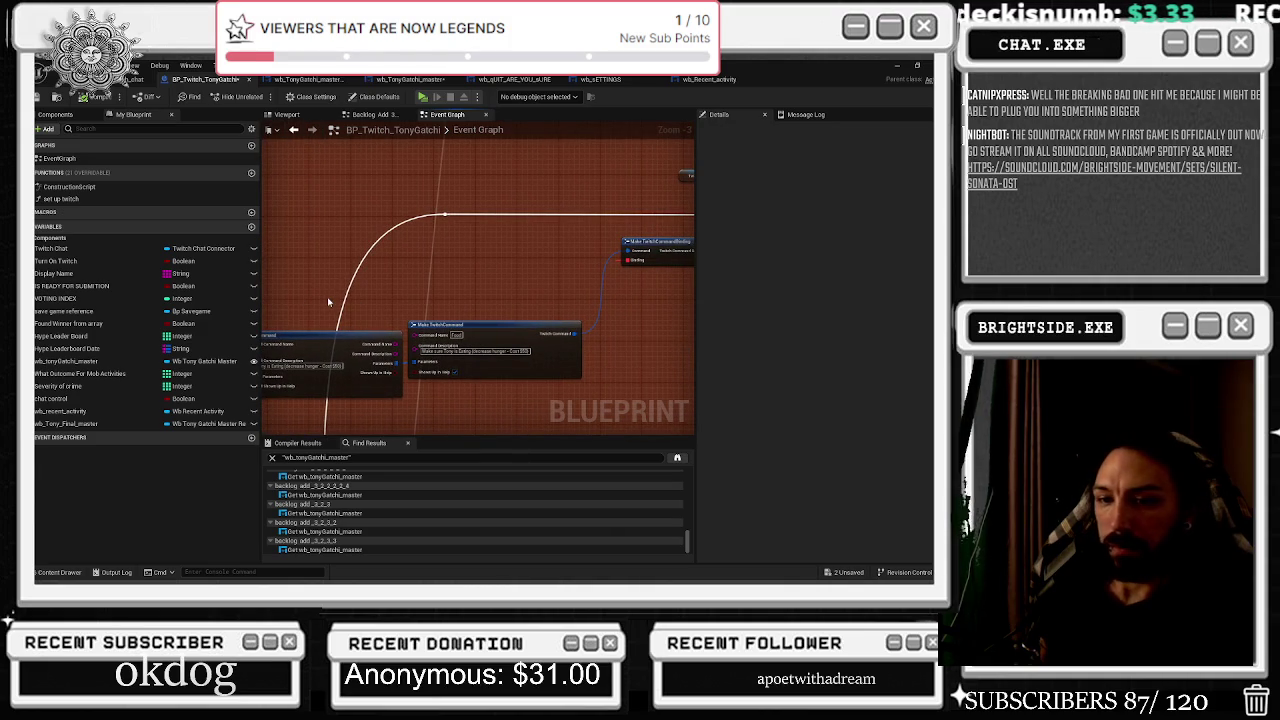
scroll(455, 305, down, 2)
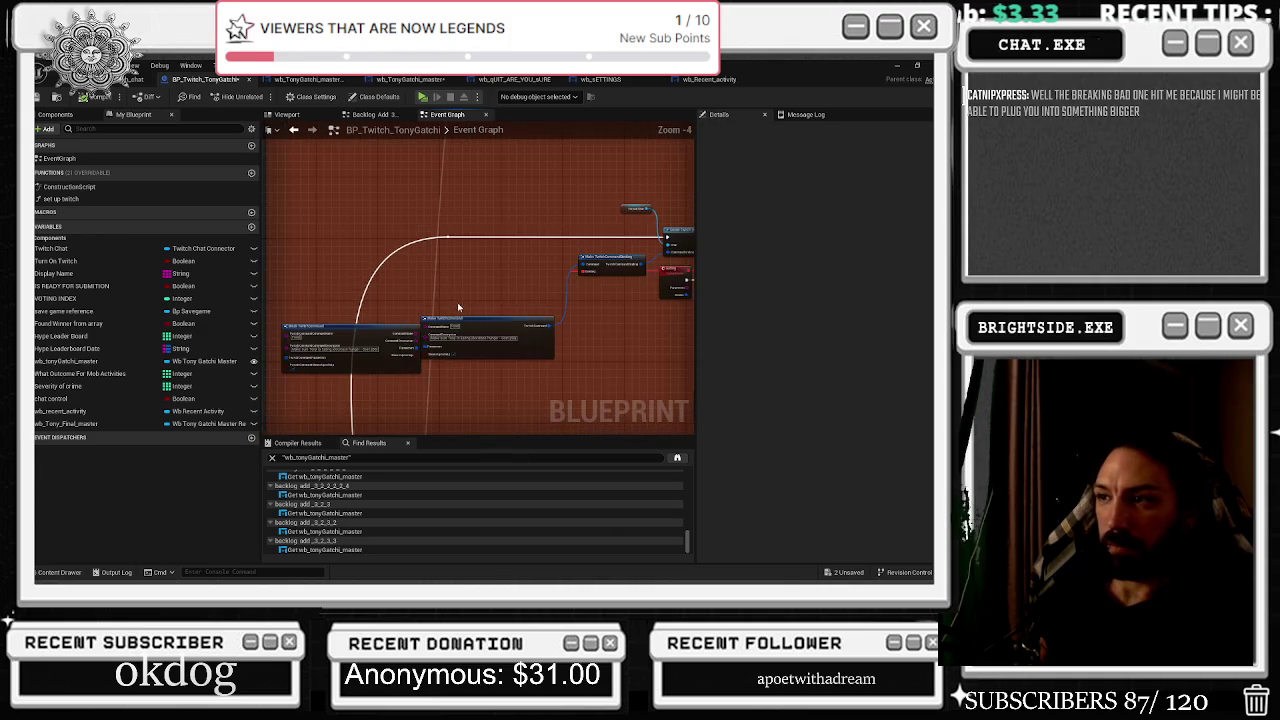
scroll(491, 290, down, 2)
scroll(520, 290, down, 5)
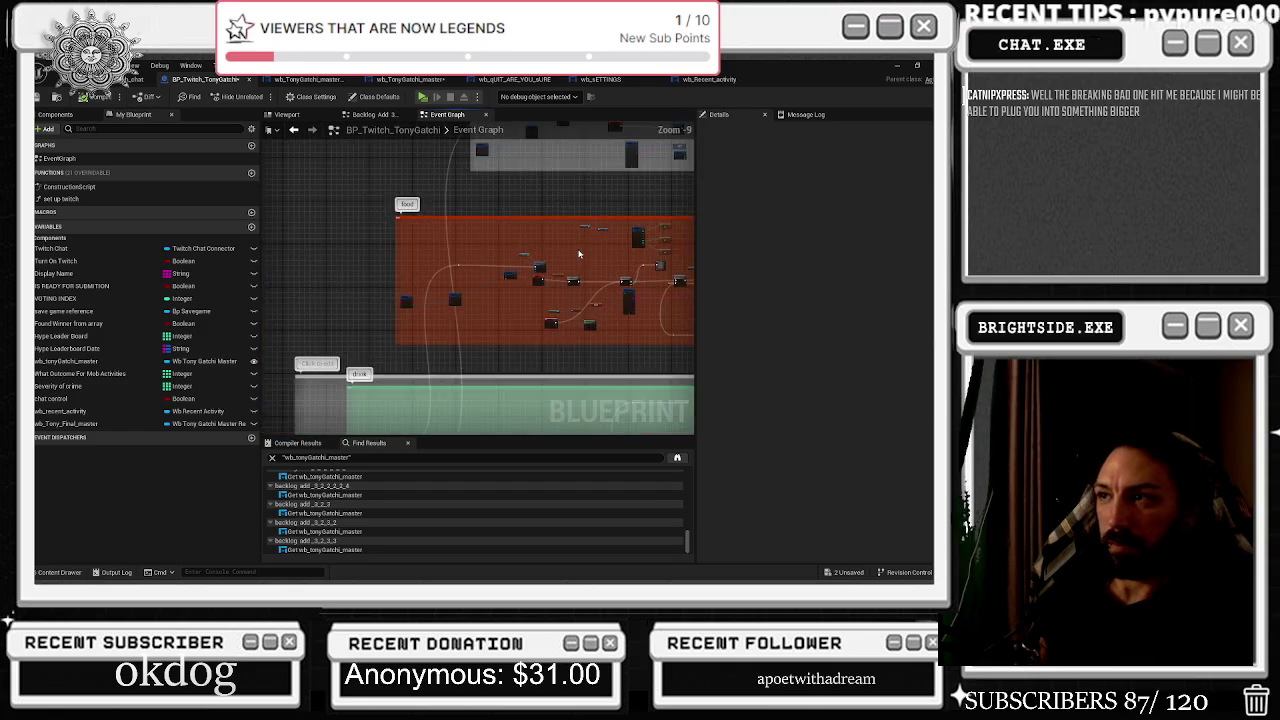
Pan to the Delay, Sequence and Load nodes and select Wb Recent Activity with its Load call.
scroll(459, 320, down, 2)
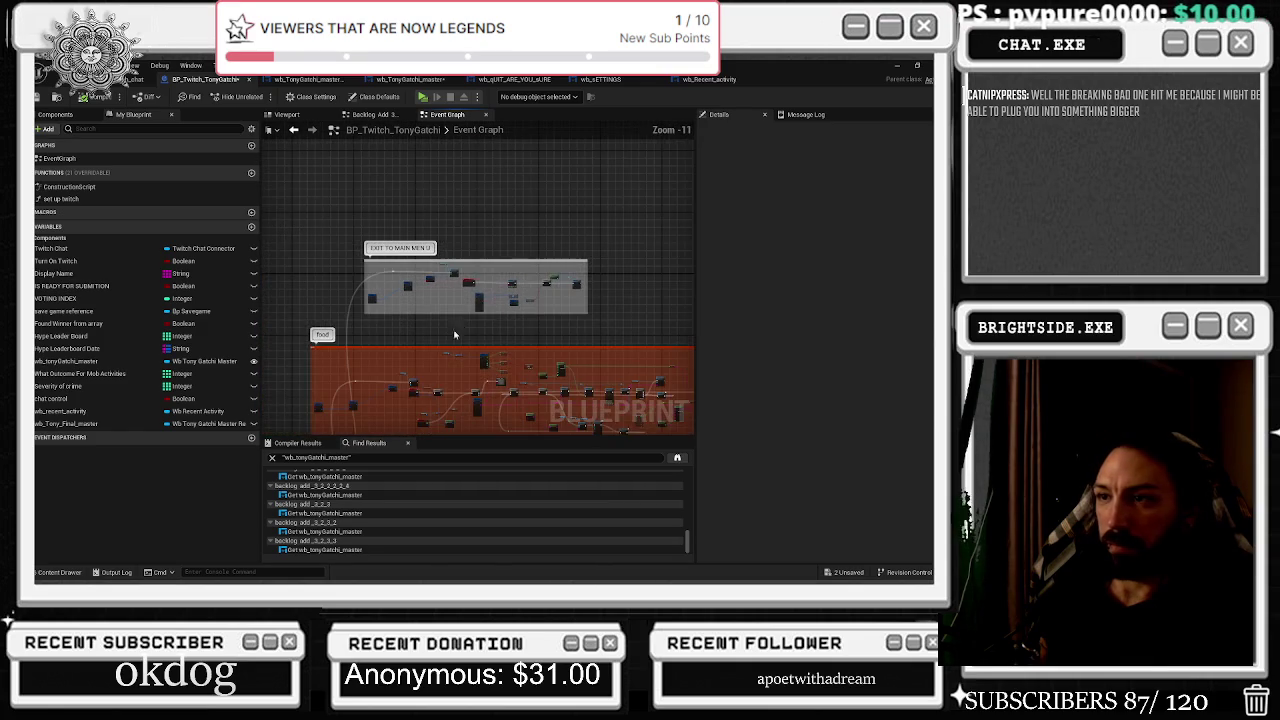
scroll(423, 388, up, 6)
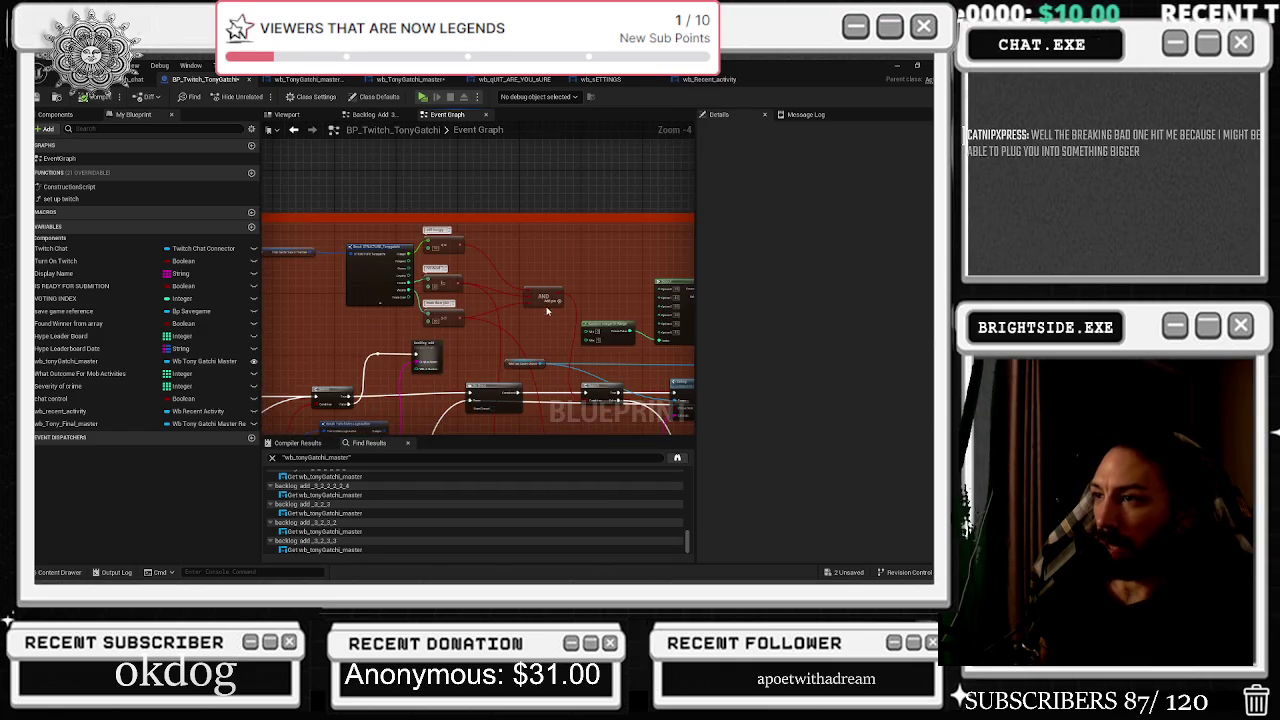
scroll(545, 309, up, 2)
drag(578, 324, 469, 298)
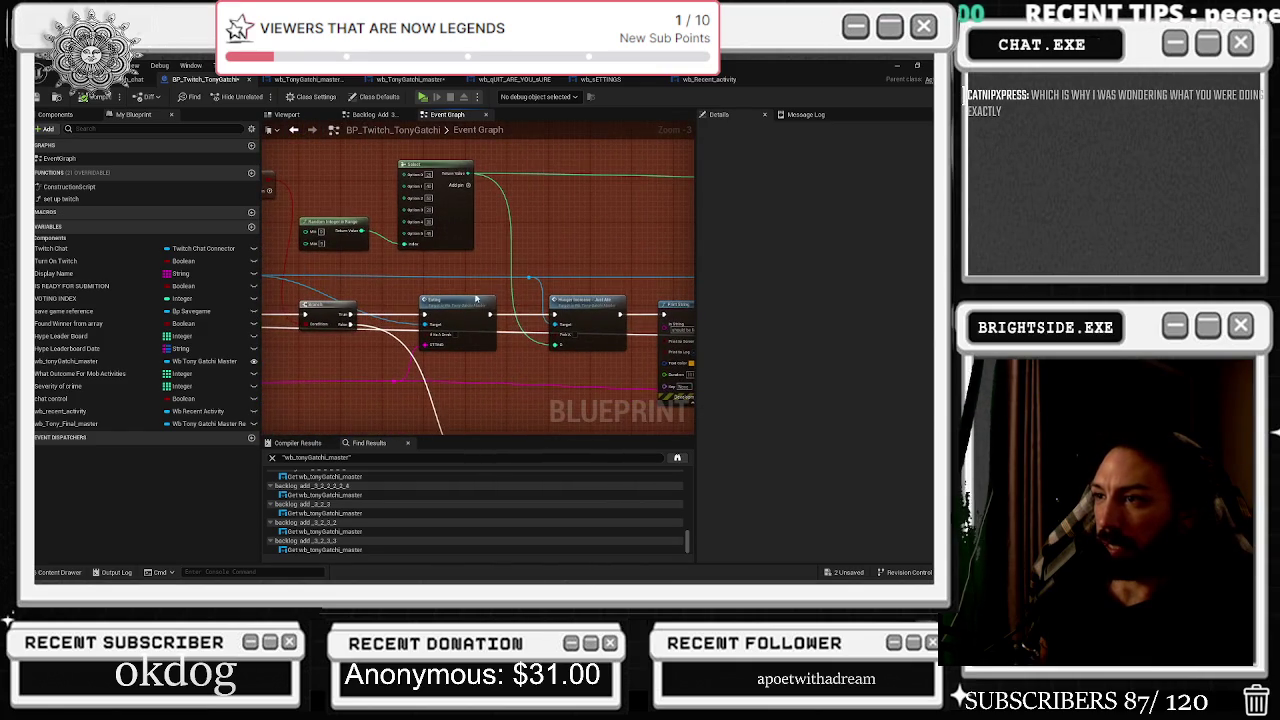
drag(541, 343, 470, 280)
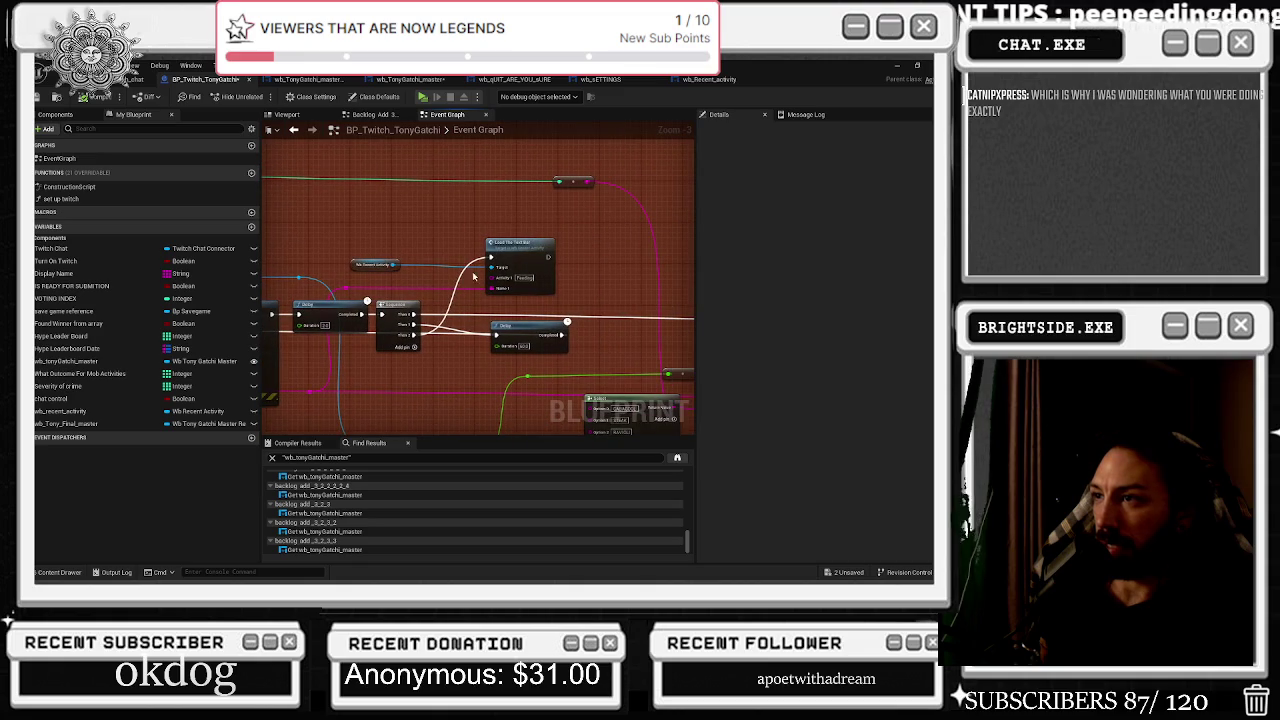
mouse_move(370, 238)
mouse_down()
mouse_move(545, 298)
mouse_move(534, 306)
mouse_up()
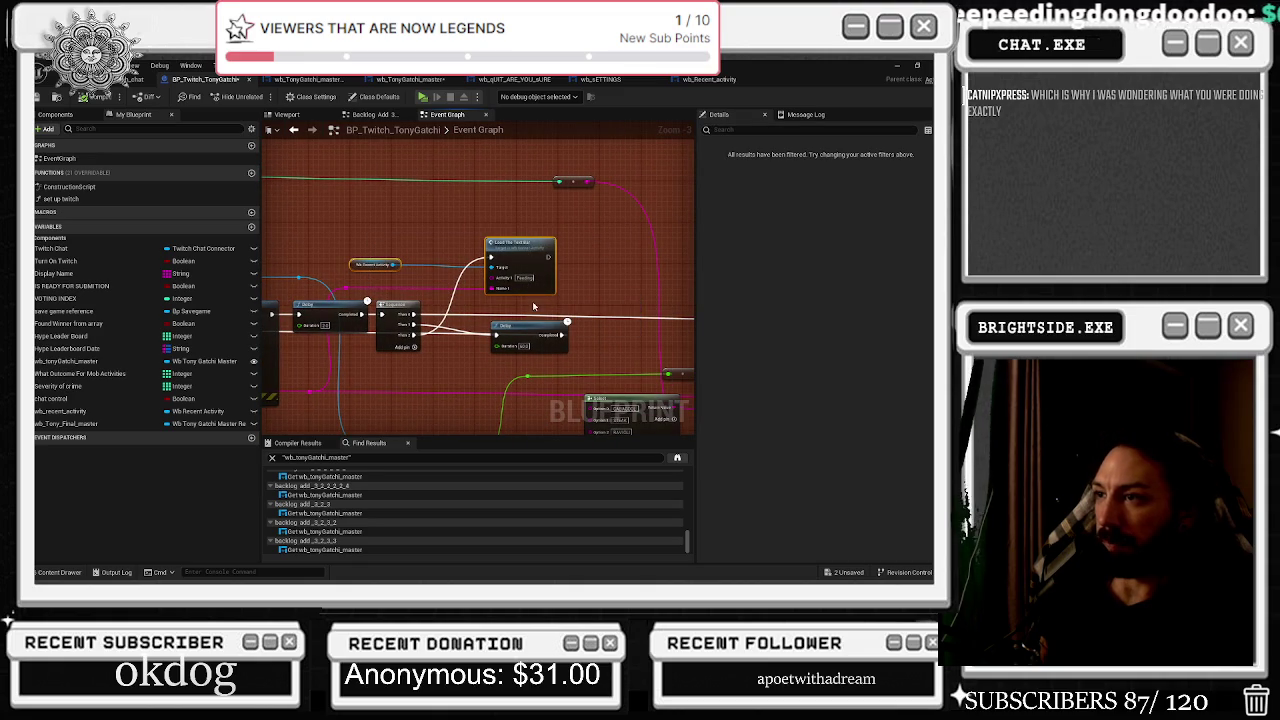
scroll(534, 308, down, 6)
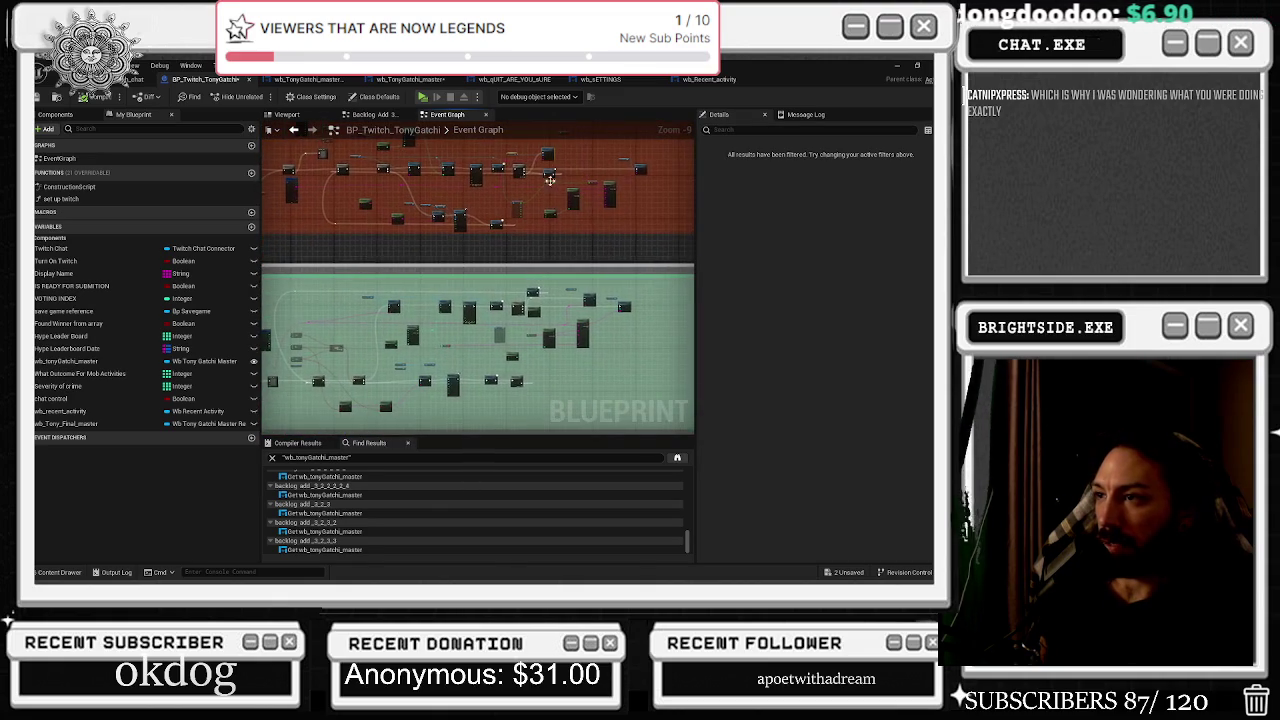
scroll(495, 308, up, 7)
Pan past the Select, Load Text and Append nodes toward the green comment section.
drag(521, 352, 285, 350)
drag(480, 330, 476, 226)
drag(620, 305, 227, 308)
scroll(478, 280, down, 8)
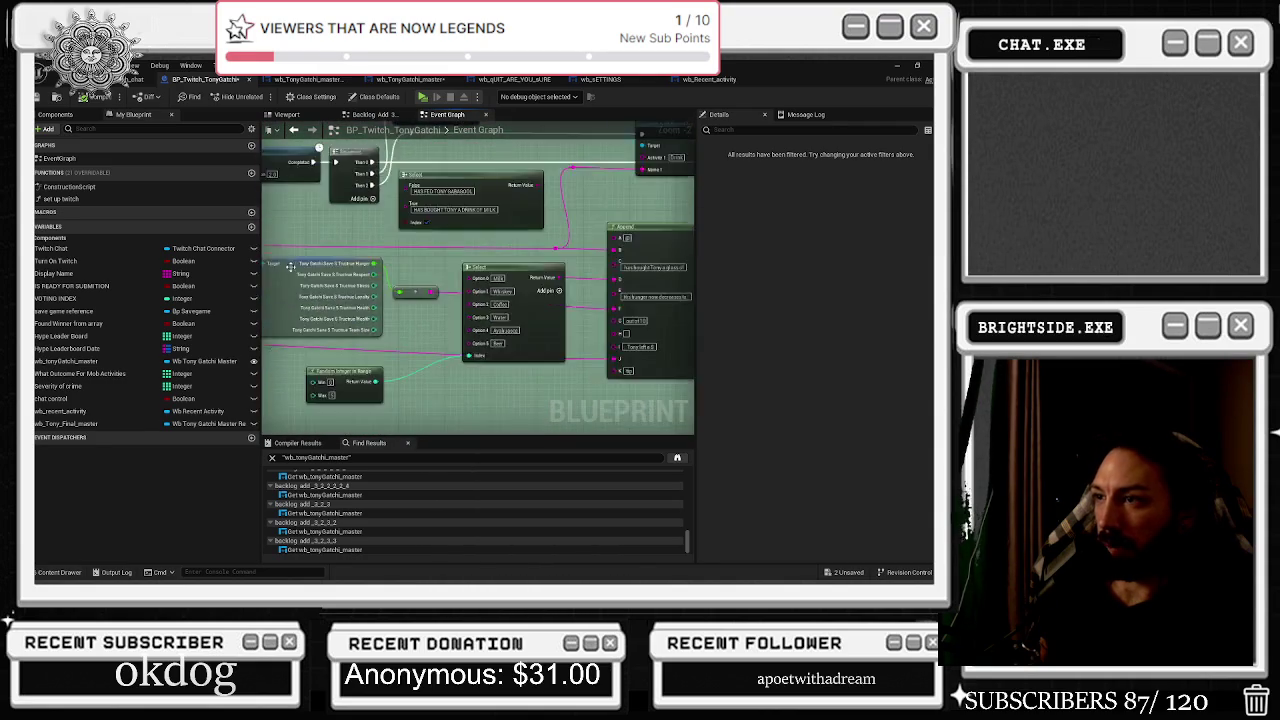
scroll(419, 252, up, 8)
mouse_move(469, 242)
mouse_down()
mouse_move(479, 336)
mouse_move(487, 240)
mouse_move(510, 268)
mouse_up()
scroll(534, 285, down, 5)
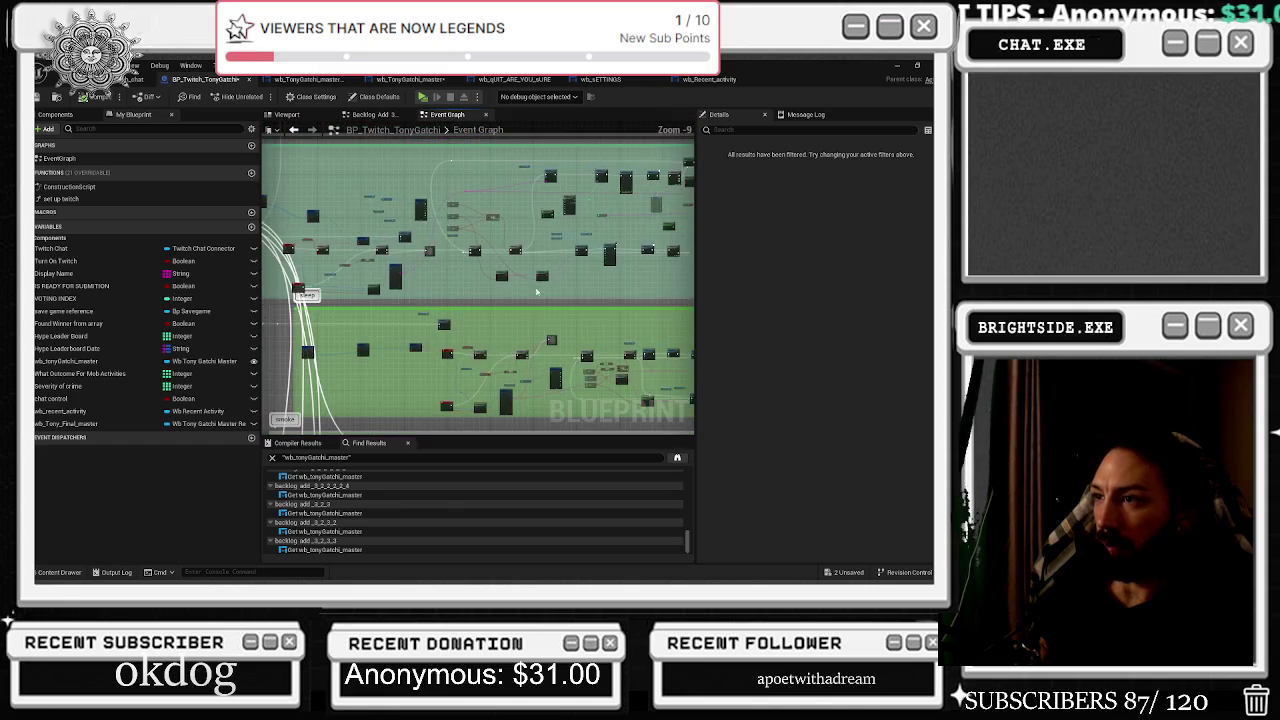
mouse_move(544, 320)
mouse_down()
mouse_move(474, 230)
mouse_move(337, 222)
mouse_move(452, 201)
mouse_up()
scroll(503, 283, up, 5)
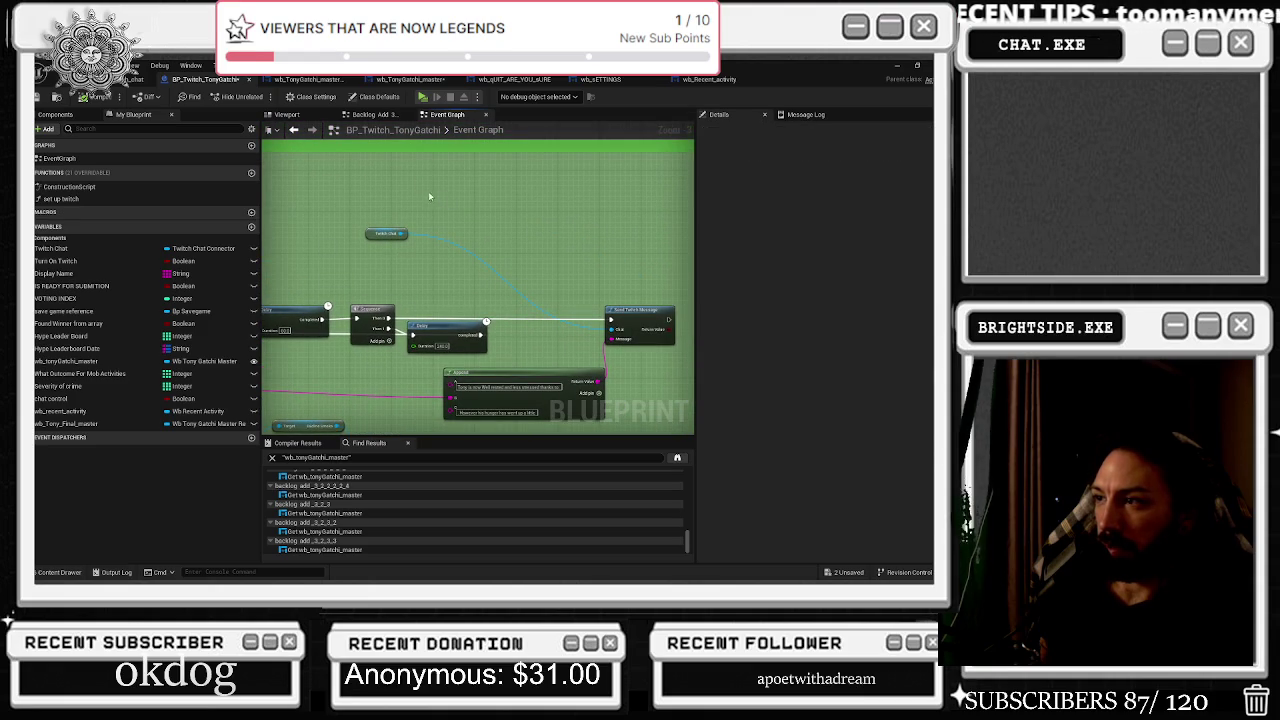
Edit the activity value on the Sleeping section's Load The Text Bar call.
mouse_move(343, 283)
mouse_down()
mouse_move(660, 245)
mouse_move(863, 158)
mouse_move(895, 168)
mouse_move(566, 244)
mouse_move(528, 268)
mouse_up()
scroll(490, 292, up, 1)
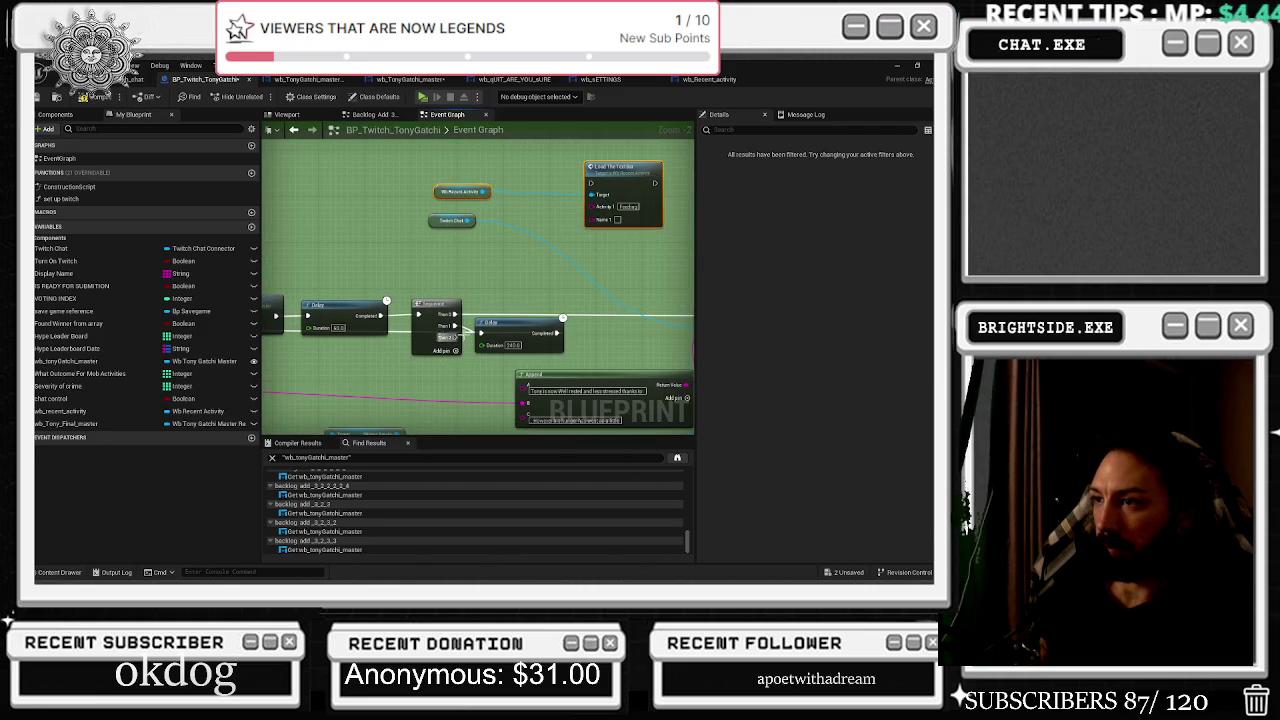
mouse_move(457, 345)
mouse_down()
mouse_move(657, 298)
mouse_move(433, 340)
mouse_move(542, 246)
mouse_move(545, 233)
mouse_move(516, 218)
mouse_up()
click(523, 244)
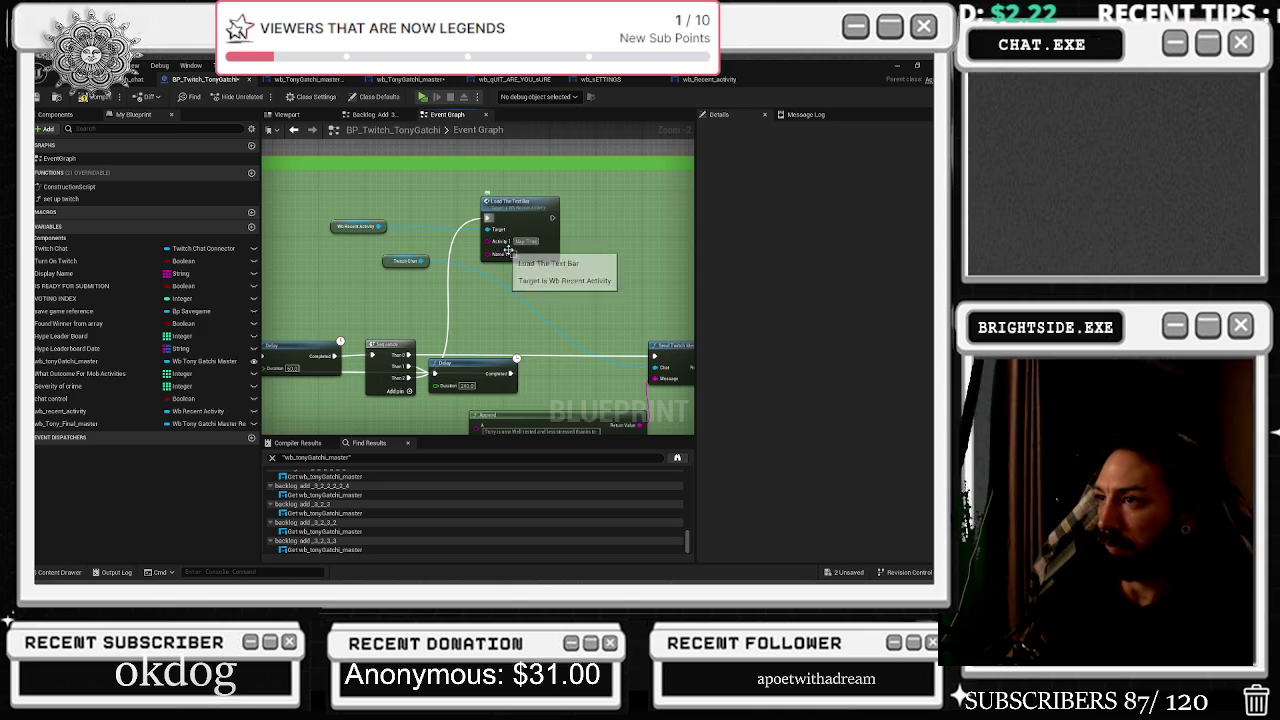
drag(479, 294, 479, 244)
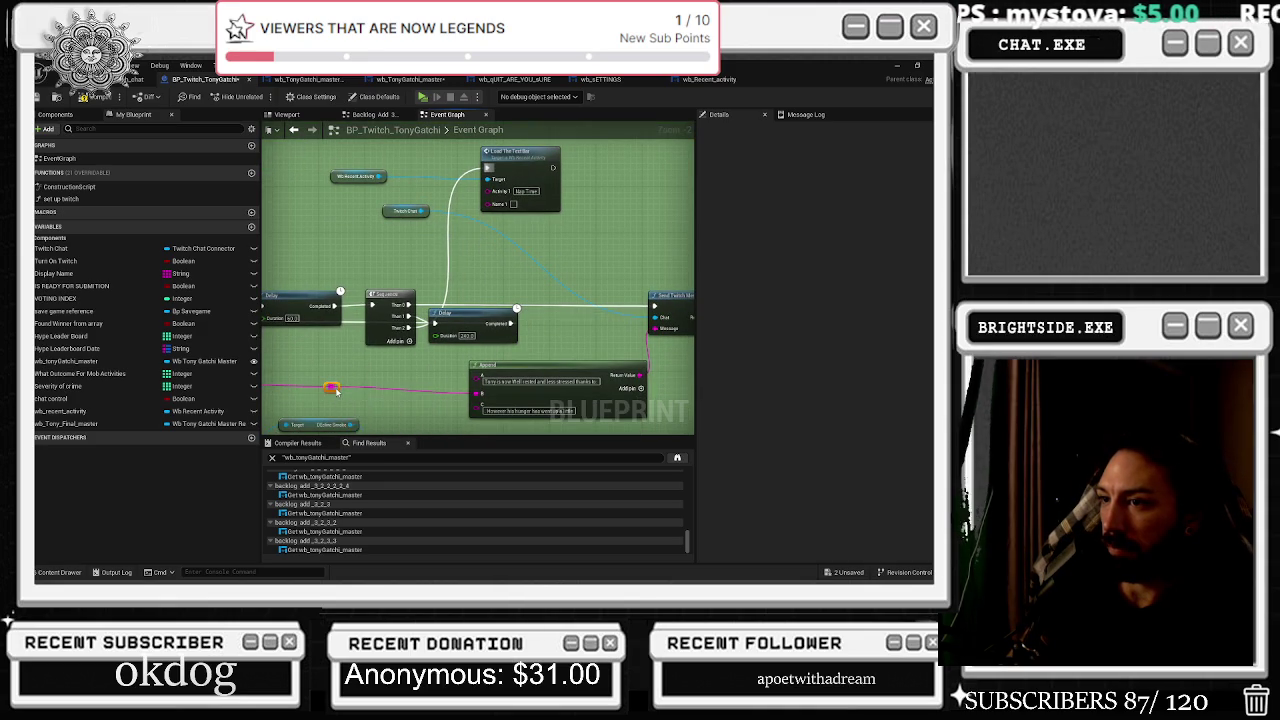
Feed the pink string wire into Name 1 and tidy it with a reroute point.
mouse_move(331, 386)
mouse_down()
mouse_move(414, 251)
mouse_move(491, 209)
mouse_move(467, 204)
mouse_up()
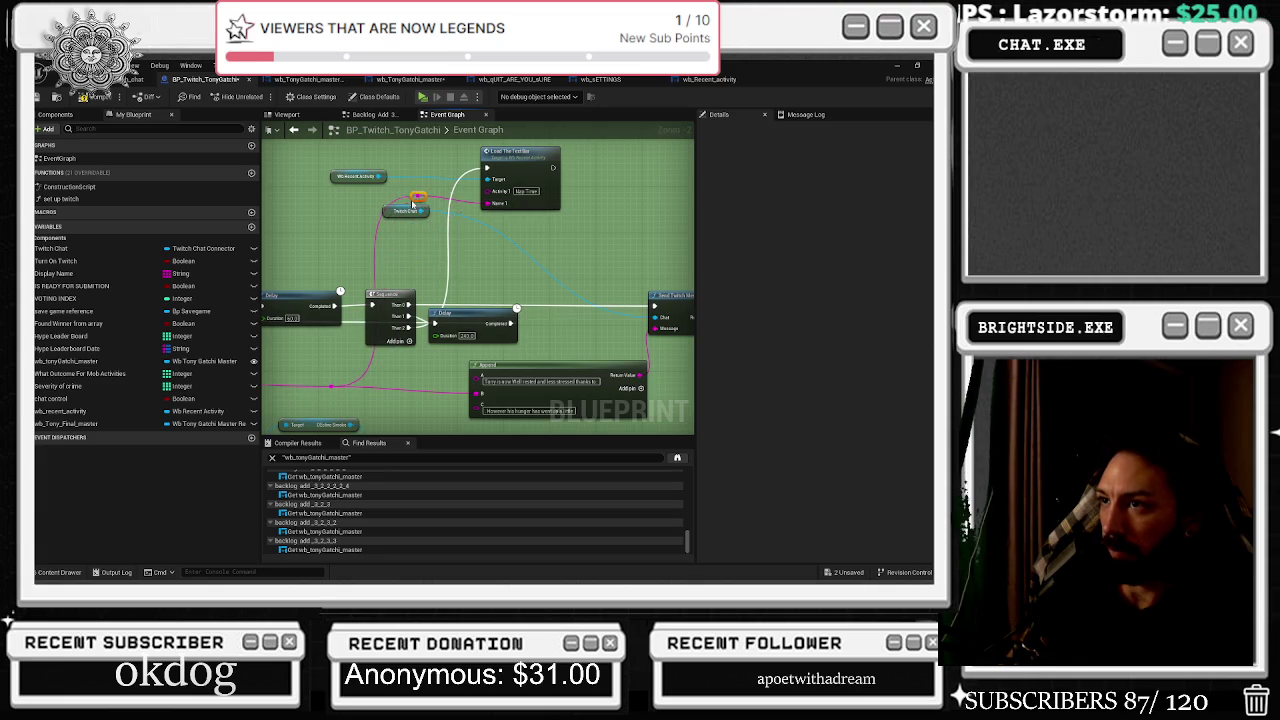
double_click(432, 220)
mouse_move(432, 220)
mouse_down()
mouse_move(575, 244)
mouse_move(420, 233)
mouse_move(370, 205)
mouse_move(567, 244)
mouse_up()
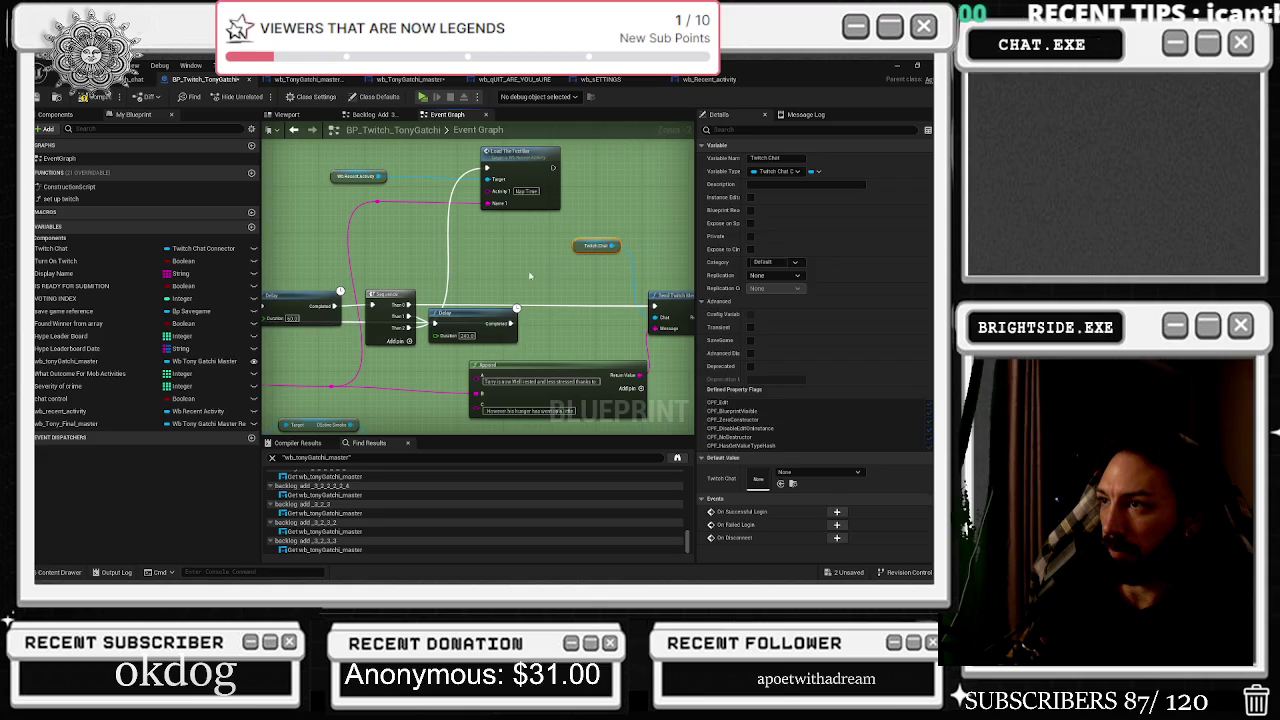
scroll(580, 167, down, 10)
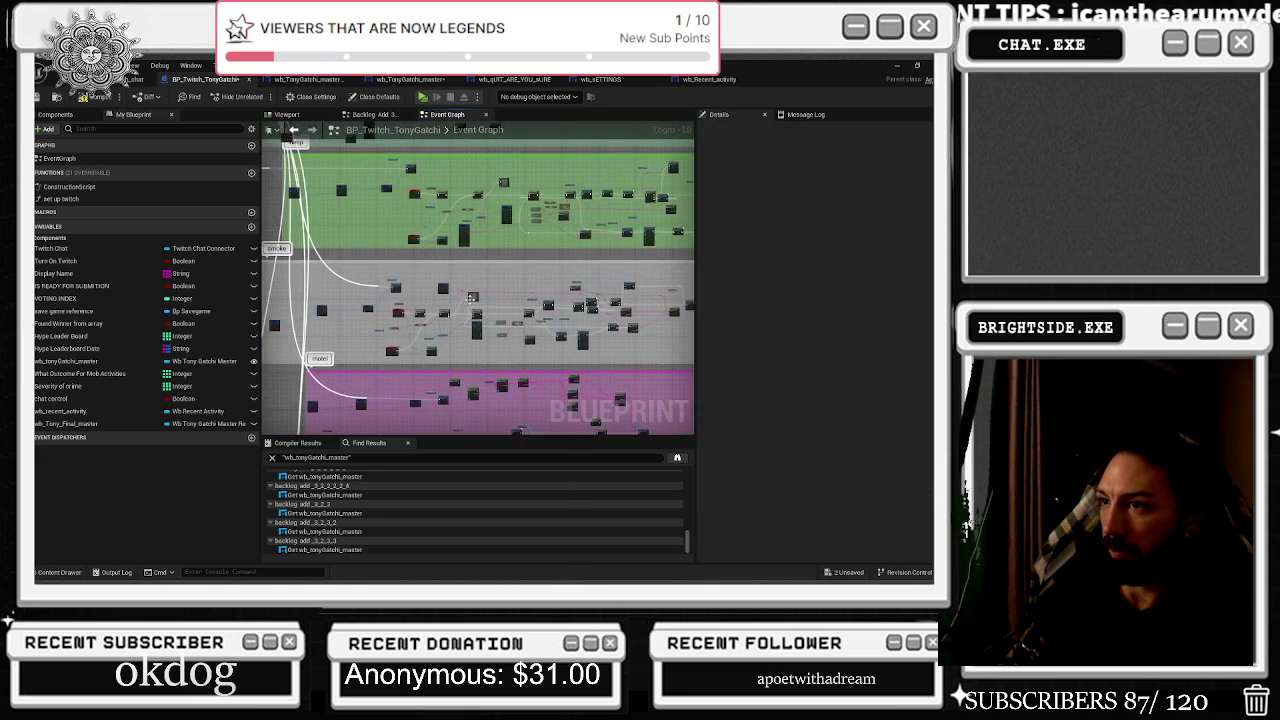
Paste a Load The Text Bar call, run it from Then 2, and choose Activity 1.
scroll(396, 279, up, 6)
drag(513, 284, 424, 234)
scroll(363, 251, up, 3)
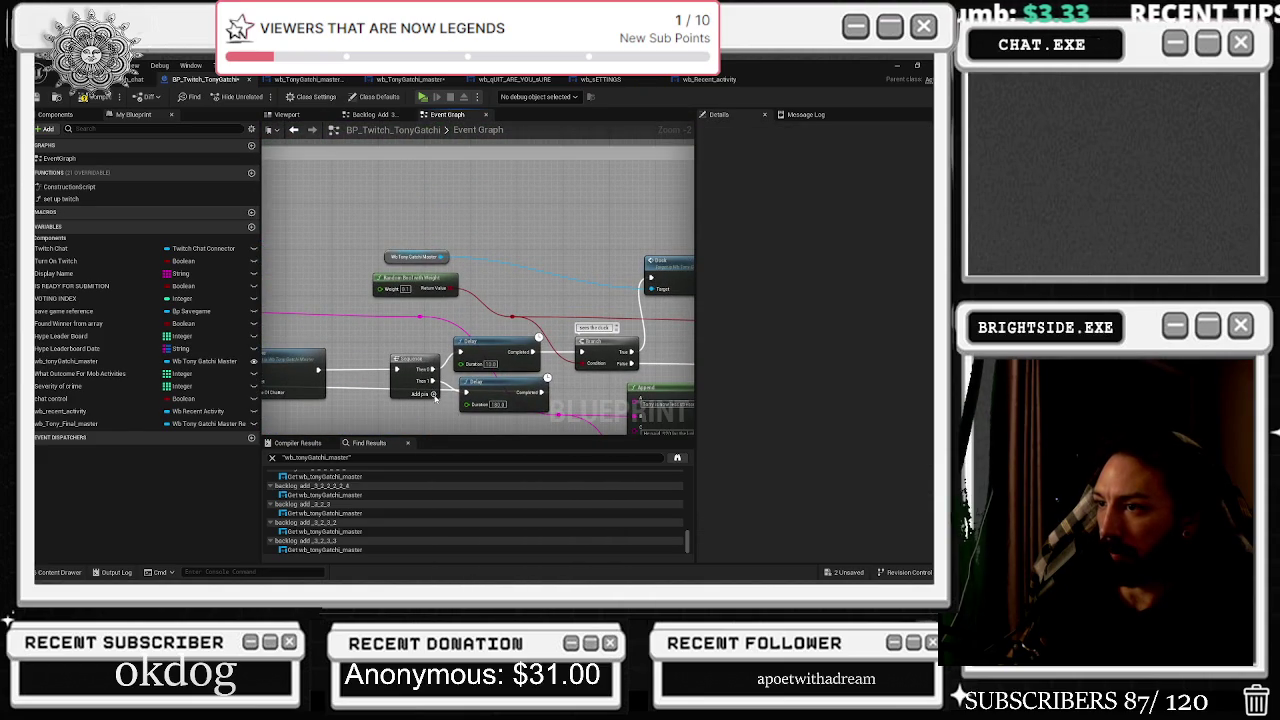
key(ctrl+z)
click(434, 396)
drag(434, 391, 545, 196)
click(546, 226)
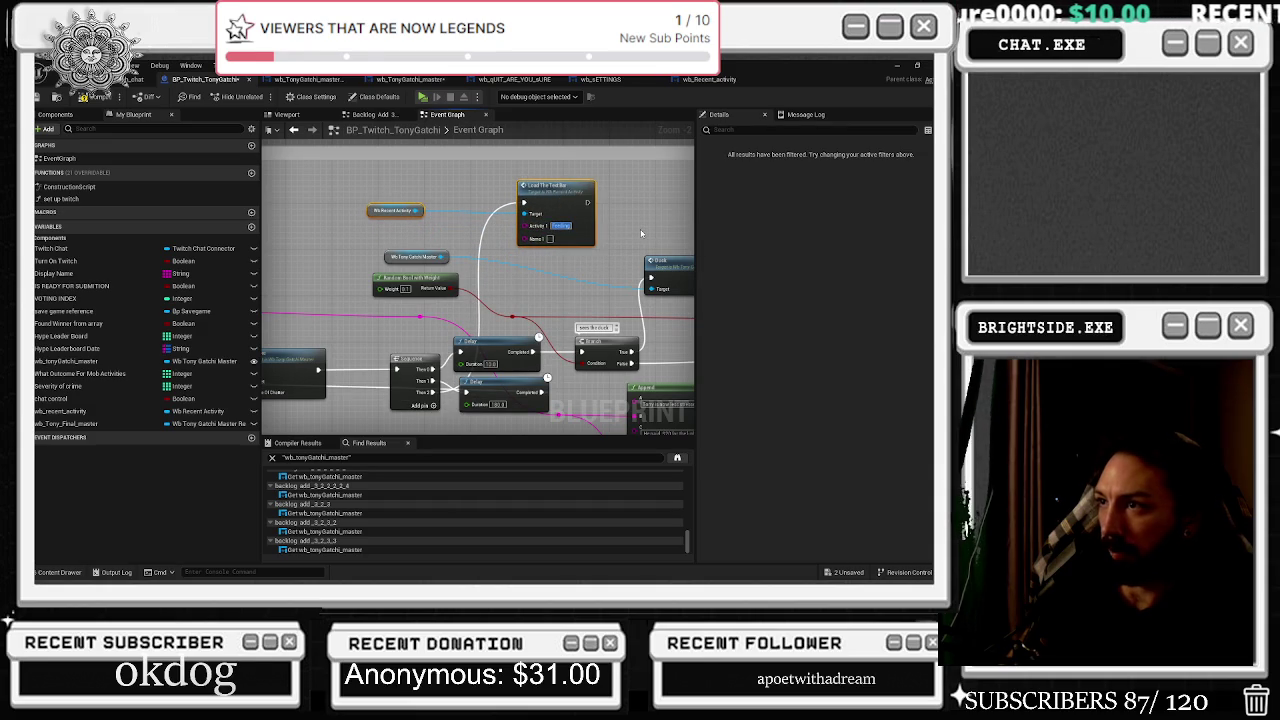
click(585, 248)
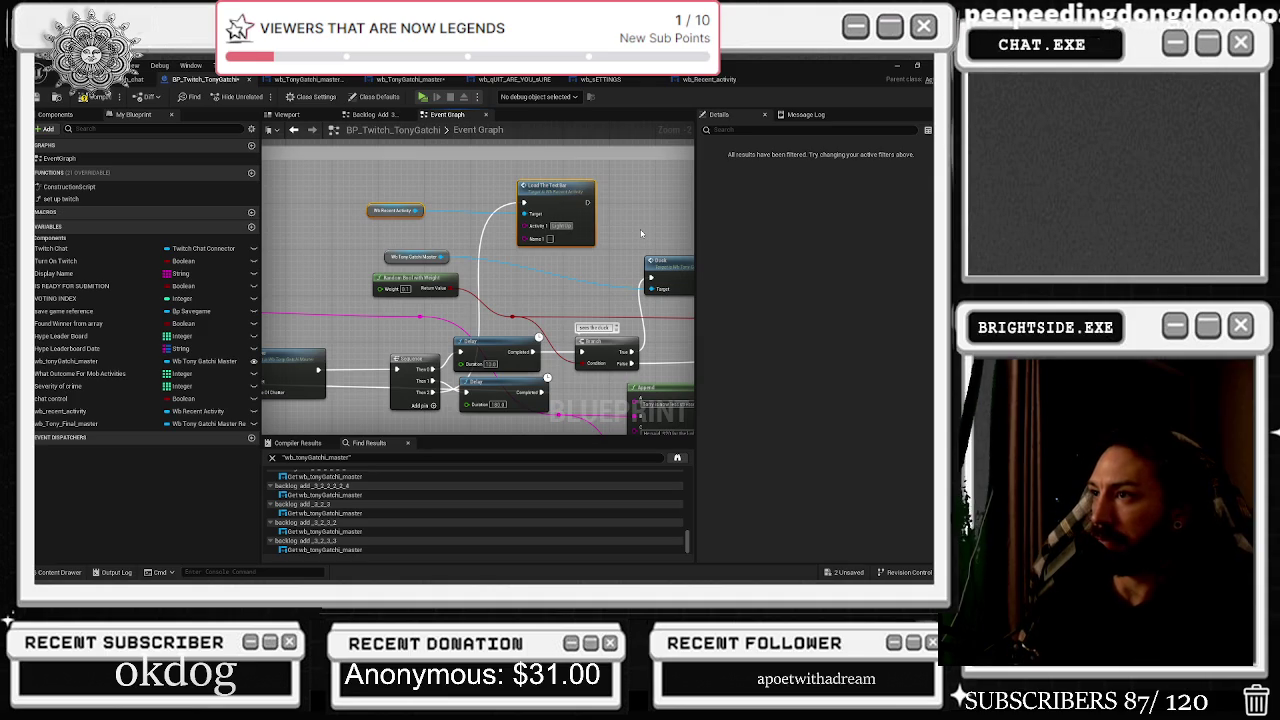
Connect the string wire to Name 1 and move Wb Recent Activity snug against the call.
drag(573, 264, 515, 225)
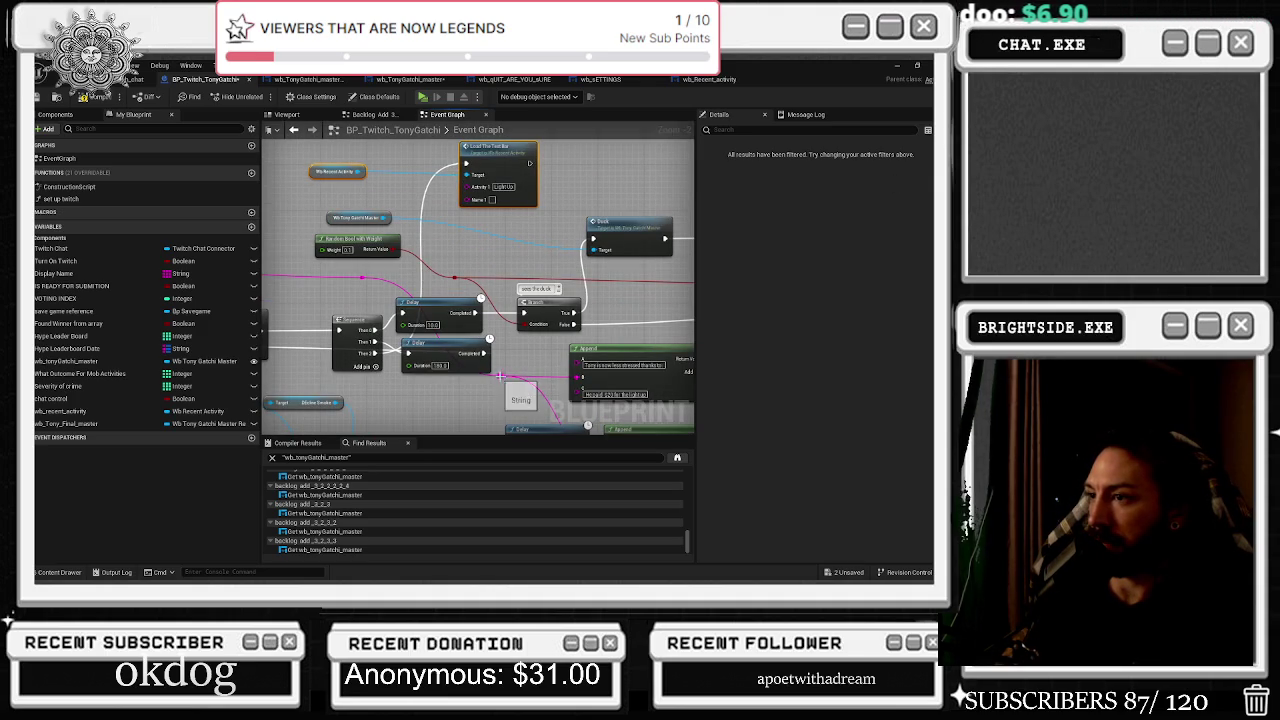
drag(515, 385, 470, 203)
drag(501, 163, 530, 163)
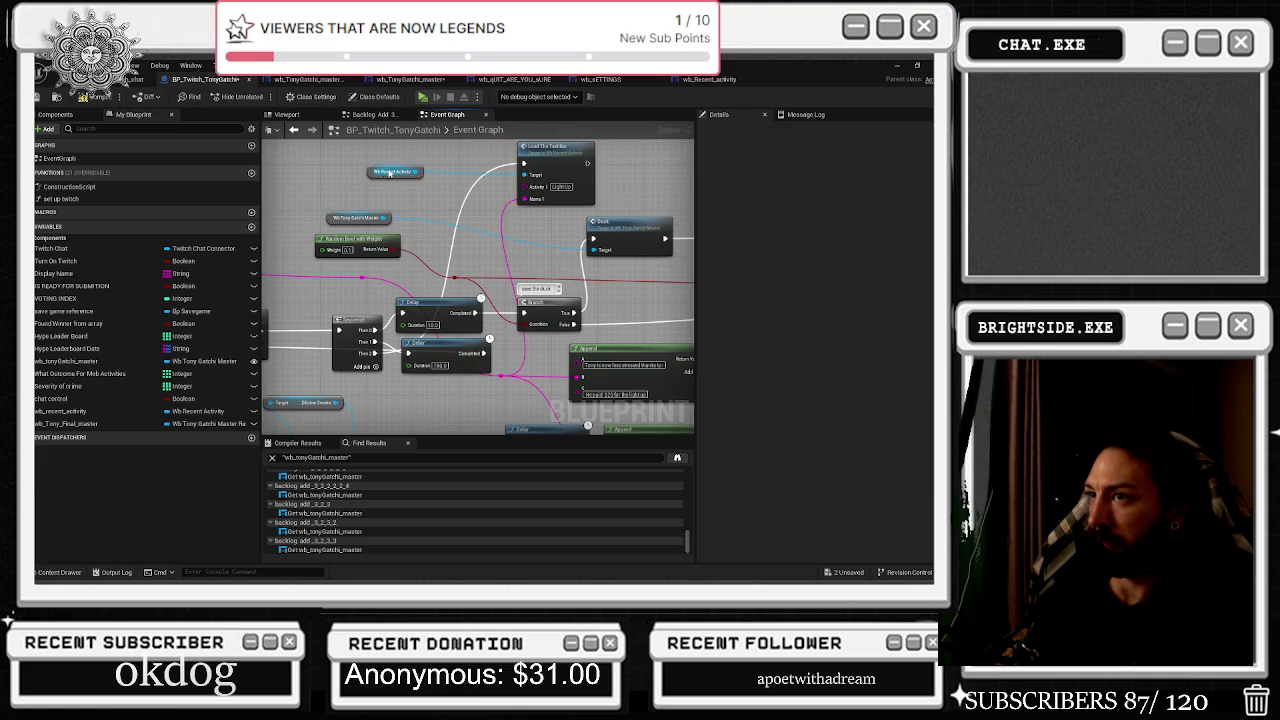
mouse_move(395, 171)
mouse_down()
mouse_move(472, 148)
mouse_move(458, 216)
mouse_up()
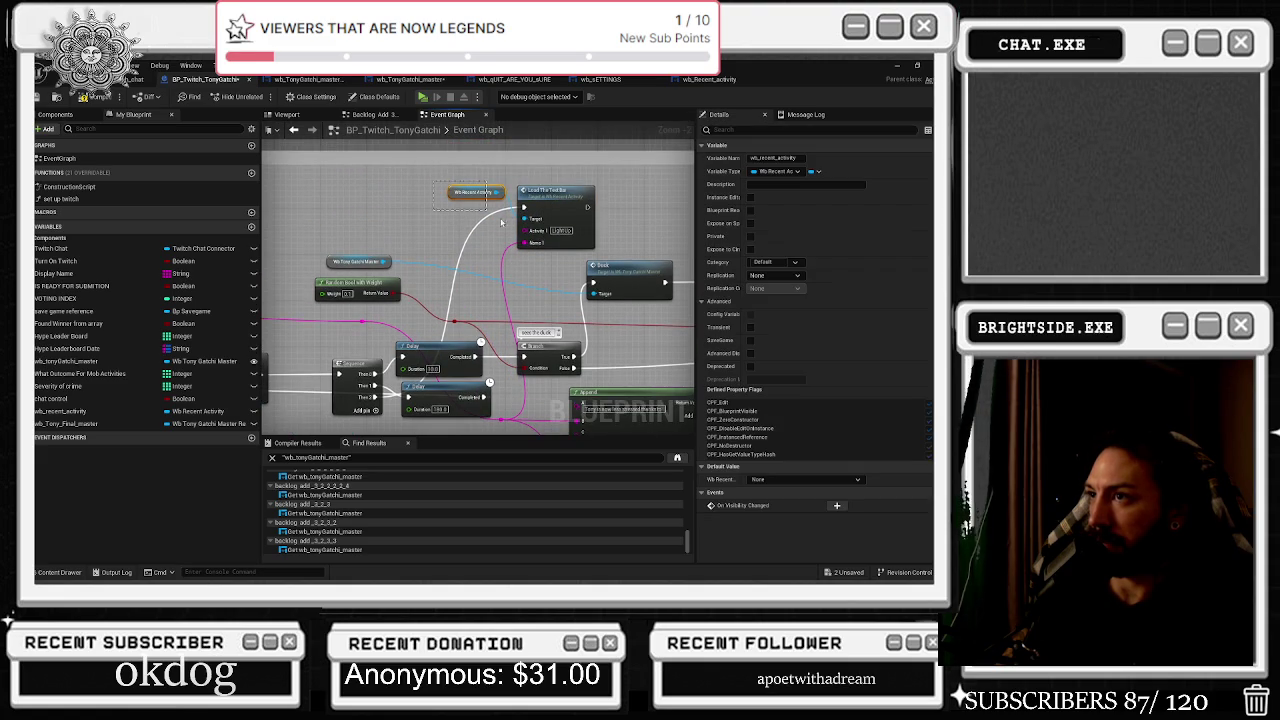
click(538, 262)
scroll(538, 262, down, 5)
scroll(521, 270, up, 3)
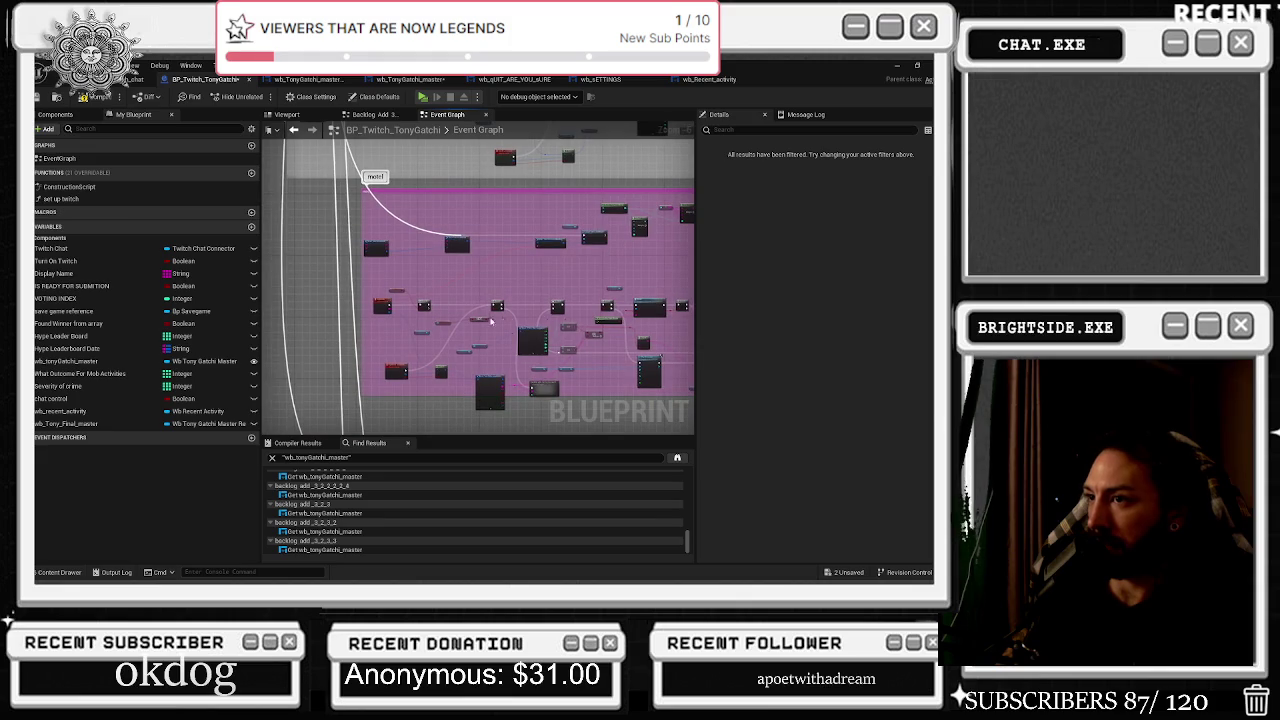
Raise the Tony Gatchi Save Structure getter and shift it with Break STRUCTURE_Tonygatchi slightly left.
scroll(431, 311, up, 3)
drag(586, 258, 321, 250)
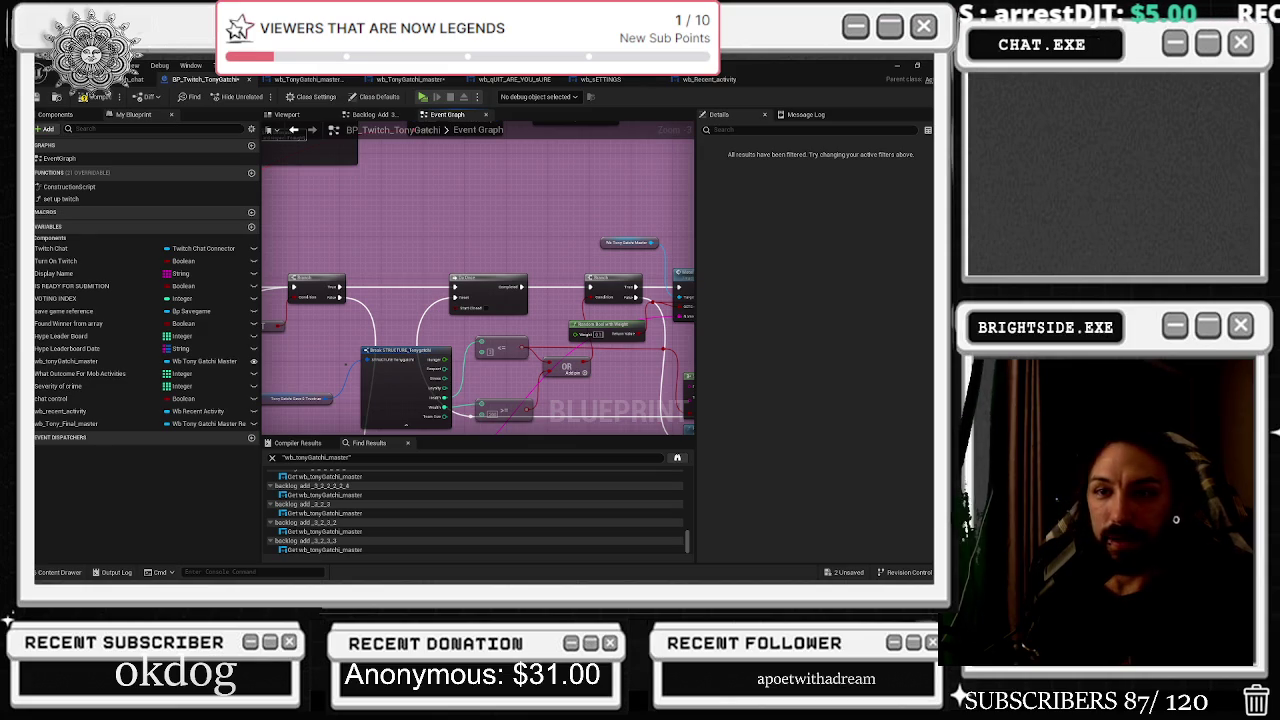
scroll(399, 305, down, 3)
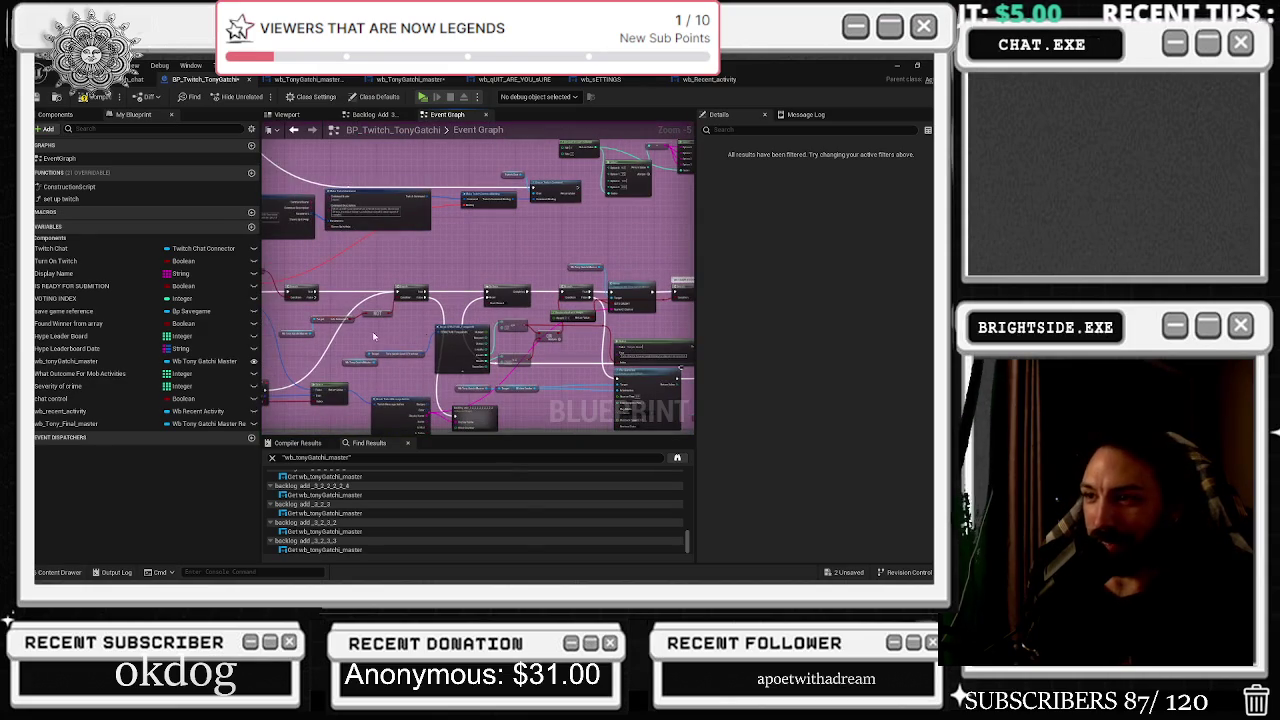
scroll(385, 353, up, 4)
drag(385, 352, 376, 326)
drag(310, 298, 571, 349)
drag(455, 312, 428, 312)
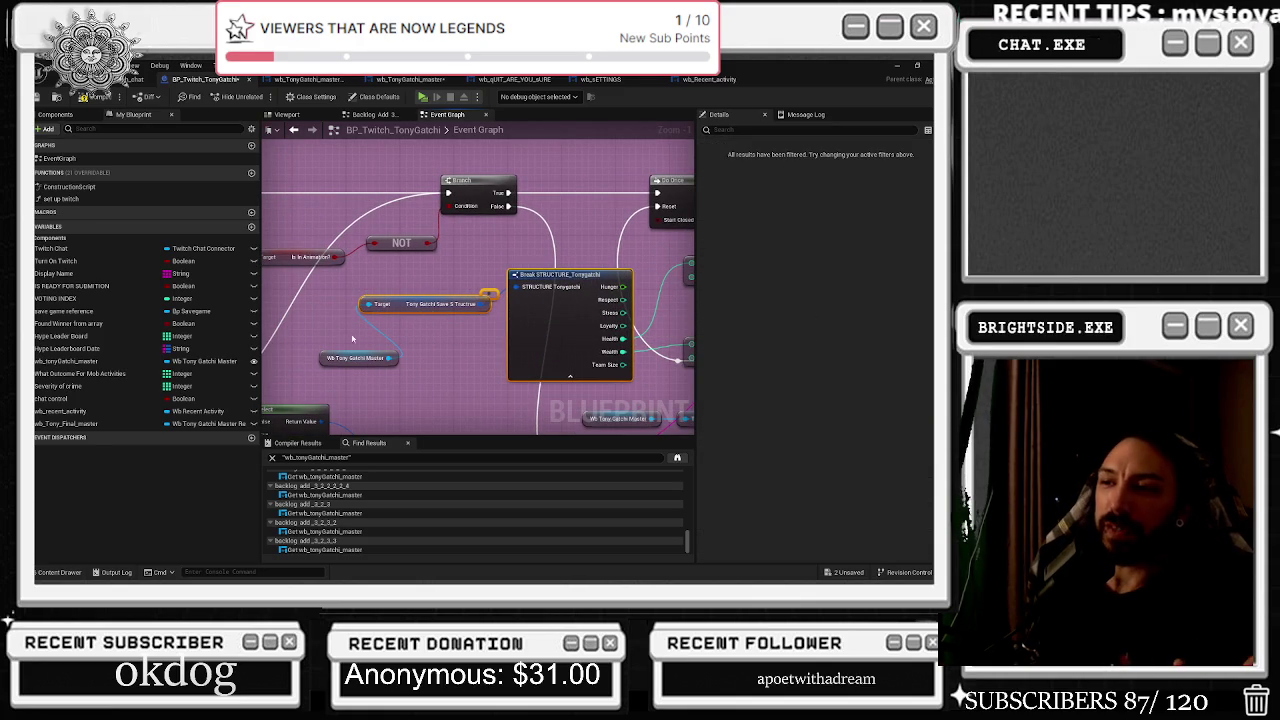
drag(405, 307, 405, 320)
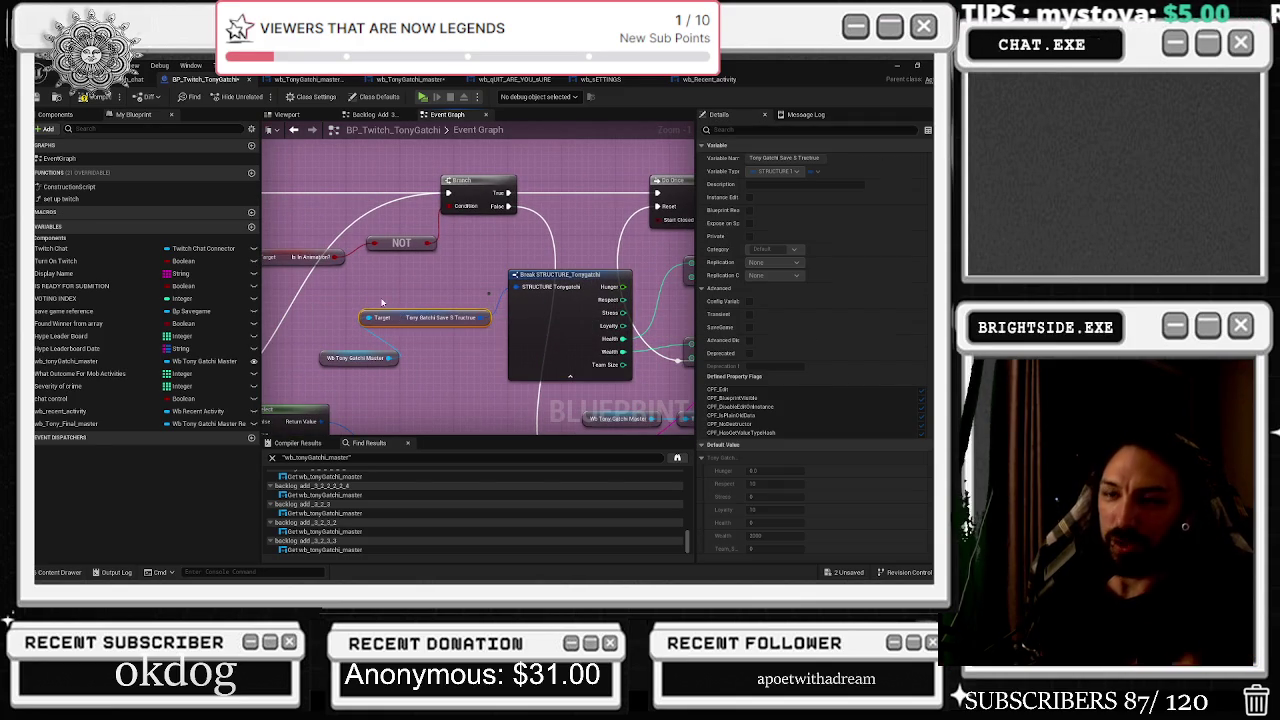
click(330, 358)
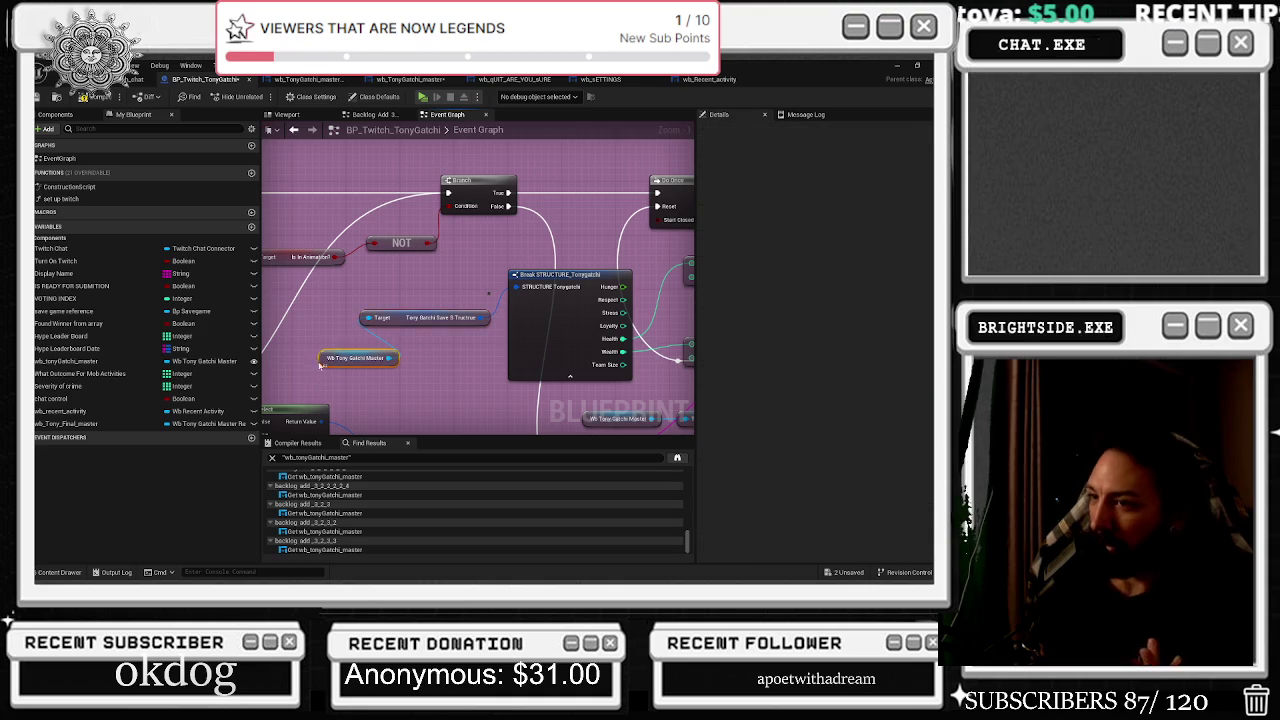
scroll(424, 316, down, 1)
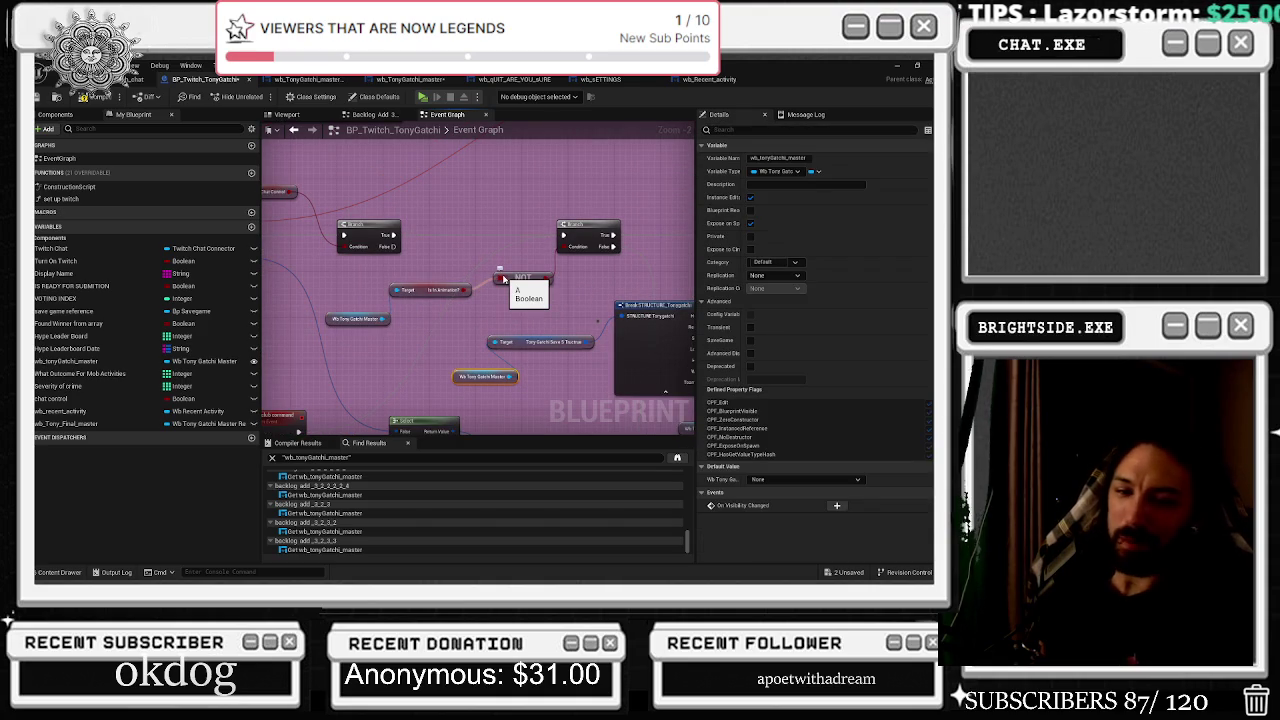
scroll(503, 277, down, 2)
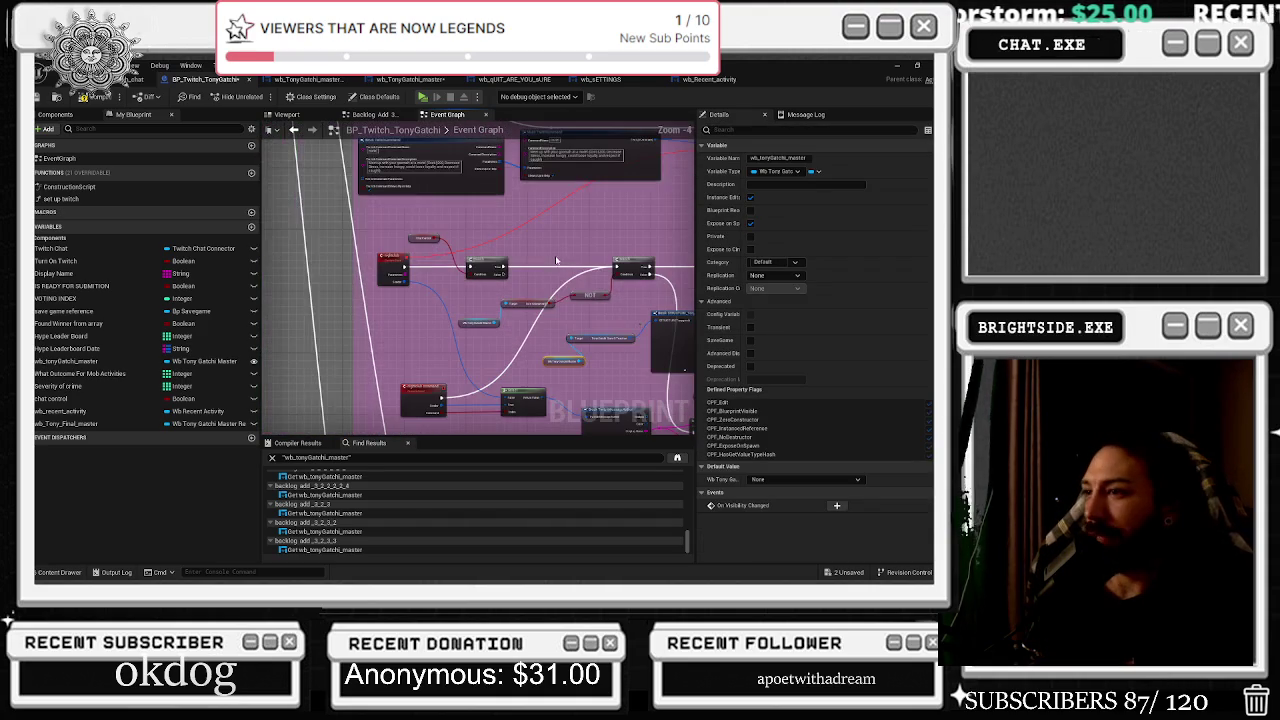
scroll(437, 272, up, 2)
scroll(492, 311, down, 2)
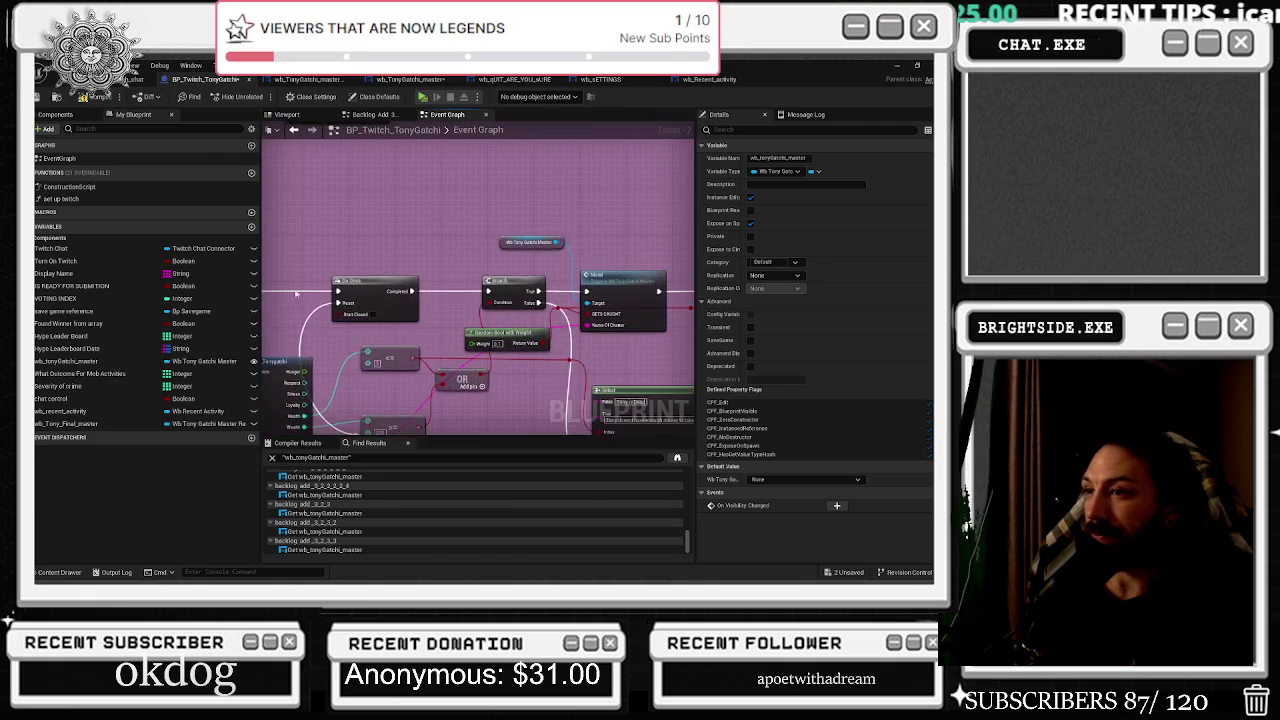
scroll(440, 270, up, 2)
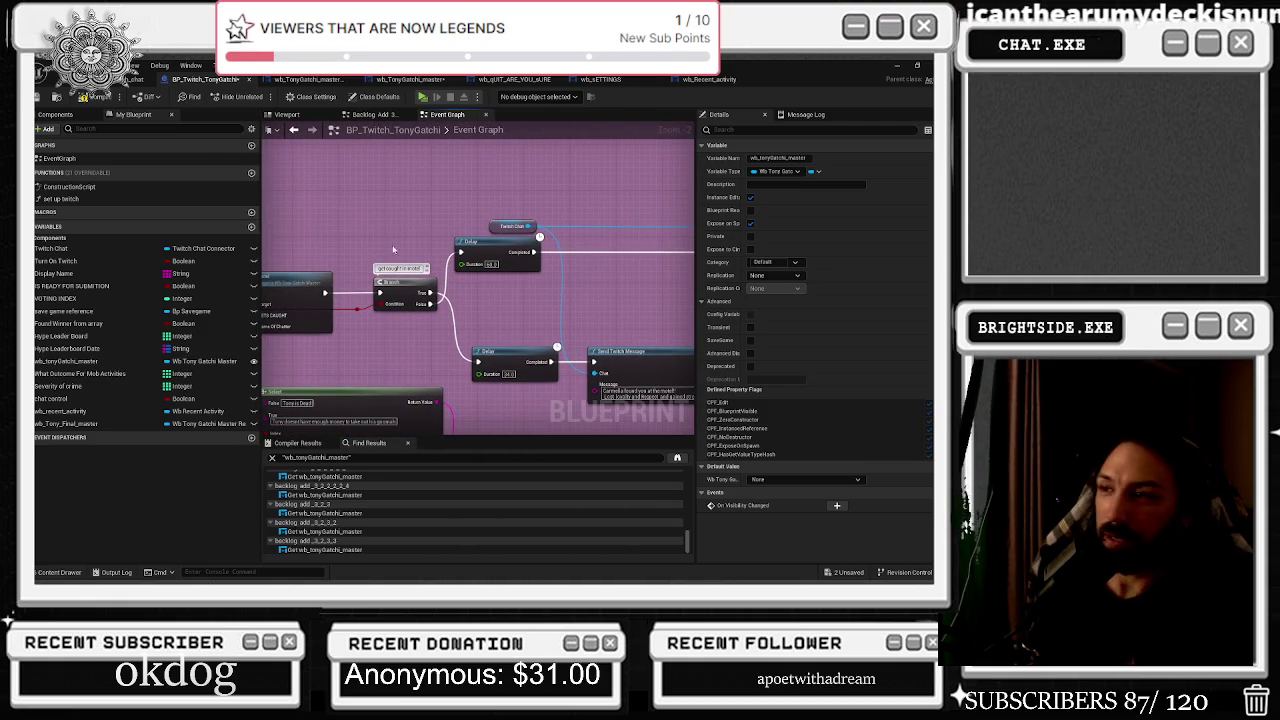
scroll(495, 197, down, 2)
scroll(432, 303, down, 2)
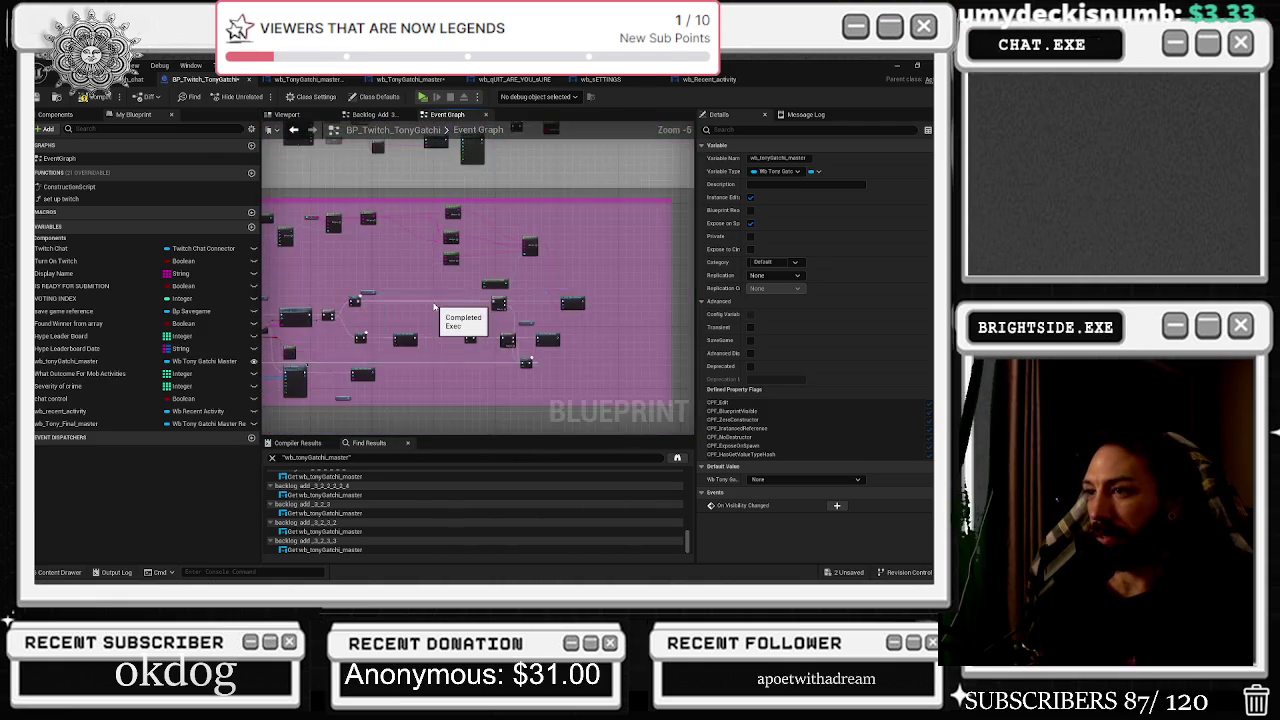
scroll(457, 323, up, 3)
scroll(332, 263, up, 1)
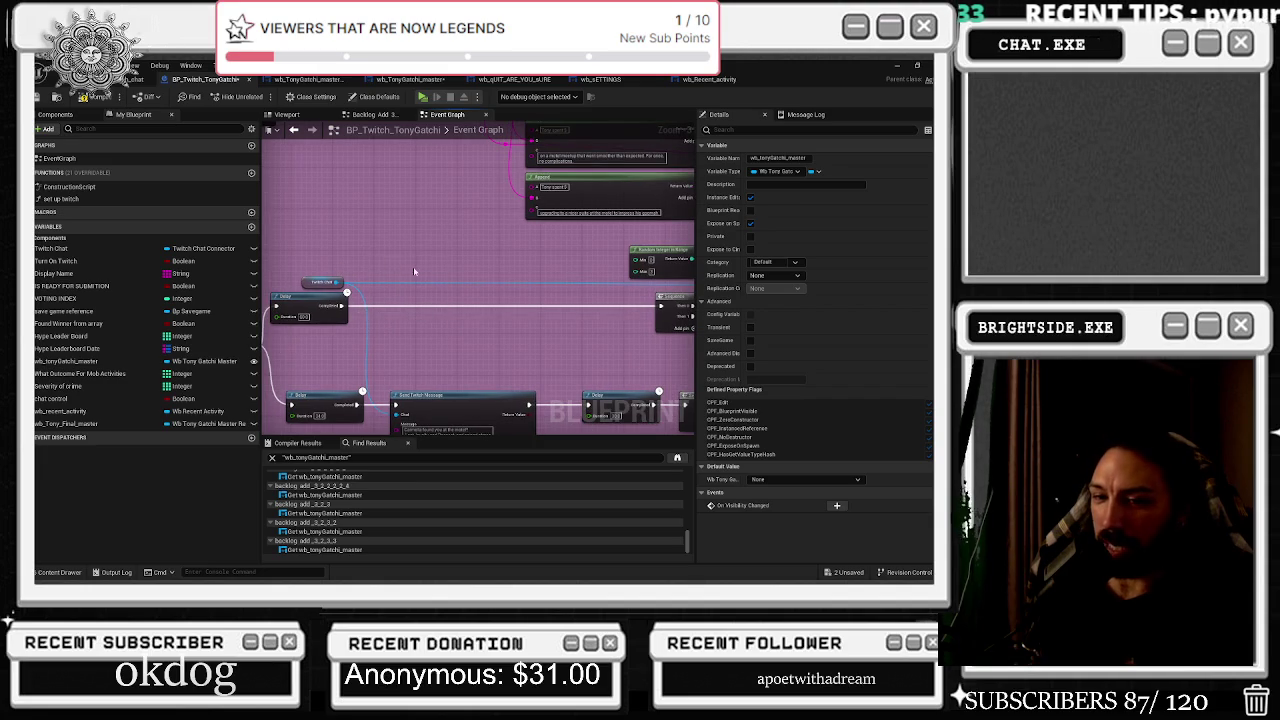
scroll(429, 263, down, 2)
scroll(483, 263, up, 2)
scroll(483, 263, down, 2)
scroll(430, 309, up, 2)
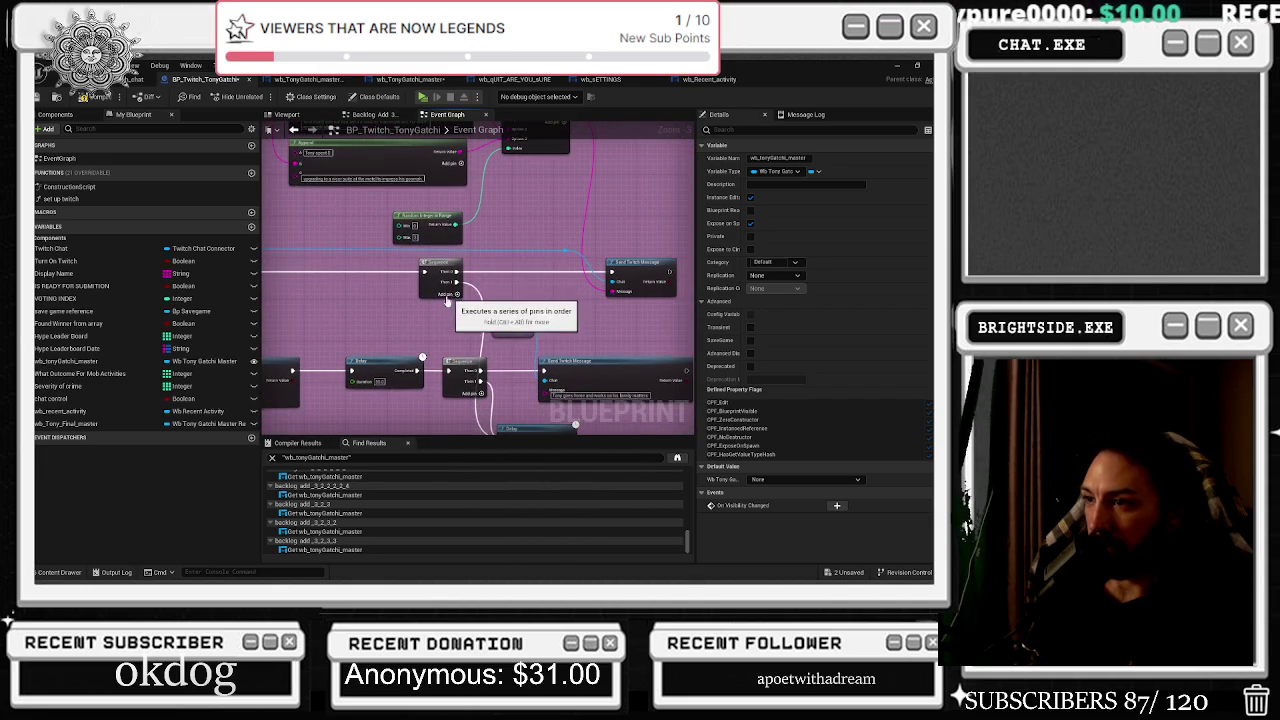
scroll(560, 290, down, 2)
scroll(672, 277, up, 2)
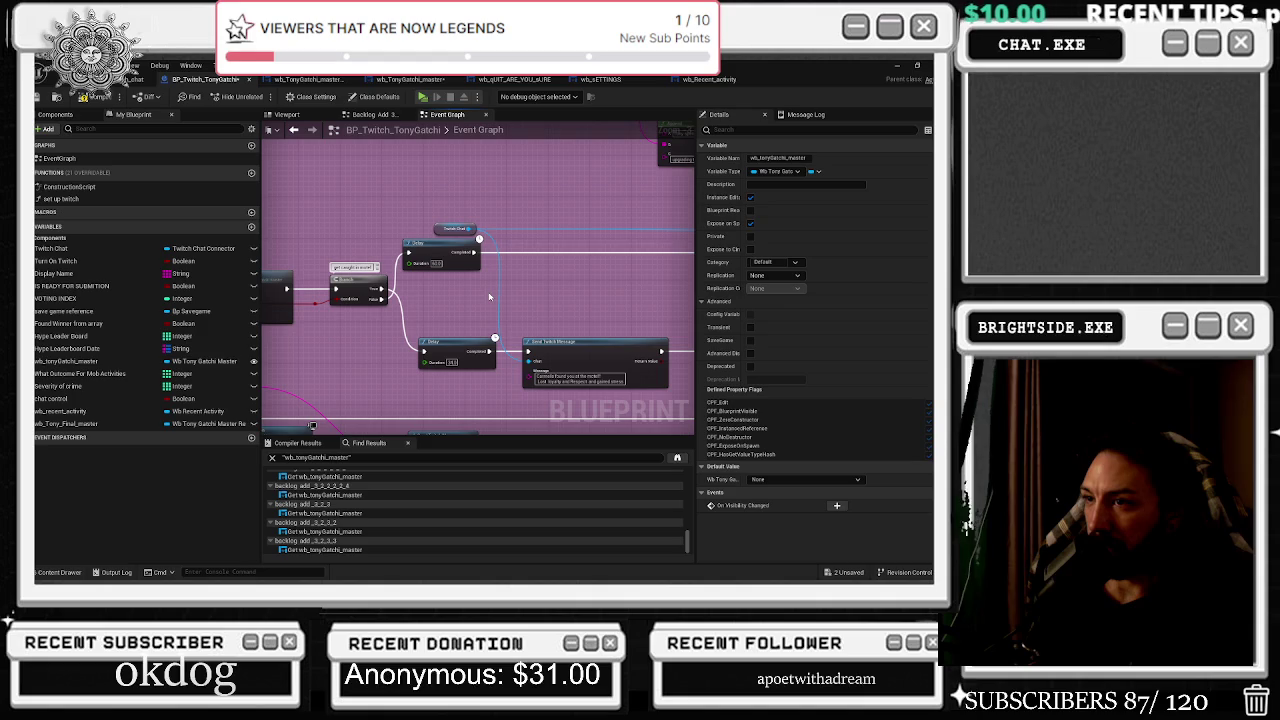
mouse_move(512, 295)
mouse_down()
mouse_move(554, 416)
mouse_move(645, 419)
mouse_up()
Add a third Sequence output, shift Send Twitch Message and the reroute right, and wire a pasted Load The Text Bar call.
drag(501, 279, 303, 304)
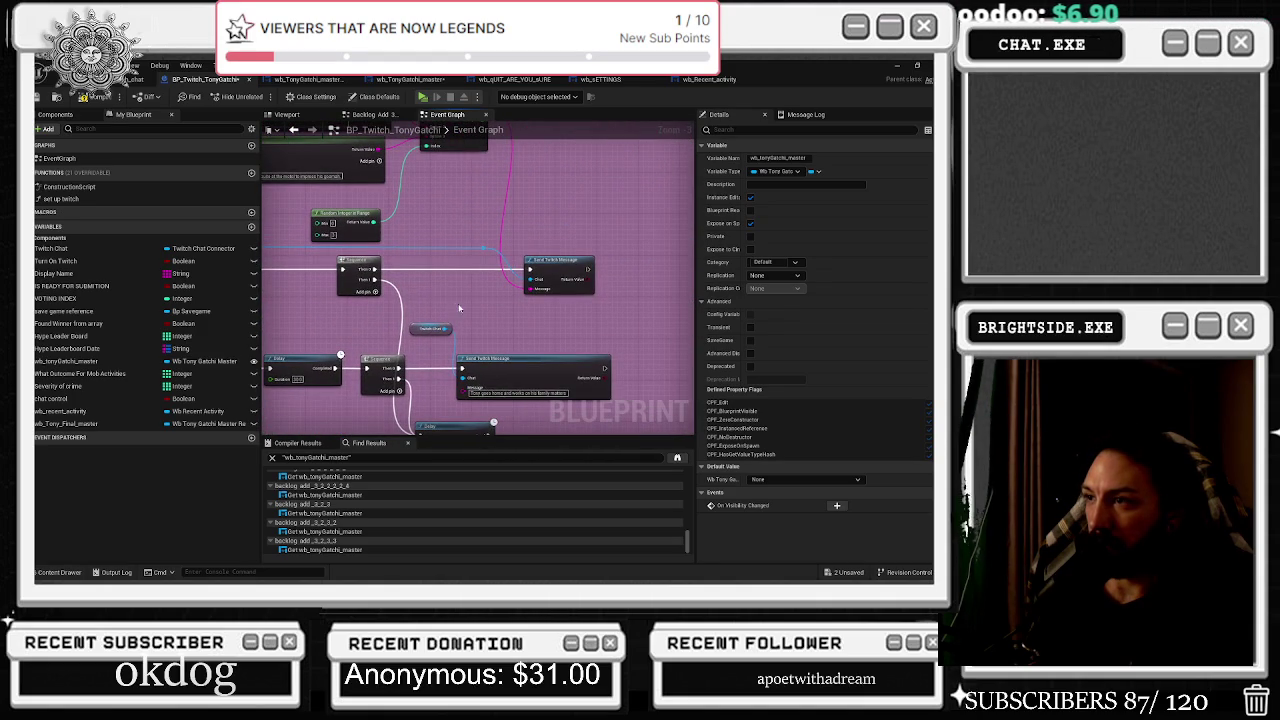
click(375, 291)
drag(406, 302, 358, 294)
drag(503, 257, 619, 257)
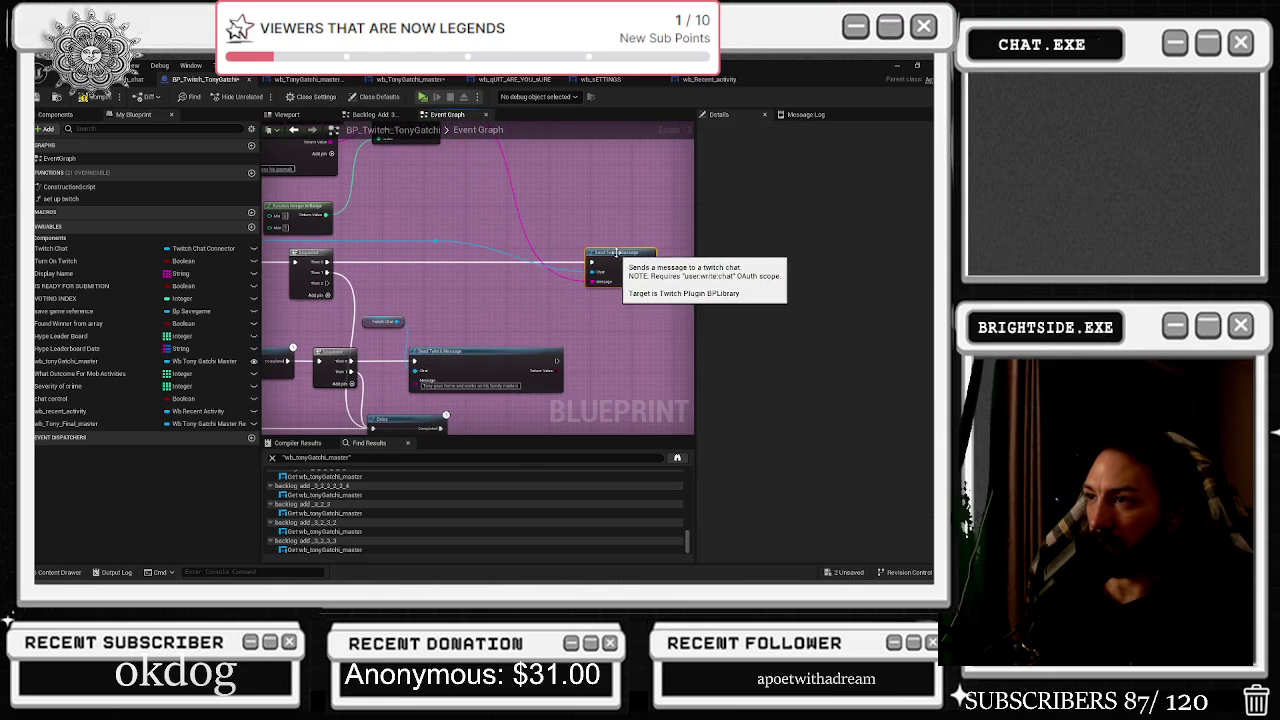
drag(436, 246, 566, 241)
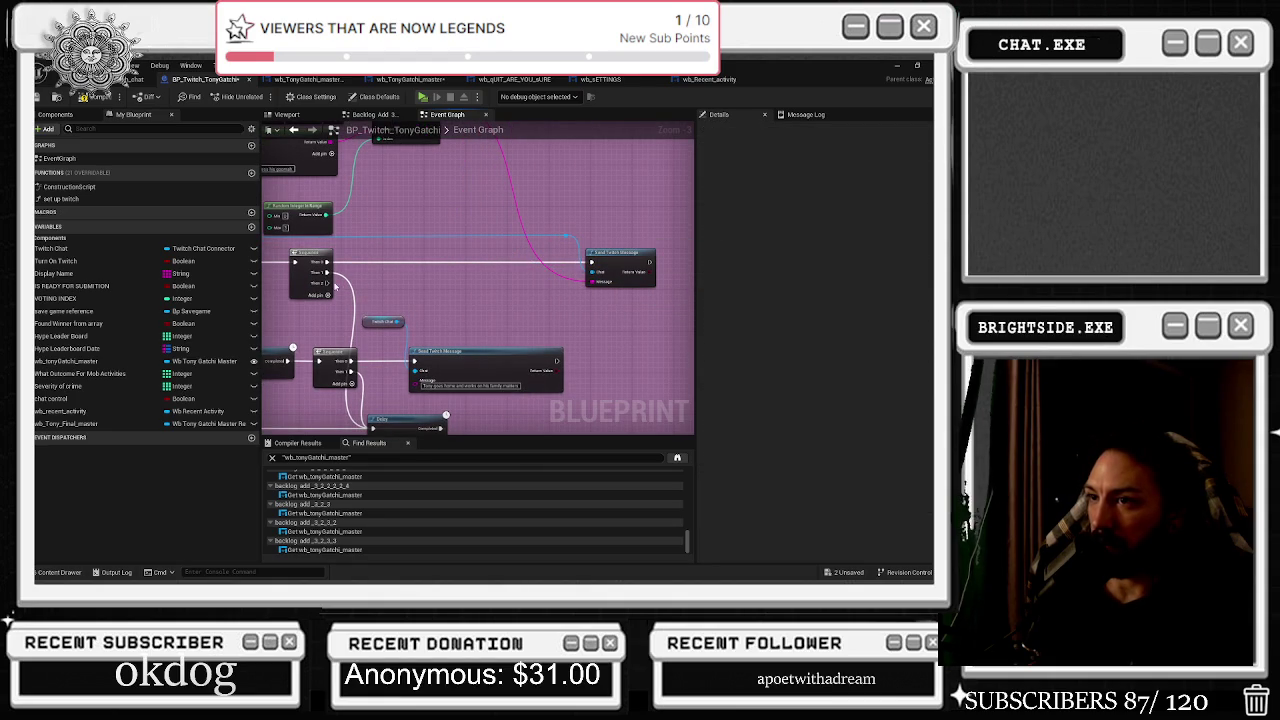
key(ctrl+v)
drag(327, 284, 495, 277)
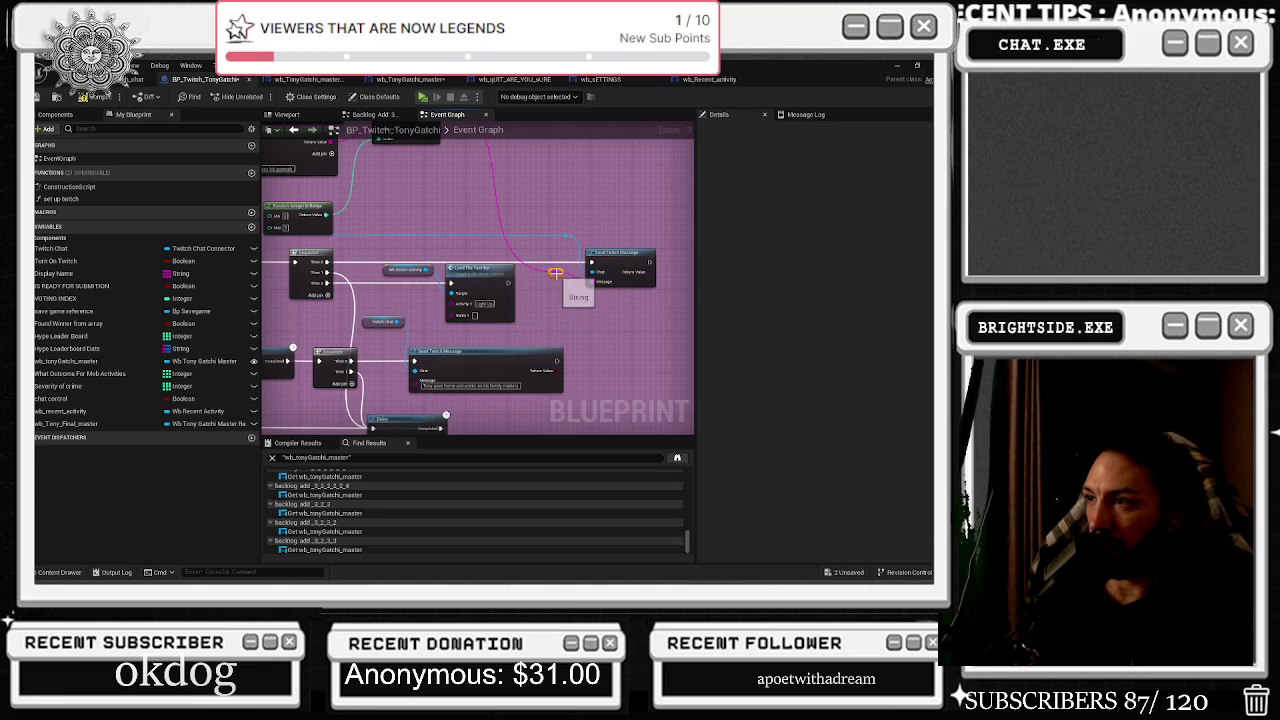
Pan down to the Append, Select, Random Integer and Make Twitch Command binding nodes.
mouse_move(558, 279)
mouse_down()
mouse_move(608, 402)
mouse_move(551, 375)
mouse_move(610, 408)
mouse_up()
scroll(440, 292, up, 1)
mouse_move(440, 292)
mouse_down()
mouse_move(644, 386)
mouse_move(889, 410)
mouse_up()
drag(400, 300, 675, 270)
mouse_move(280, 300)
mouse_down()
mouse_move(665, 225)
mouse_move(455, 252)
mouse_move(500, 235)
mouse_move(224, 138)
mouse_up()
drag(478, 280, 444, 280)
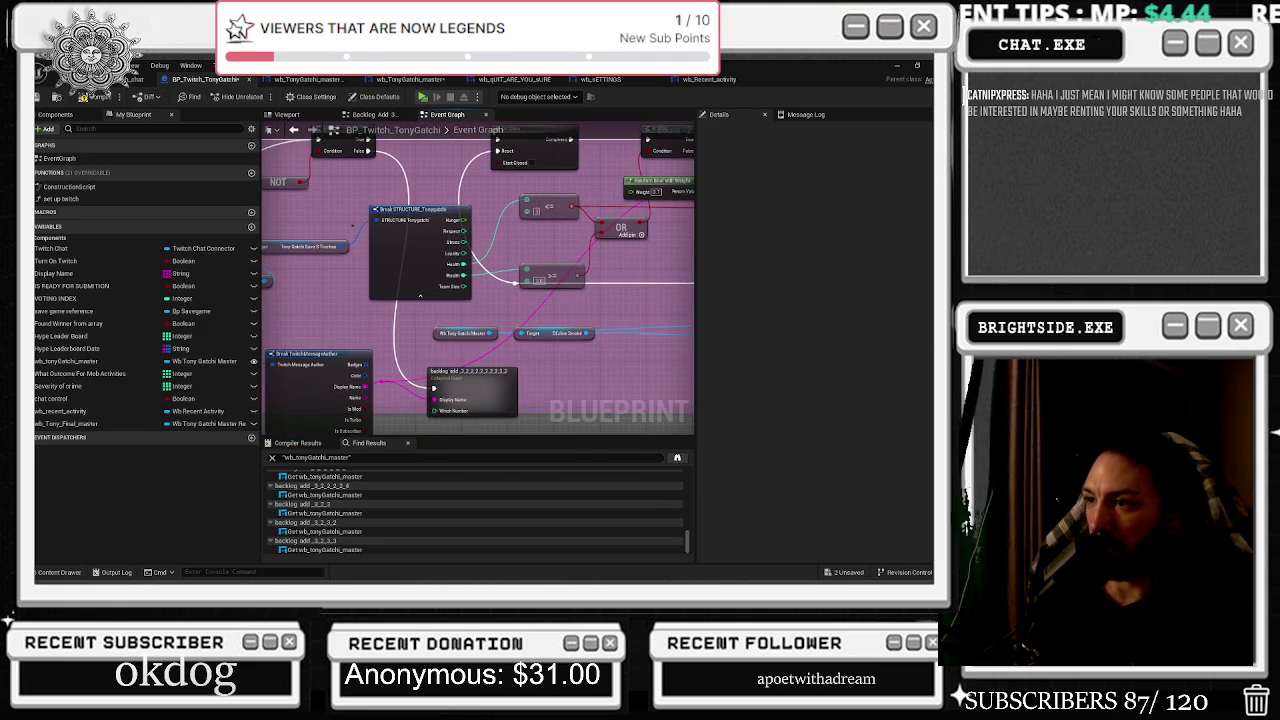
Nudge the collapsed 'backlog add' node slightly up and left, then bring up the window switcher.
drag(397, 330, 307, 323)
click(387, 378)
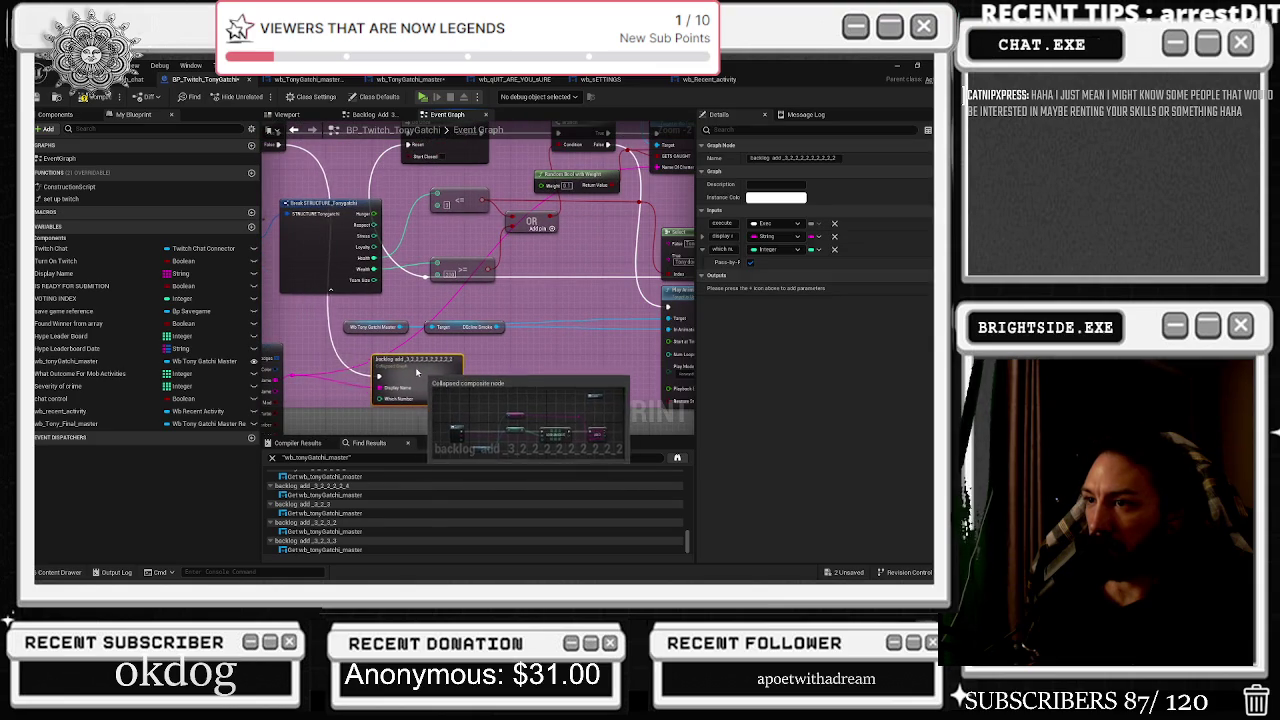
mouse_move(421, 375)
mouse_down()
mouse_move(398, 364)
mouse_move(491, 277)
mouse_move(557, 377)
mouse_move(553, 287)
mouse_move(540, 312)
mouse_move(517, 318)
mouse_move(456, 224)
mouse_move(430, 220)
mouse_move(455, 229)
mouse_move(440, 224)
mouse_move(434, 423)
mouse_move(439, 383)
mouse_up()
scroll(548, 292, down, 3)
scroll(430, 220, up, 3)
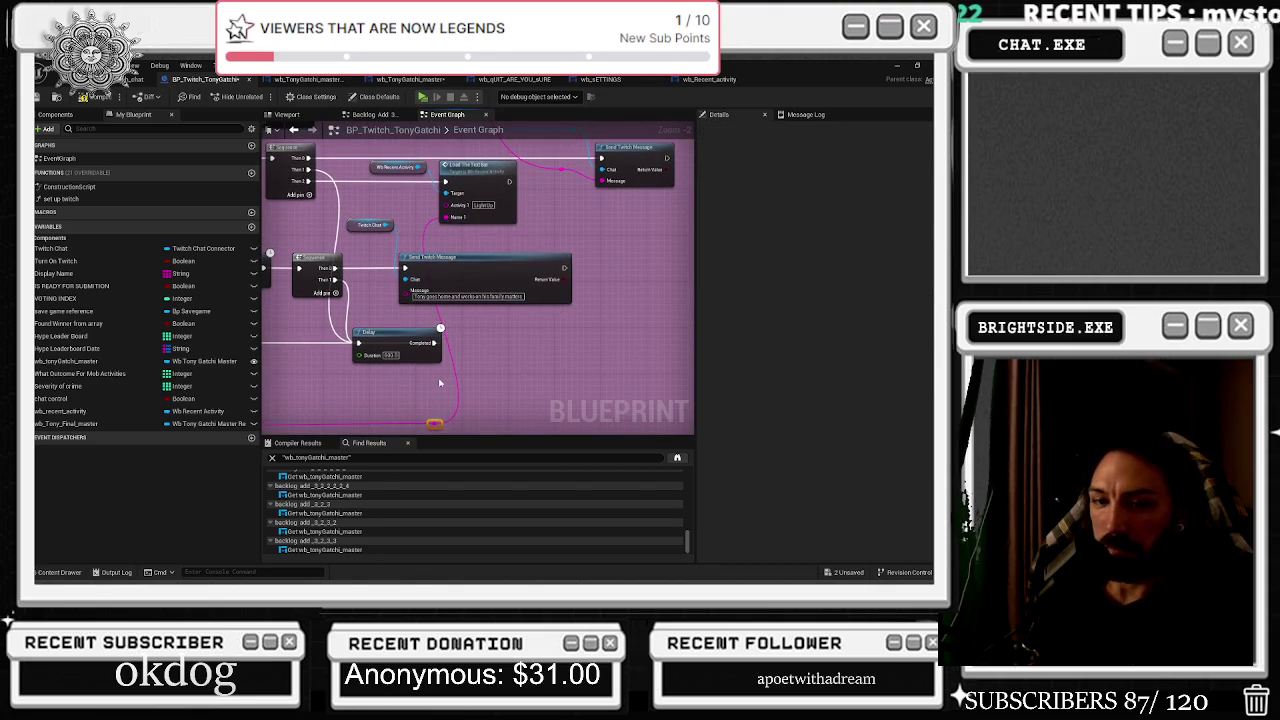
scroll(439, 383, down, 2)
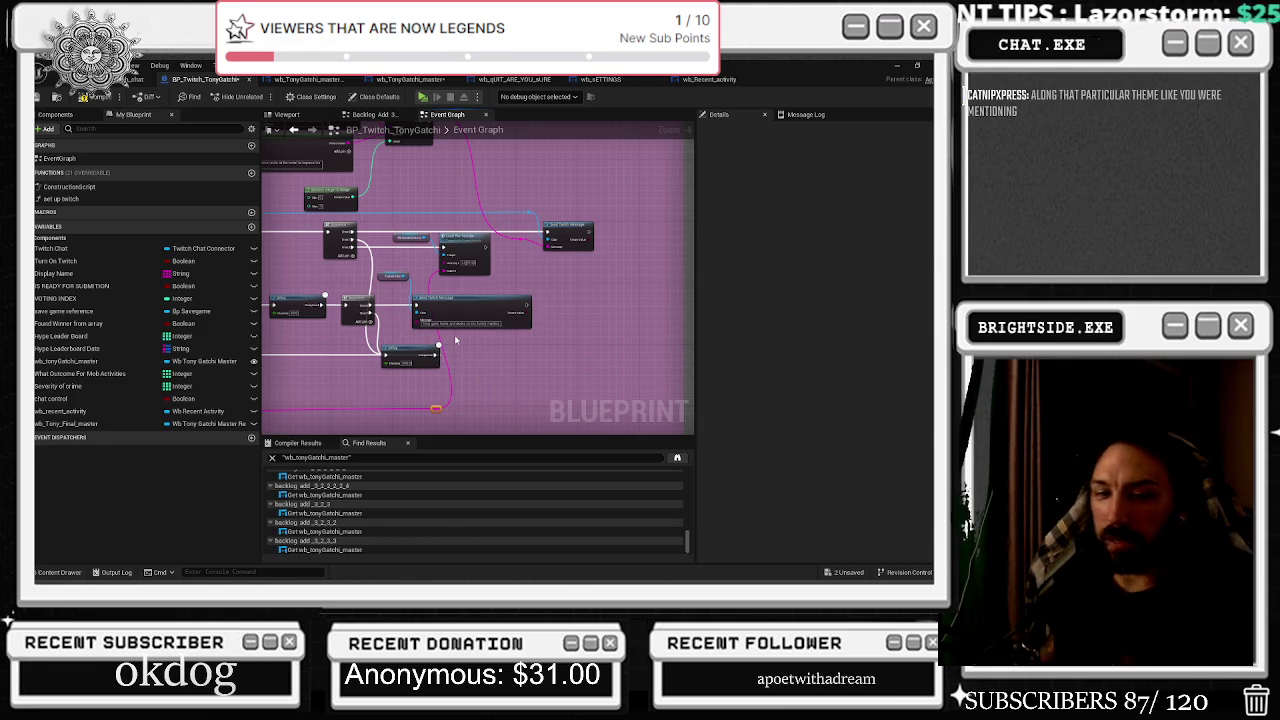
key(alt+Tab)
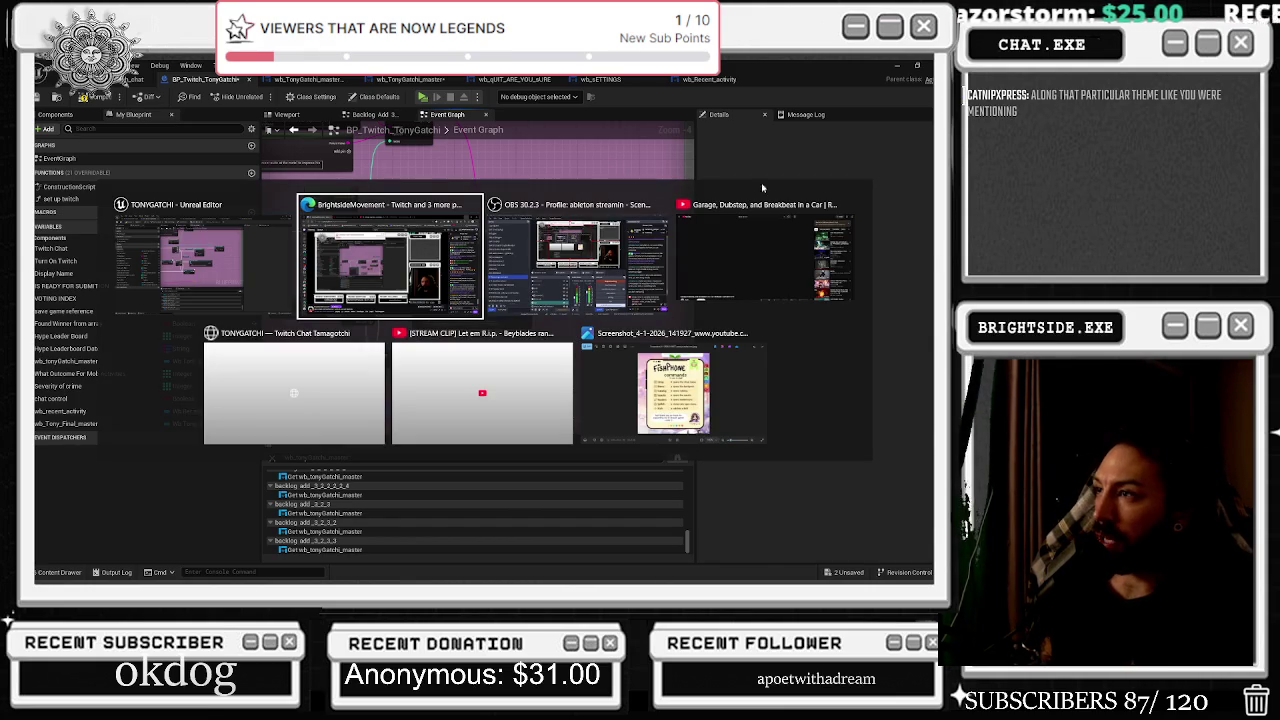
Switch from the blueprint editor to the browser showing the Tonygatchi demo page.
click(287, 437)
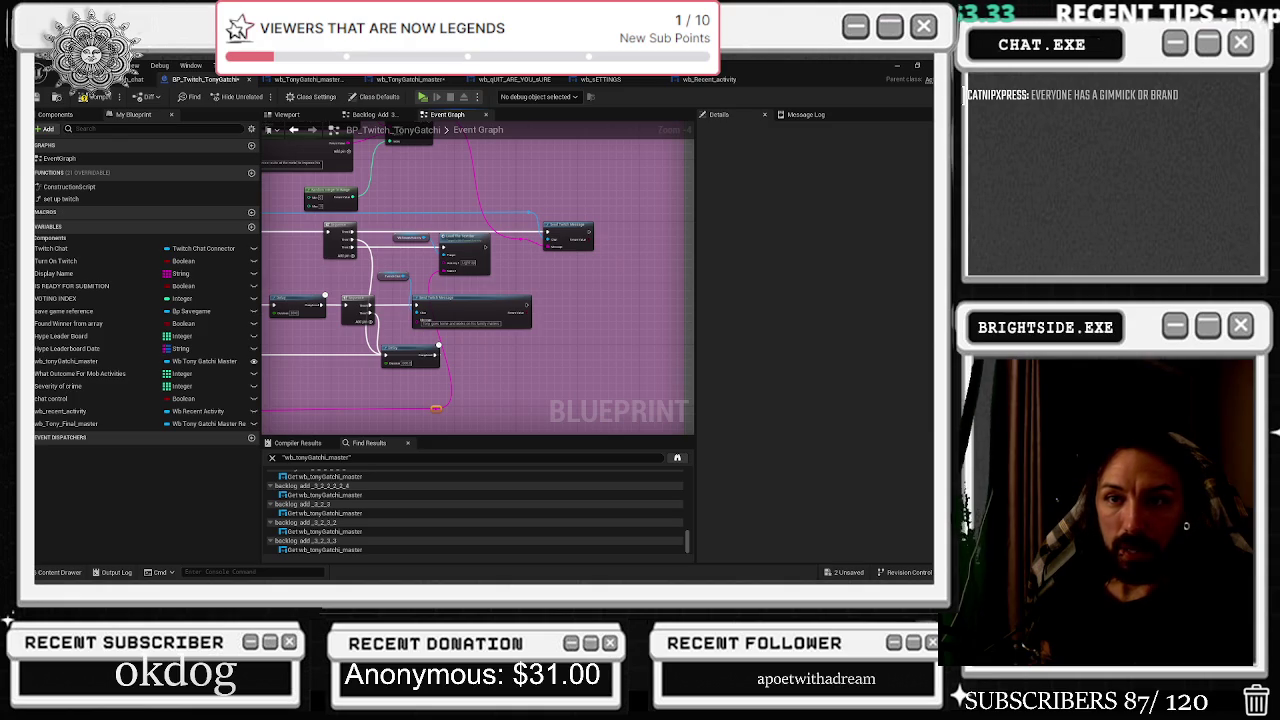
key(alt+Tab)
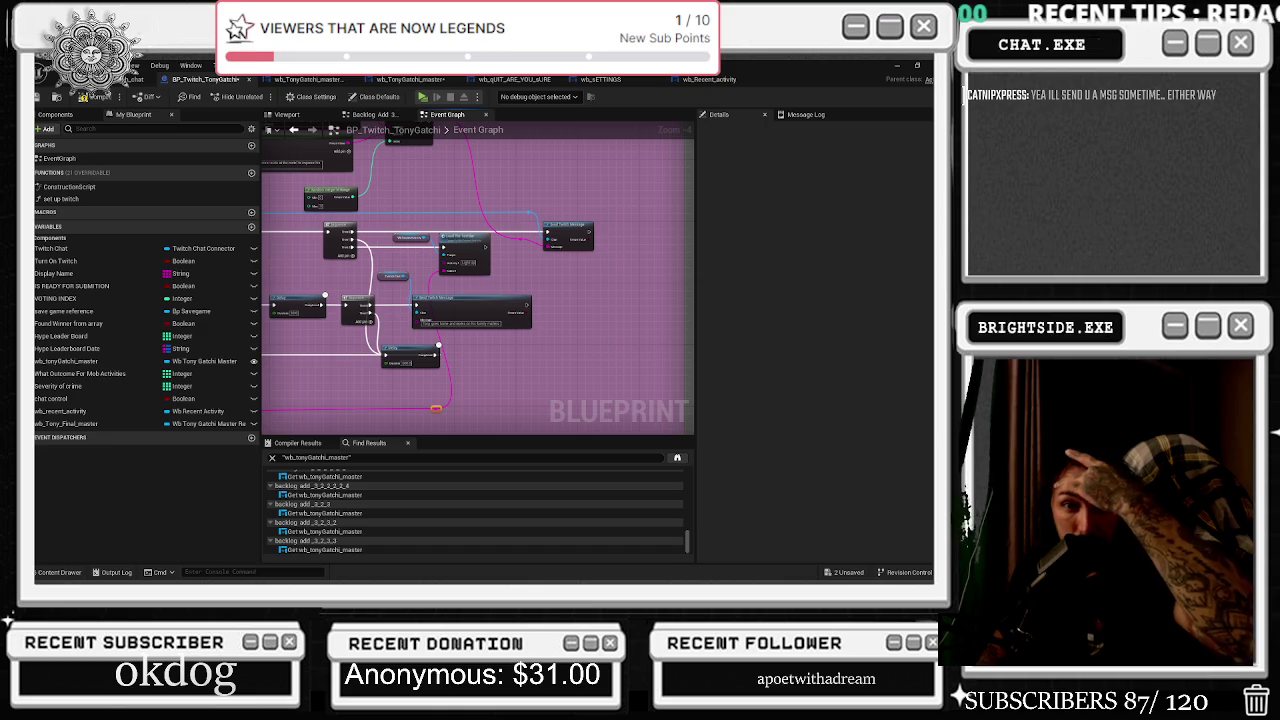
key(alt+Tab)
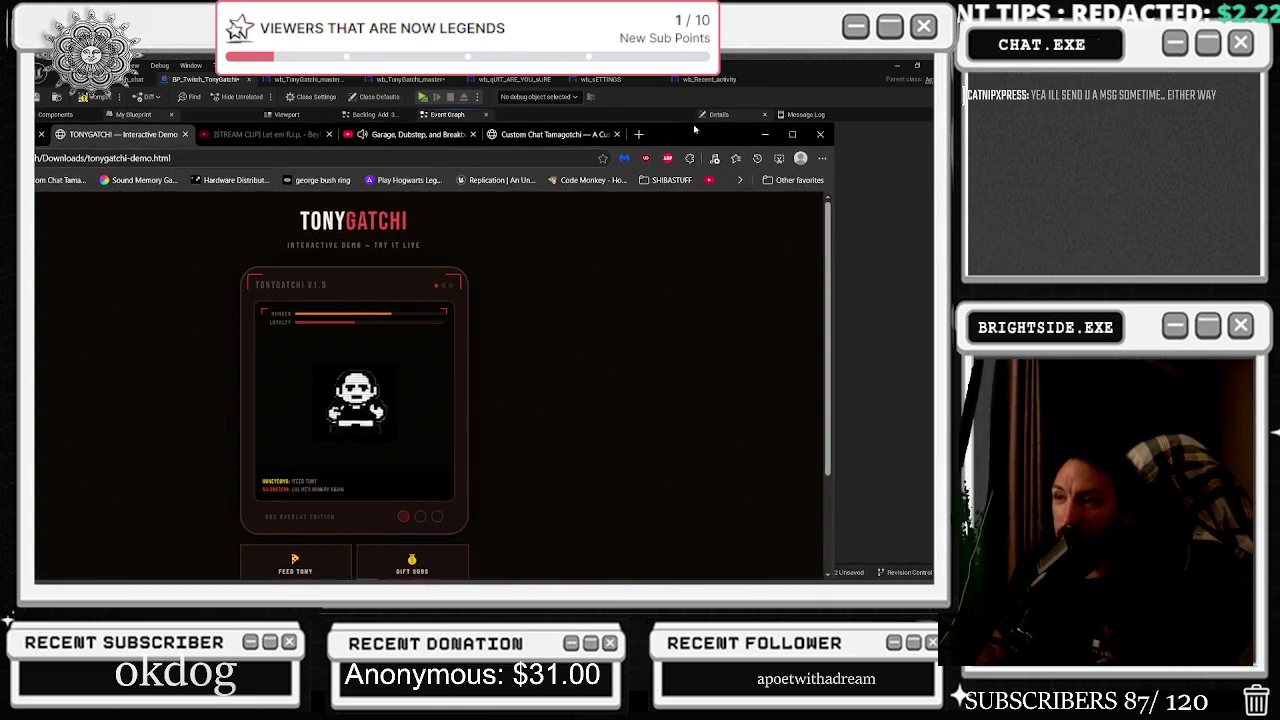
Maximise the demo, trigger Feed Tony, Gift Subs and Cheer Bits, then minimise the browser.
double_click(671, 131)
scroll(560, 395, down, 3)
scroll(680, 420, up, 2)
click(422, 490)
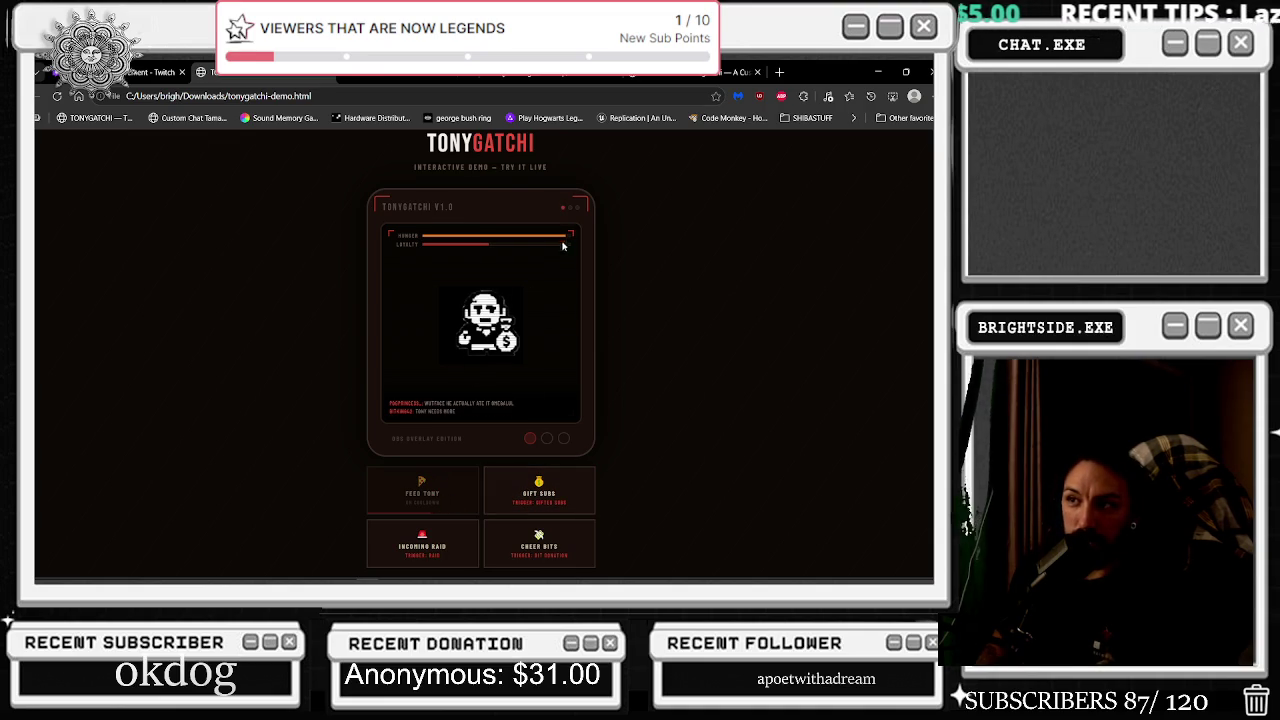
click(539, 490)
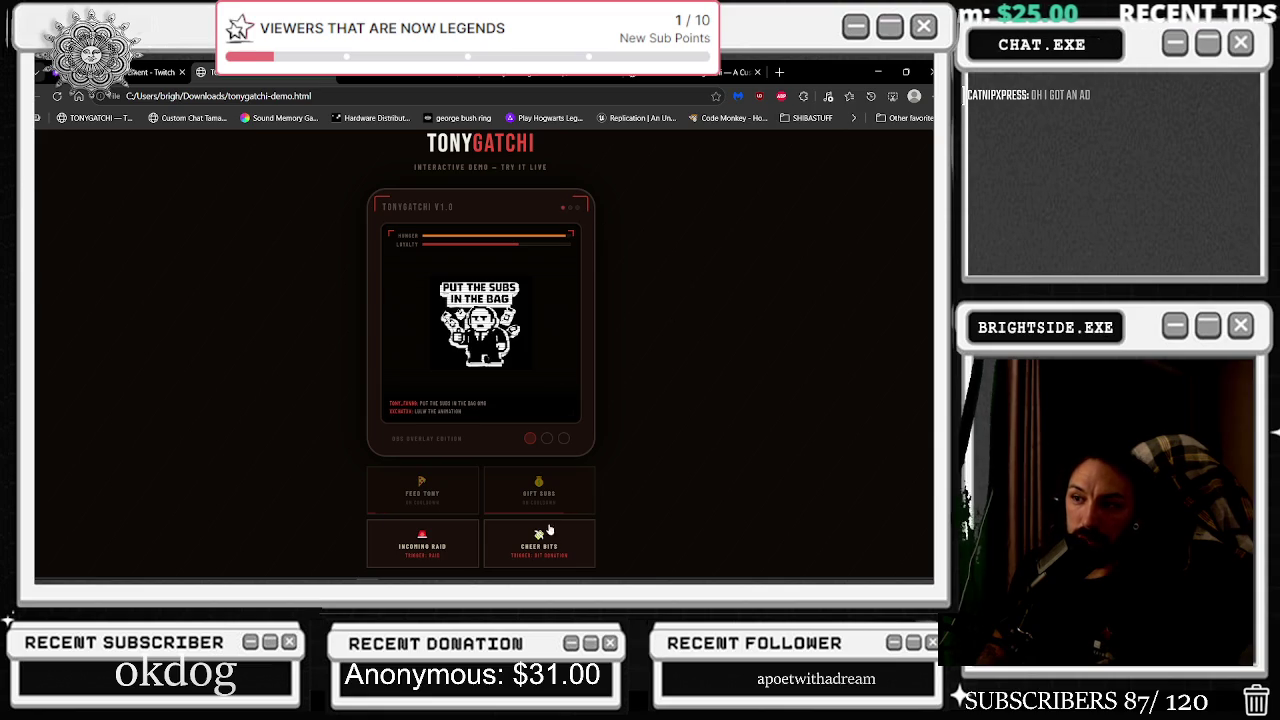
scroll(545, 508, down, 1)
click(590, 478)
scroll(591, 469, up, 1)
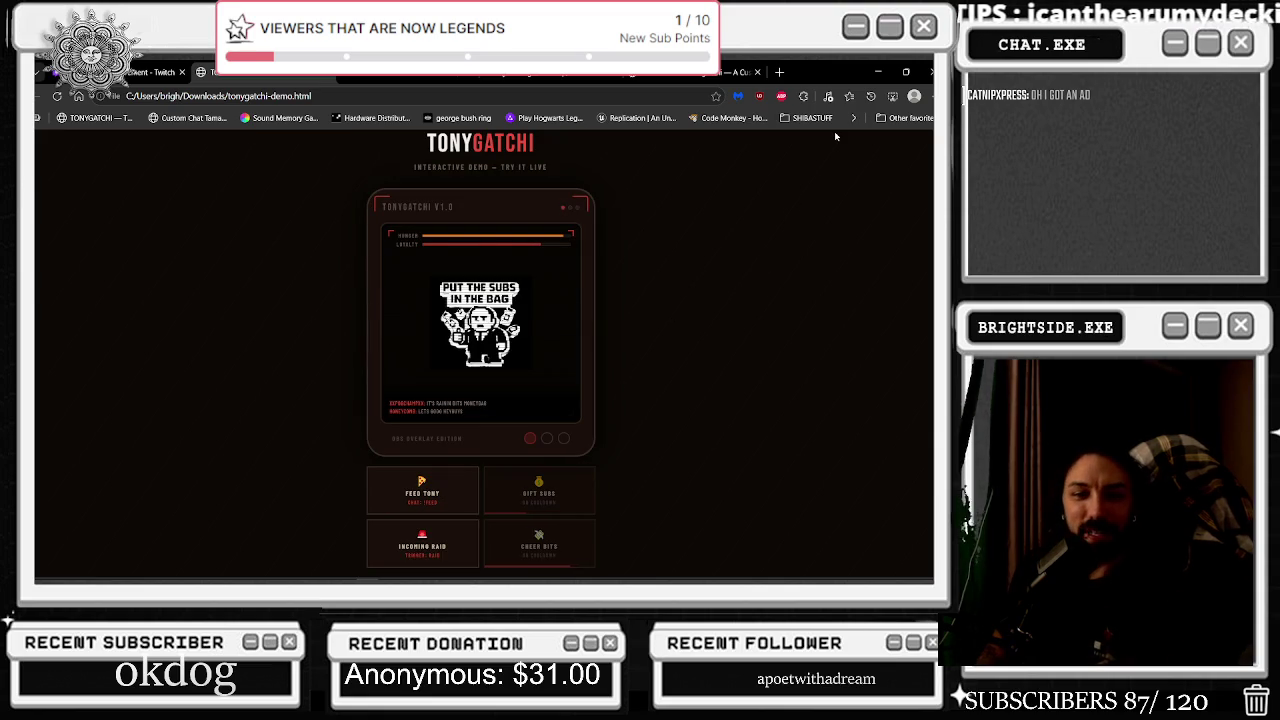
click(879, 74)
key(alt+Tab)
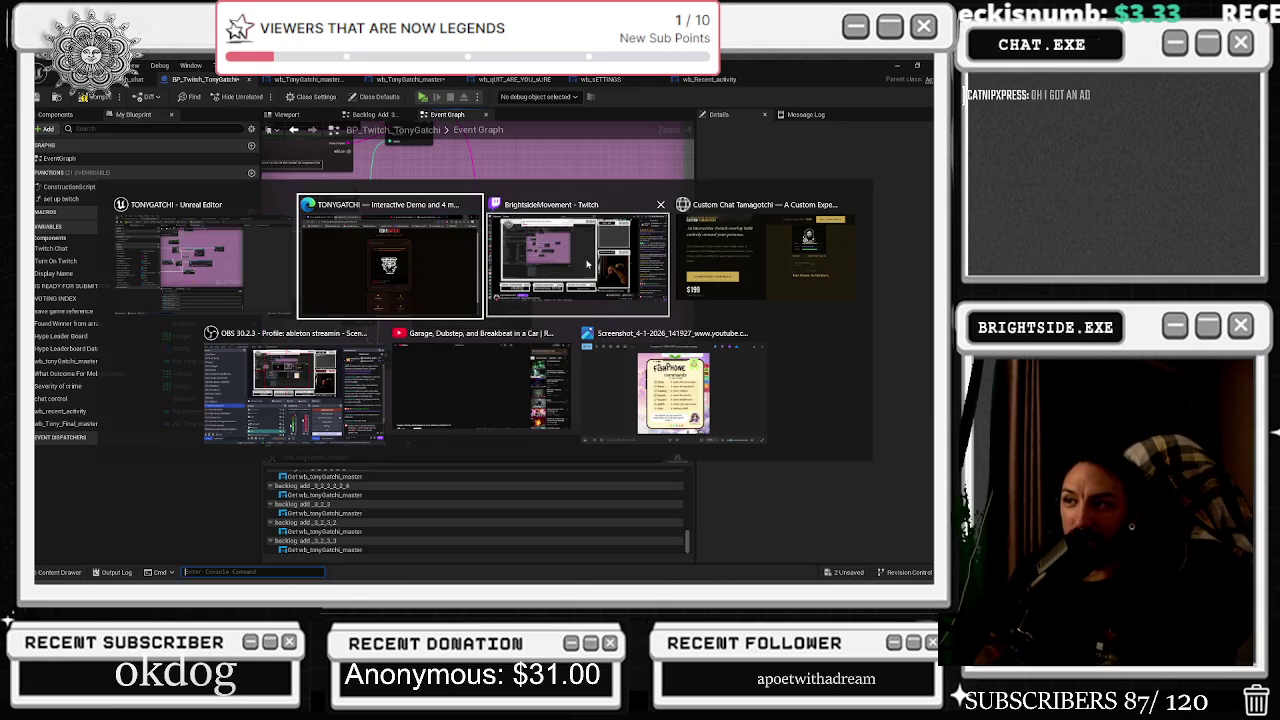
Send 'how dare amazon cut into my ad' in Twitch chat, then minimise back to Unreal.
click(585, 263)
click(838, 545)
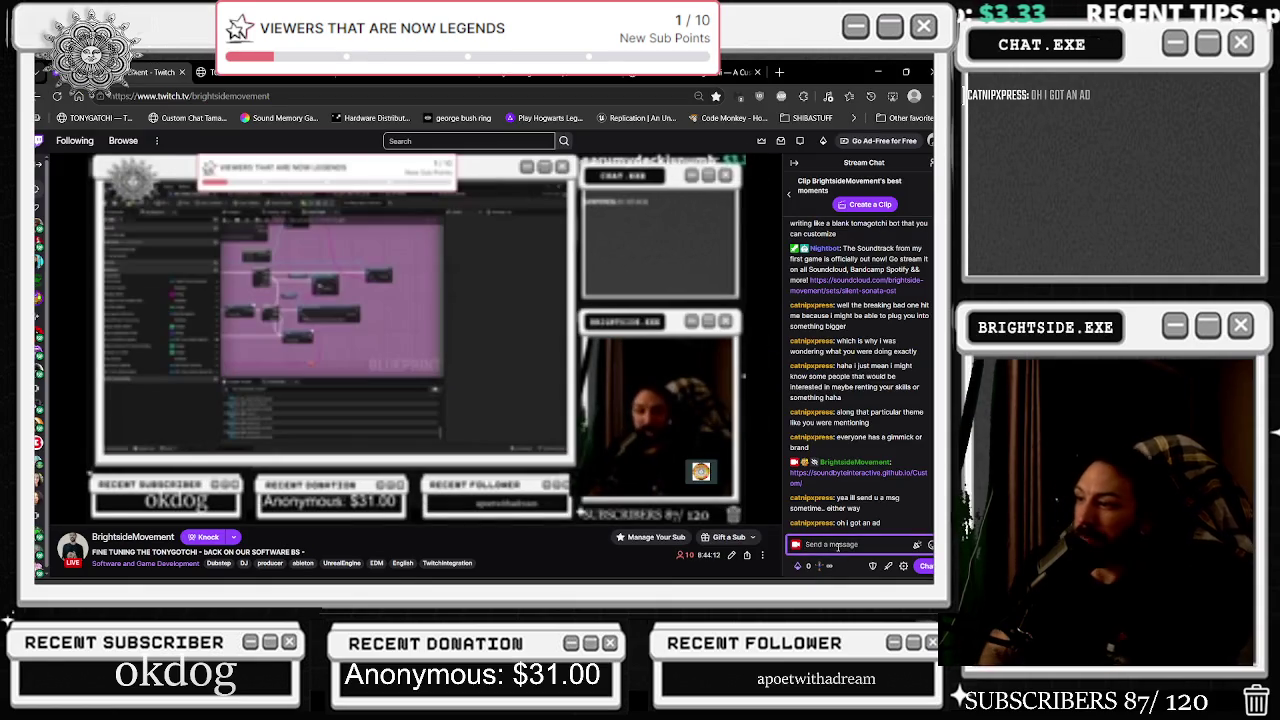
text(how dare)
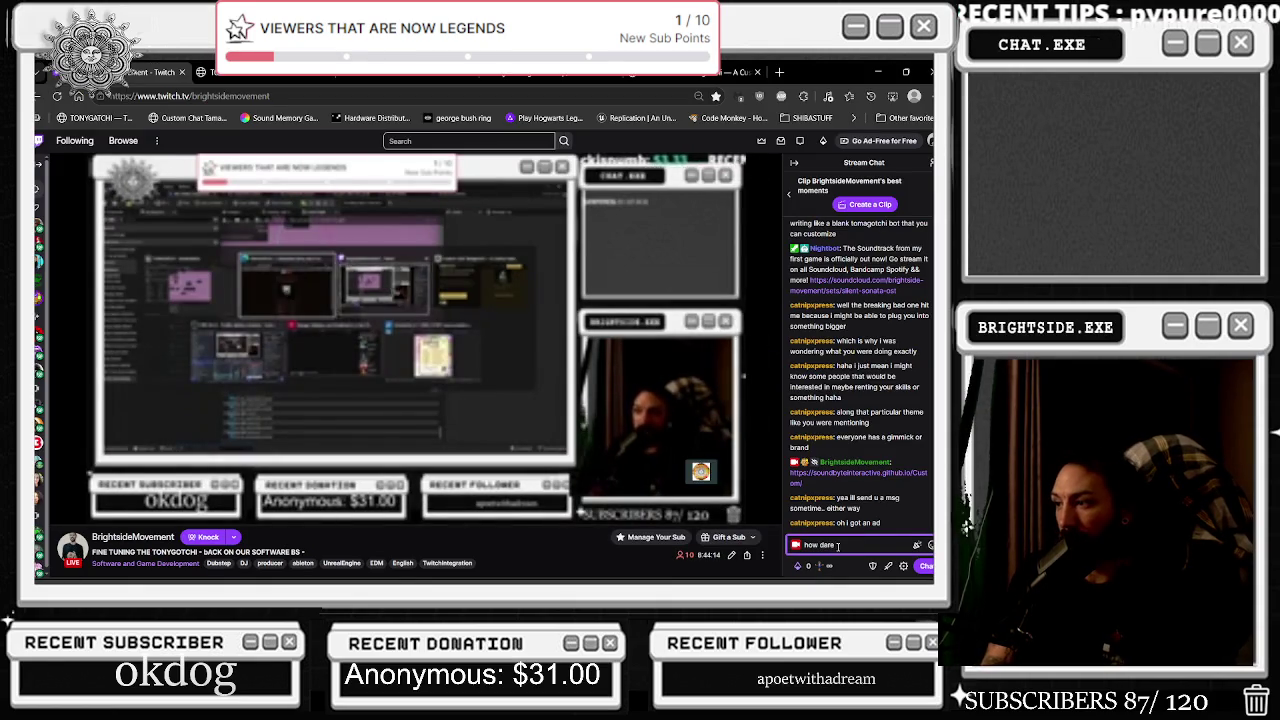
text( amazon cut into my ad)
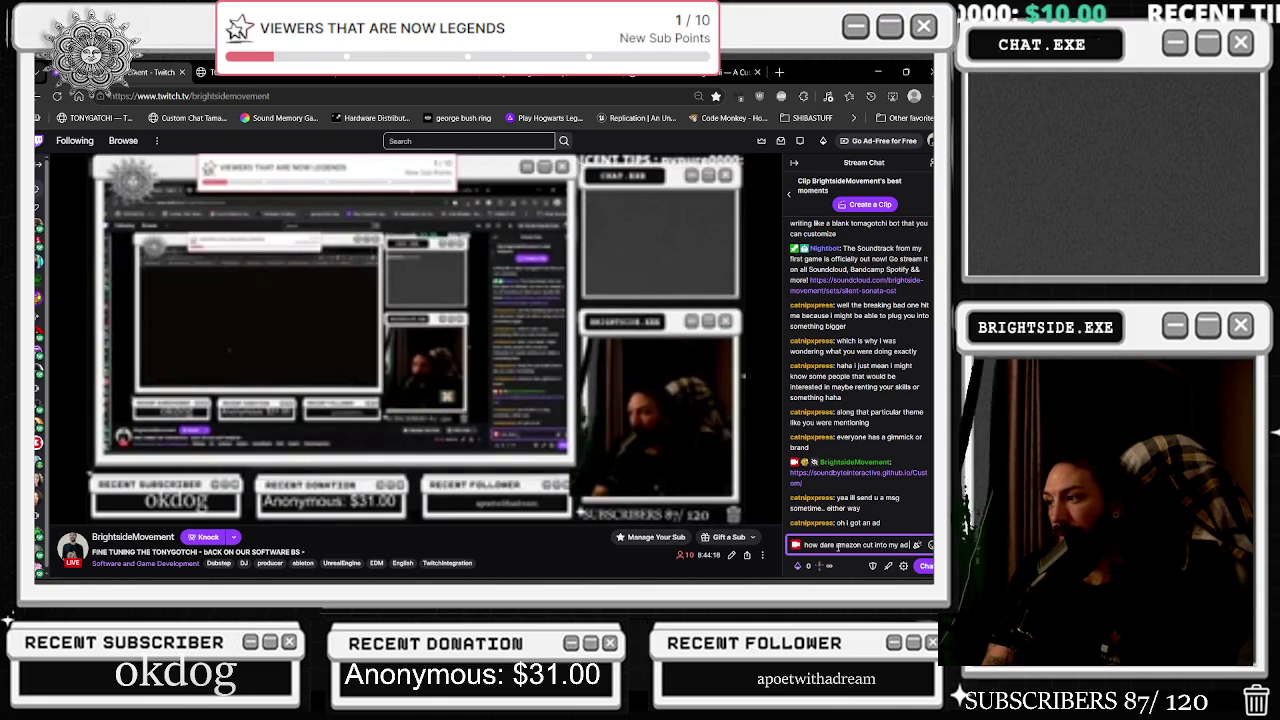
key(Return)
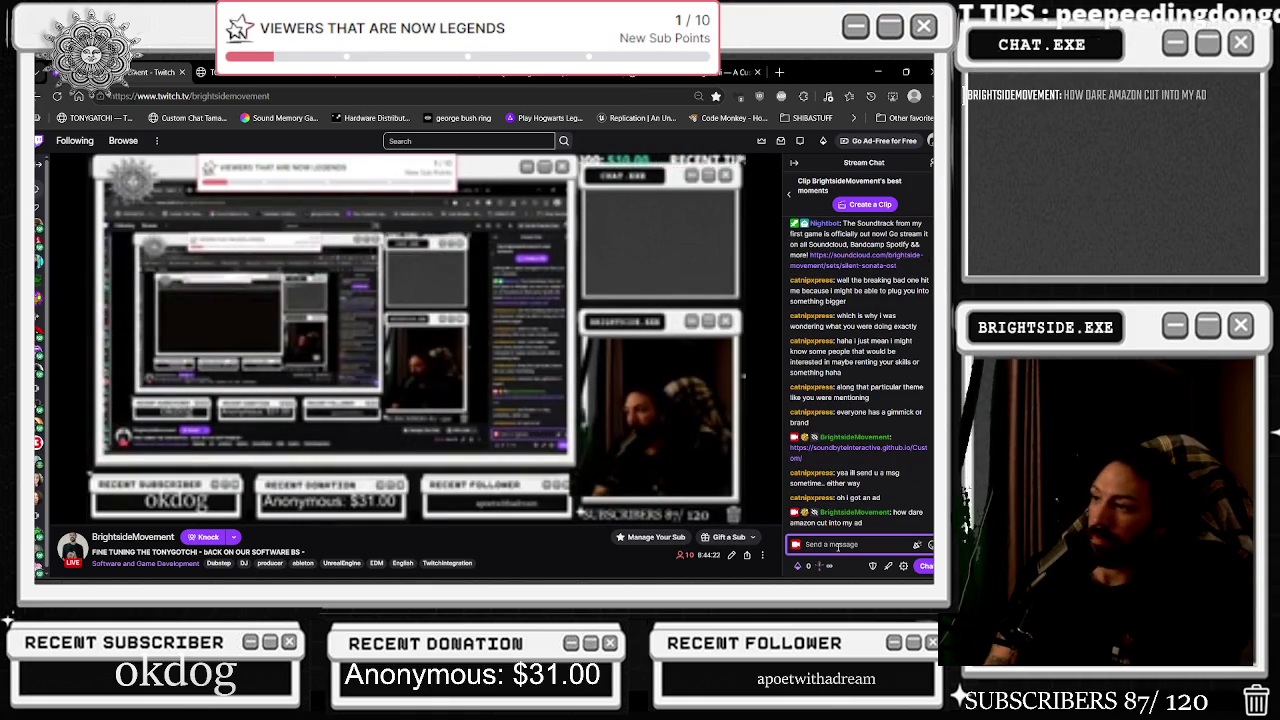
click(878, 72)
drag(392, 365, 457, 367)
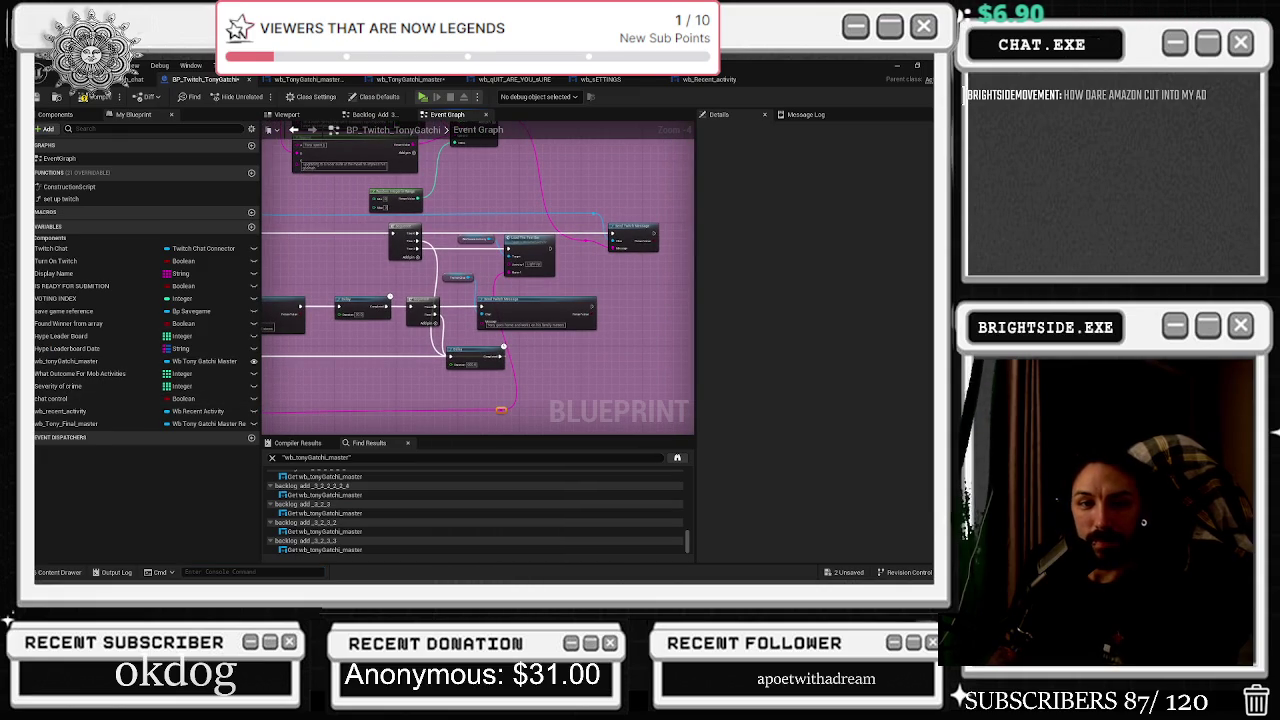
Dismiss the window switcher and select the Wb Recent Activity node for copying.
key(alt+Tab)
key(Escape)
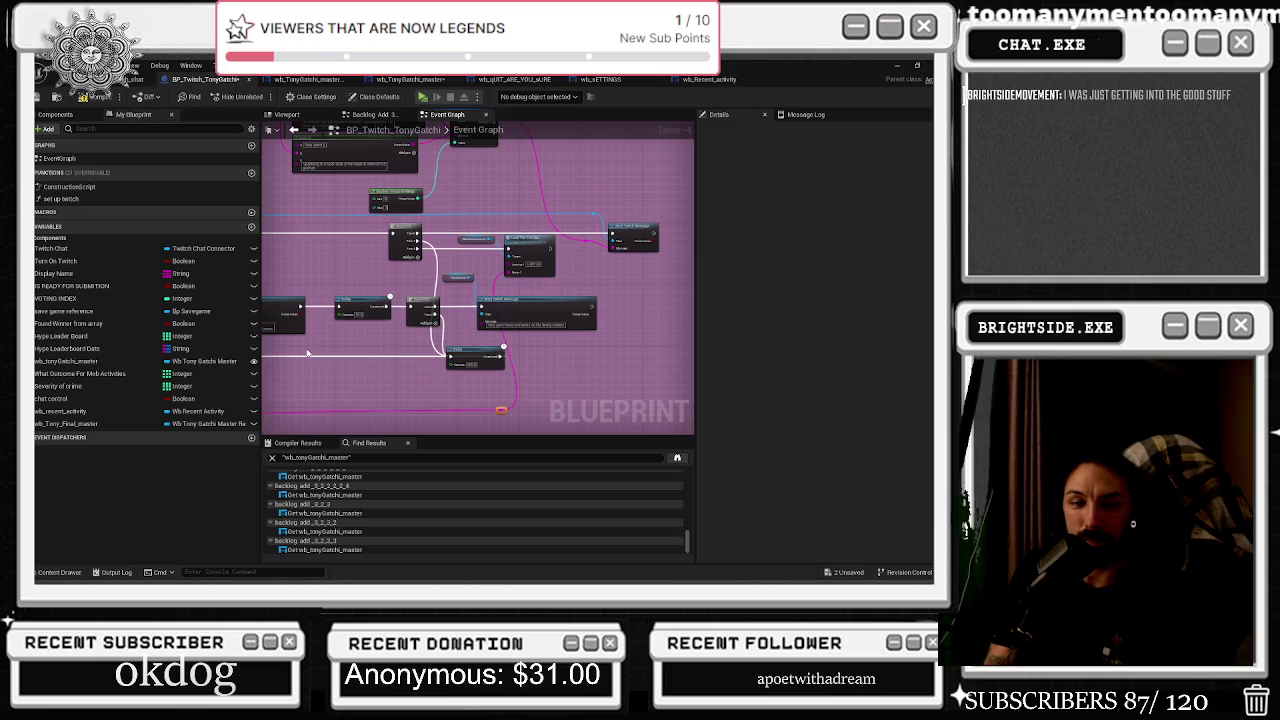
scroll(523, 289, up, 2)
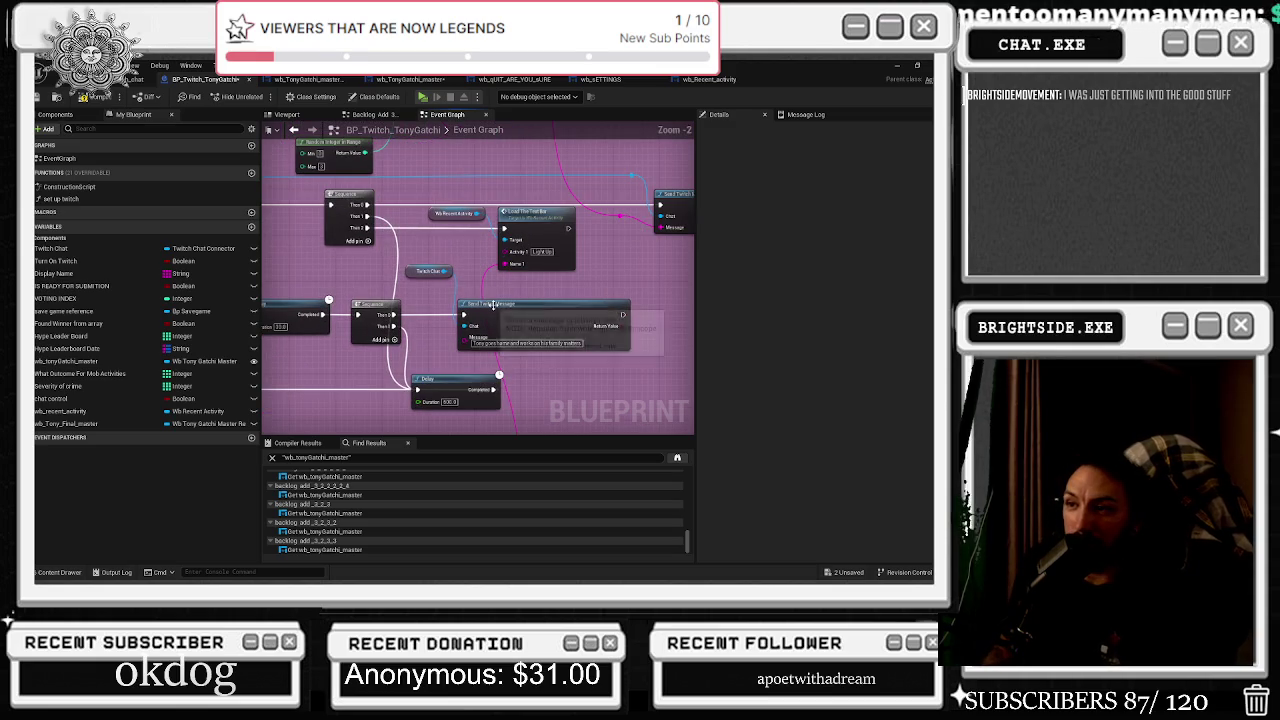
click(470, 214)
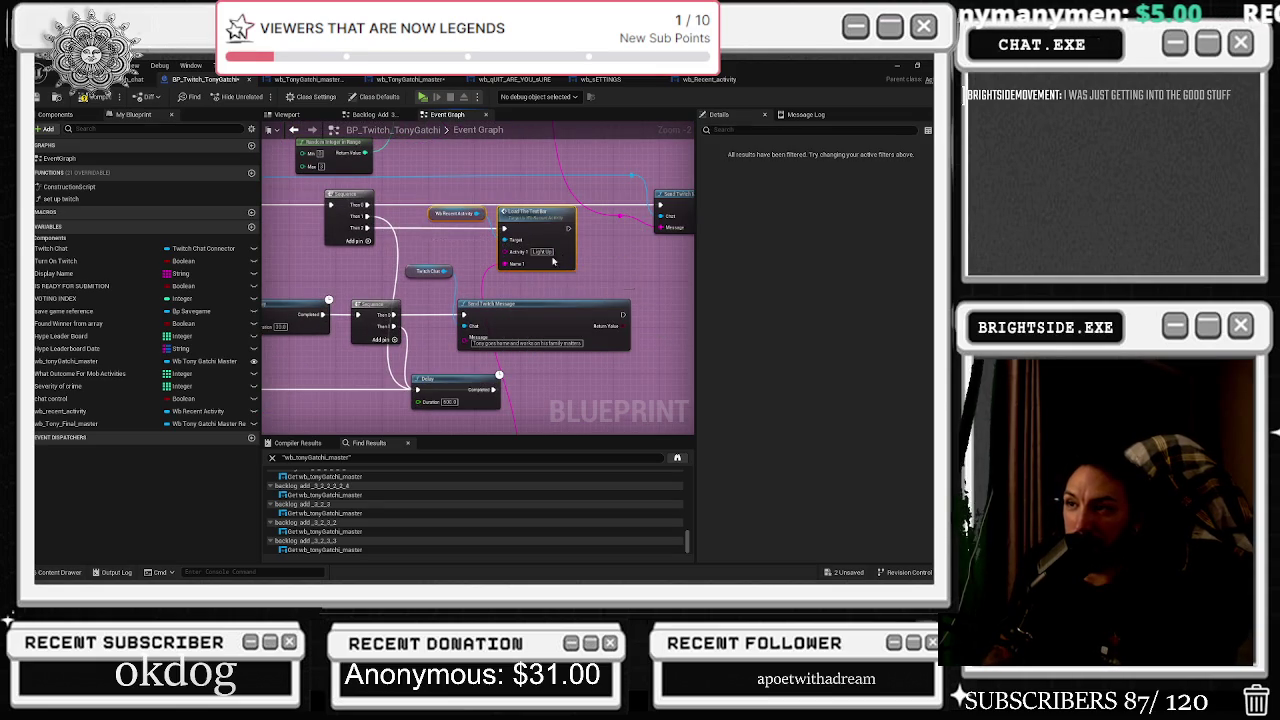
scroll(579, 307, down, 5)
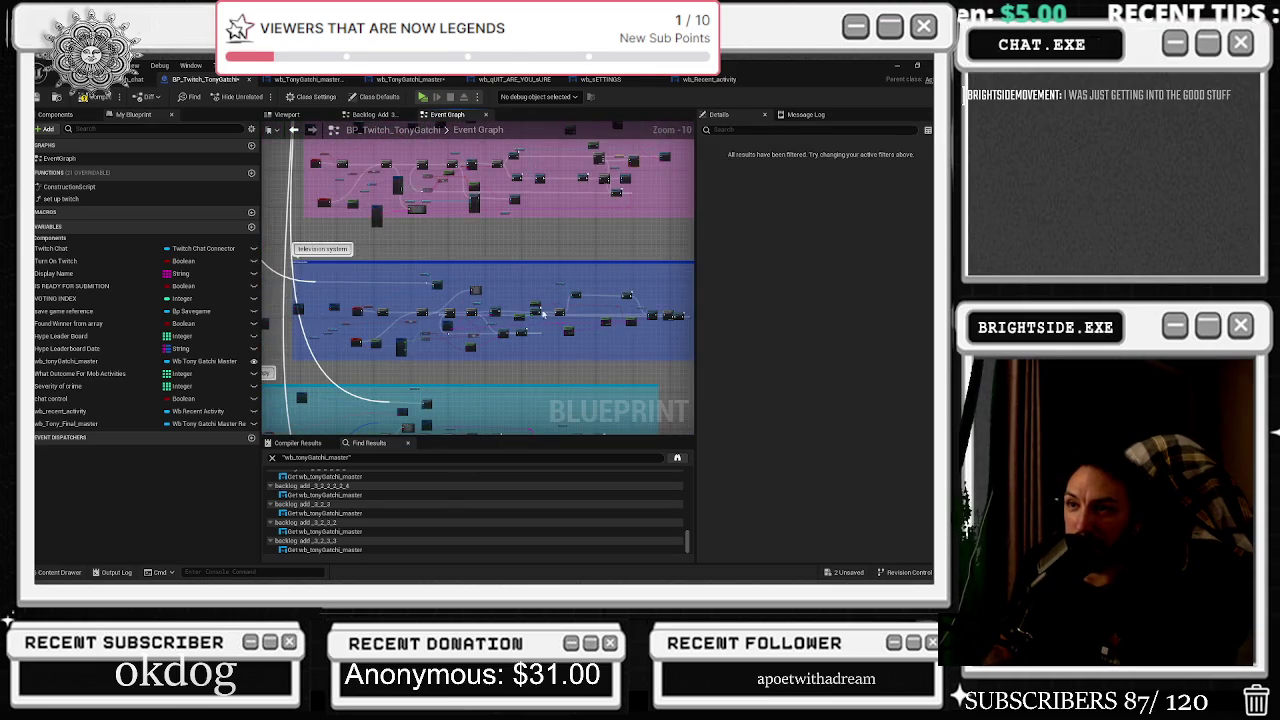
scroll(546, 315, up, 7)
mouse_move(408, 296)
mouse_down()
mouse_move(416, 261)
mouse_move(680, 258)
mouse_move(614, 286)
mouse_move(323, 220)
mouse_move(138, 223)
mouse_up()
Shift the Append, Select and Delay nodes aside and add a Sequence node after Delay.
mouse_move(478, 285)
mouse_down()
mouse_move(253, 344)
mouse_move(207, 315)
mouse_move(121, 312)
mouse_up()
mouse_move(298, 399)
mouse_down()
mouse_move(473, 354)
mouse_move(443, 386)
mouse_move(296, 340)
mouse_up()
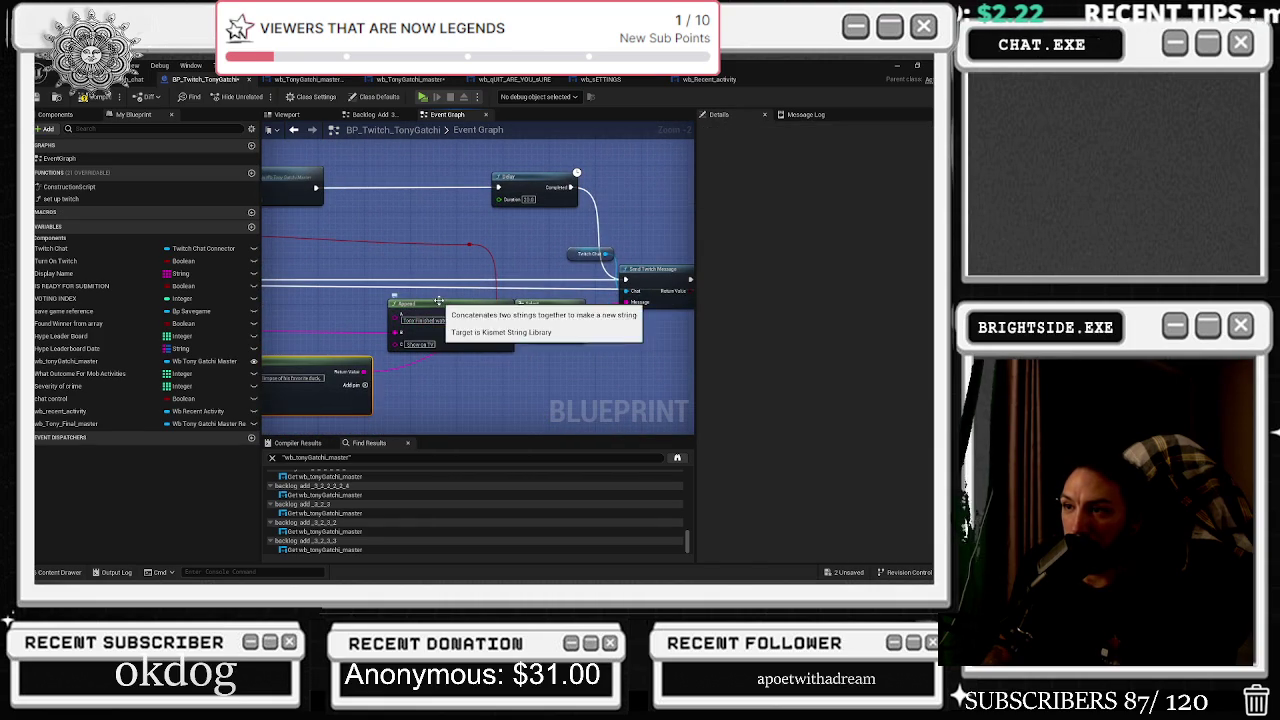
drag(440, 303, 405, 303)
mouse_move(563, 301)
mouse_down()
mouse_move(366, 310)
mouse_move(514, 335)
mouse_move(480, 300)
mouse_move(514, 336)
mouse_move(642, 350)
mouse_up()
drag(437, 346, 479, 352)
click(512, 342)
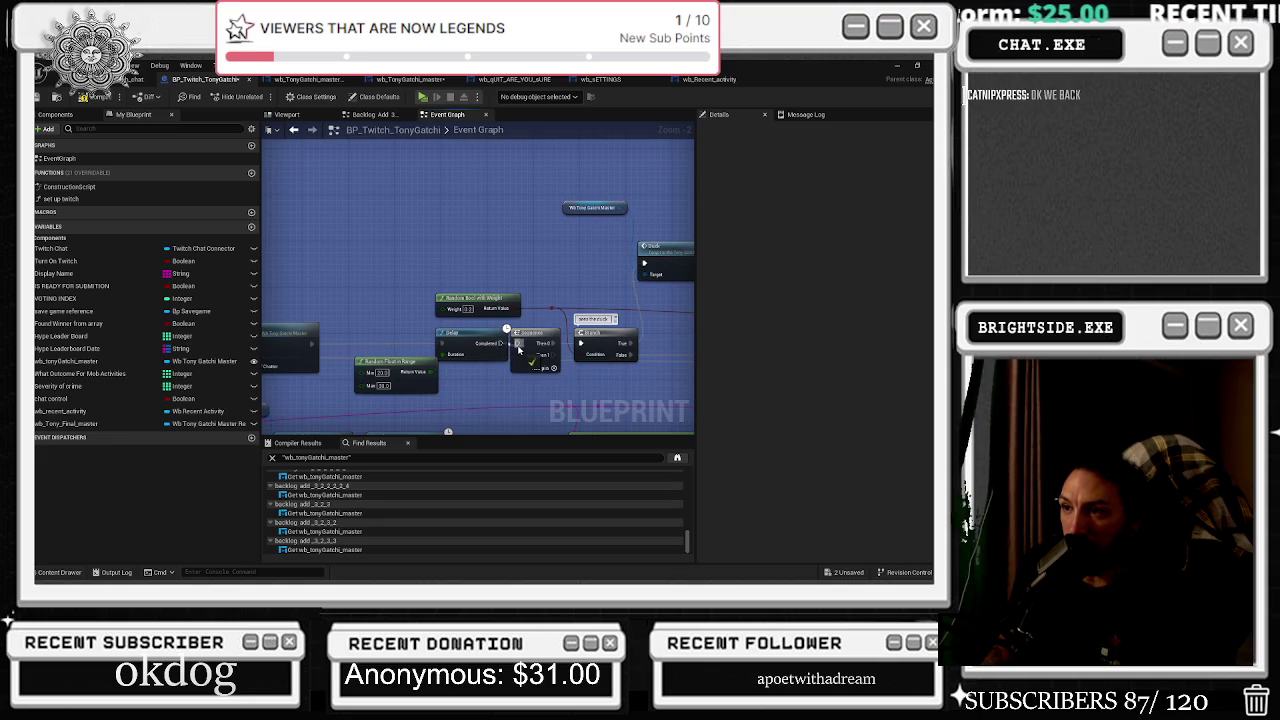
mouse_move(560, 214)
mouse_down()
mouse_move(488, 322)
mouse_move(483, 370)
mouse_up()
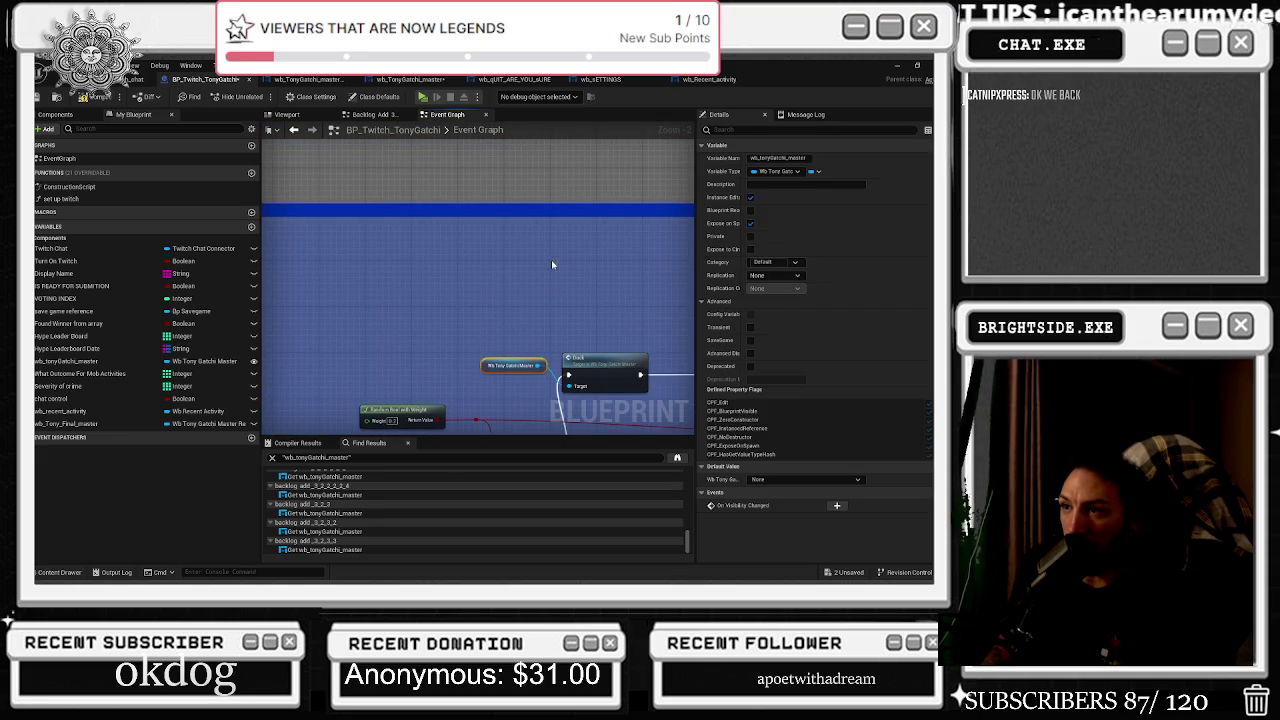
Paste the Wb Recent Activity and Load The Text Bar nodes and wire Sequence Then 1 into Load The Text Bar.
key(ctrl+v)
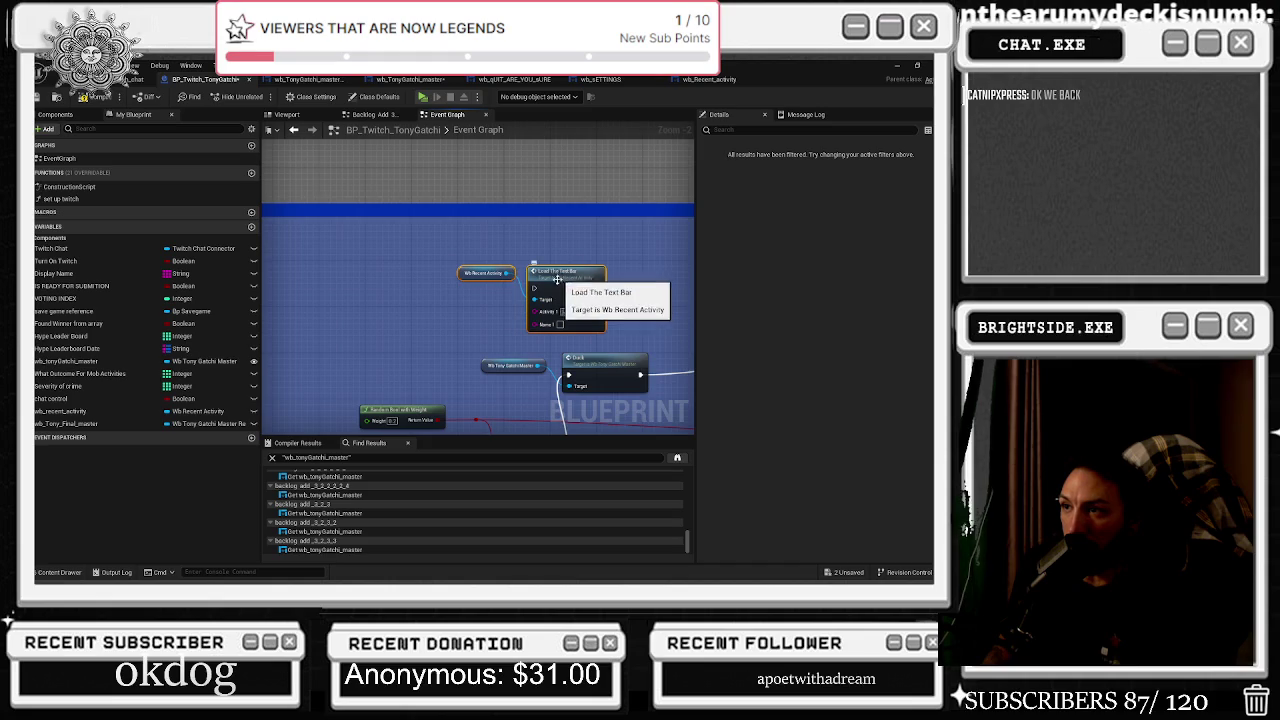
drag(462, 402, 516, 223)
mouse_move(590, 300)
mouse_down()
mouse_move(434, 174)
mouse_move(420, 146)
mouse_up()
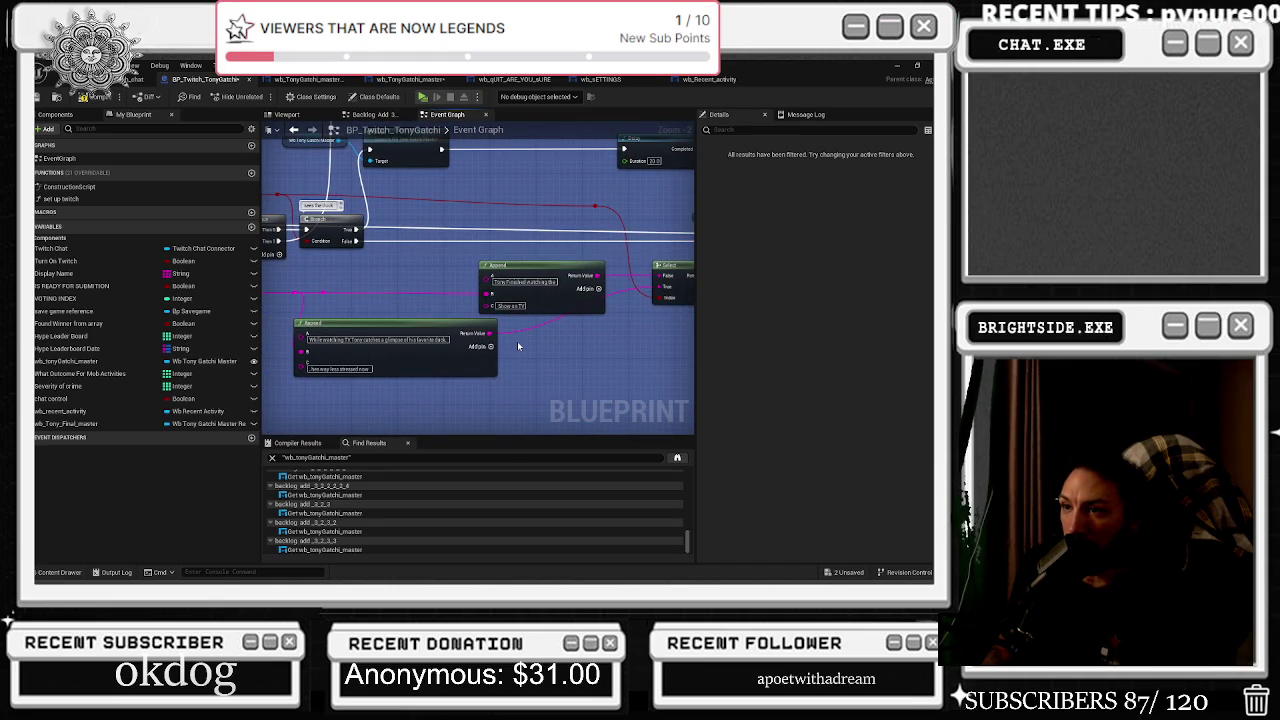
drag(321, 301, 421, 326)
mouse_move(480, 145)
mouse_down()
mouse_move(480, 221)
mouse_move(563, 216)
mouse_up()
Set Activity 1 on the Load The Text Bar call to TV Show and compile the blueprint.
click(490, 233)
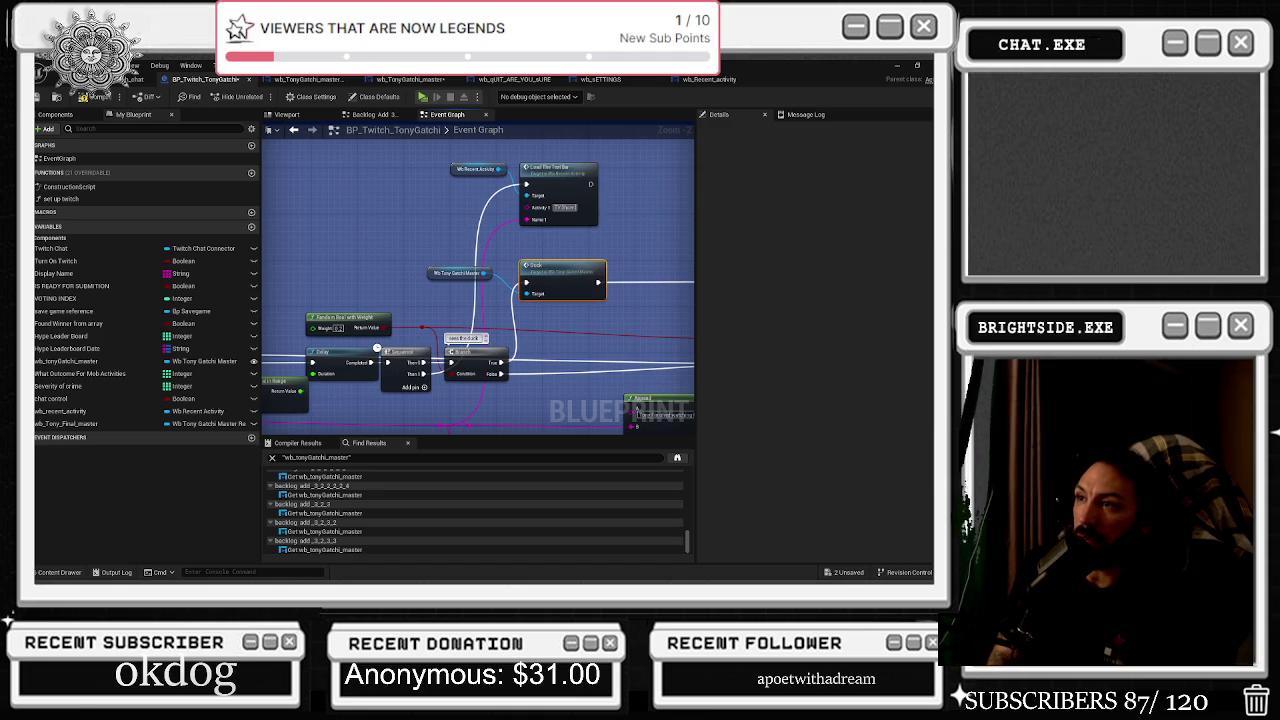
click(446, 162)
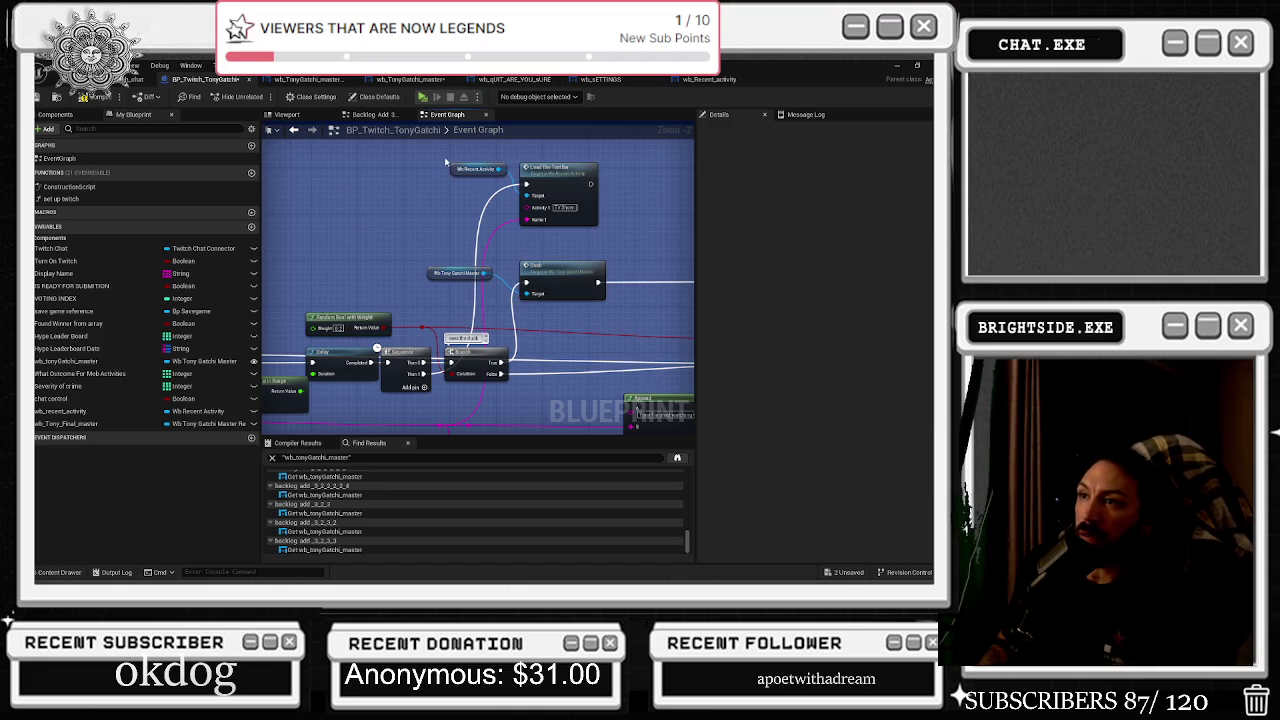
scroll(446, 162, down, 4)
scroll(446, 162, up, 7)
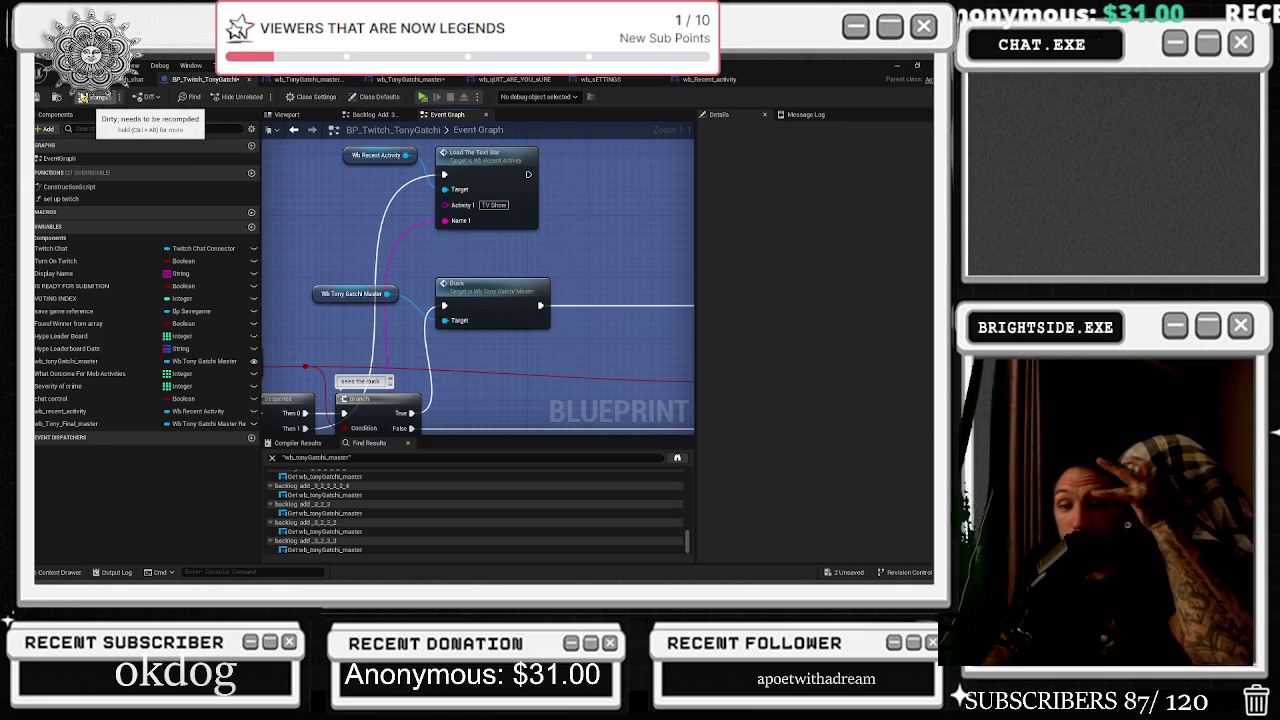
click(86, 97)
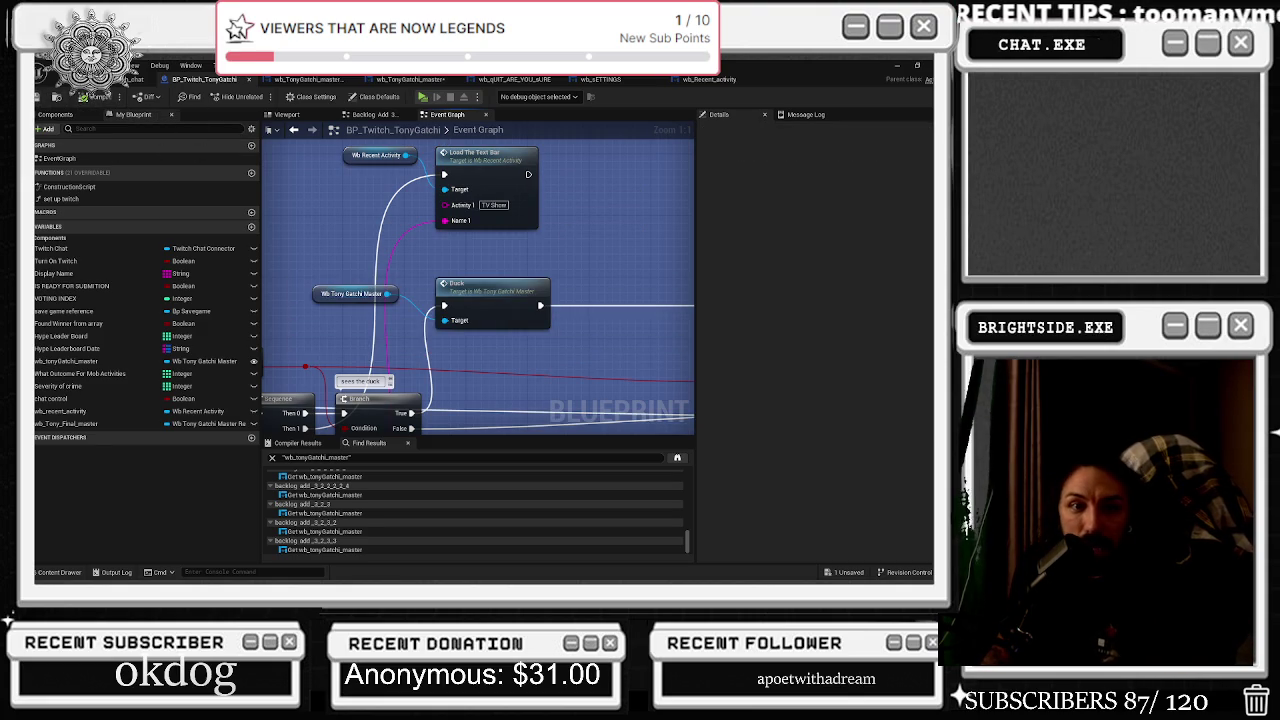
Bring the browser forward on the TONYGATCHI — Interactive Demo tab and maximize it.
key(alt+Tab)
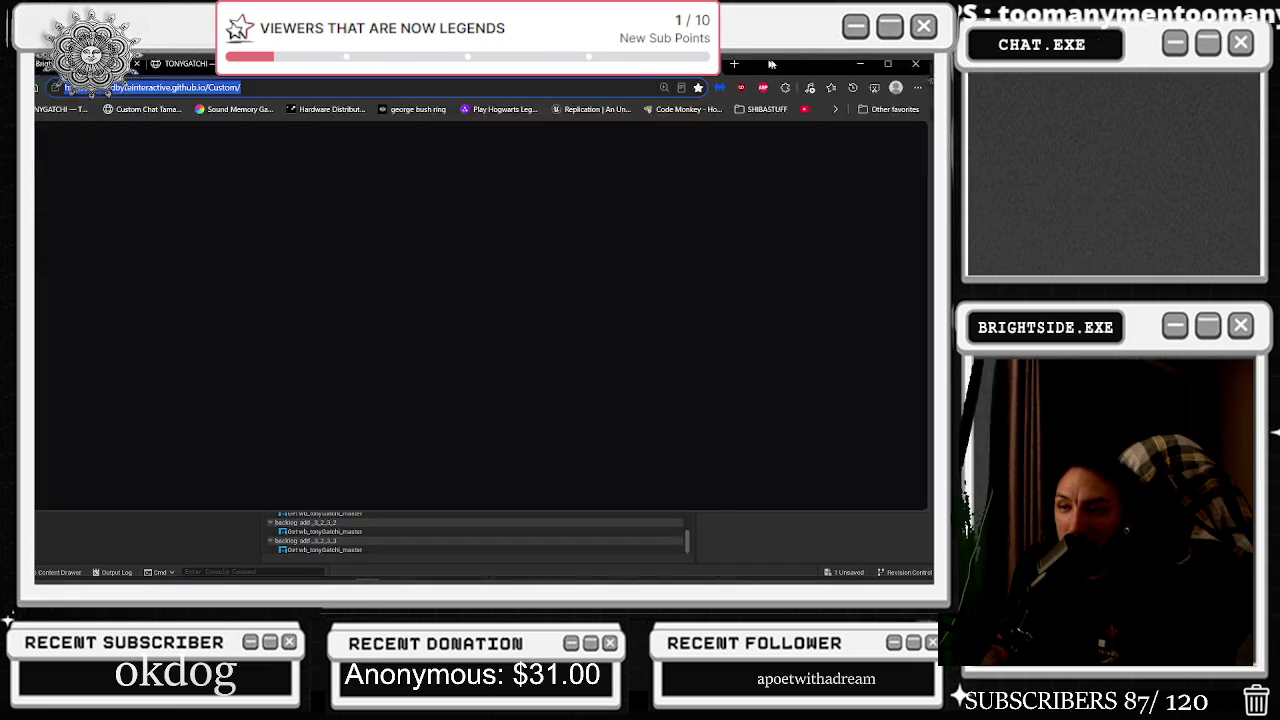
drag(757, 115, 759, 461)
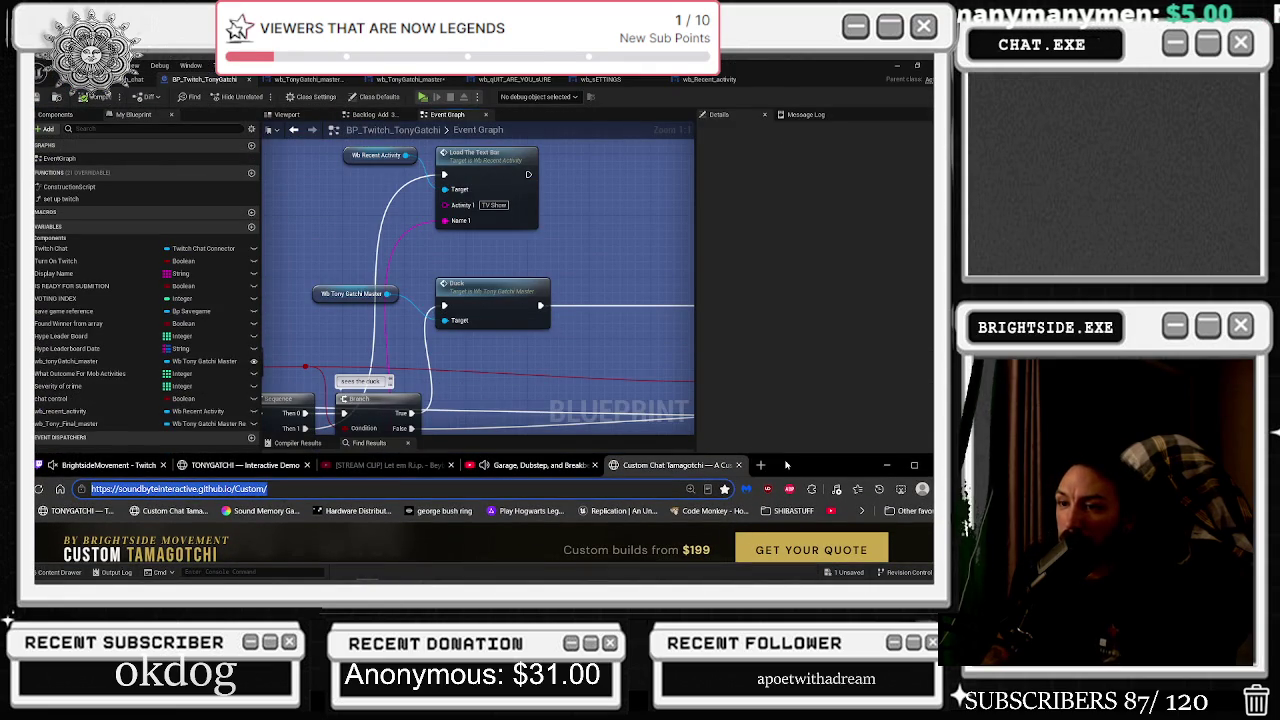
click(226, 468)
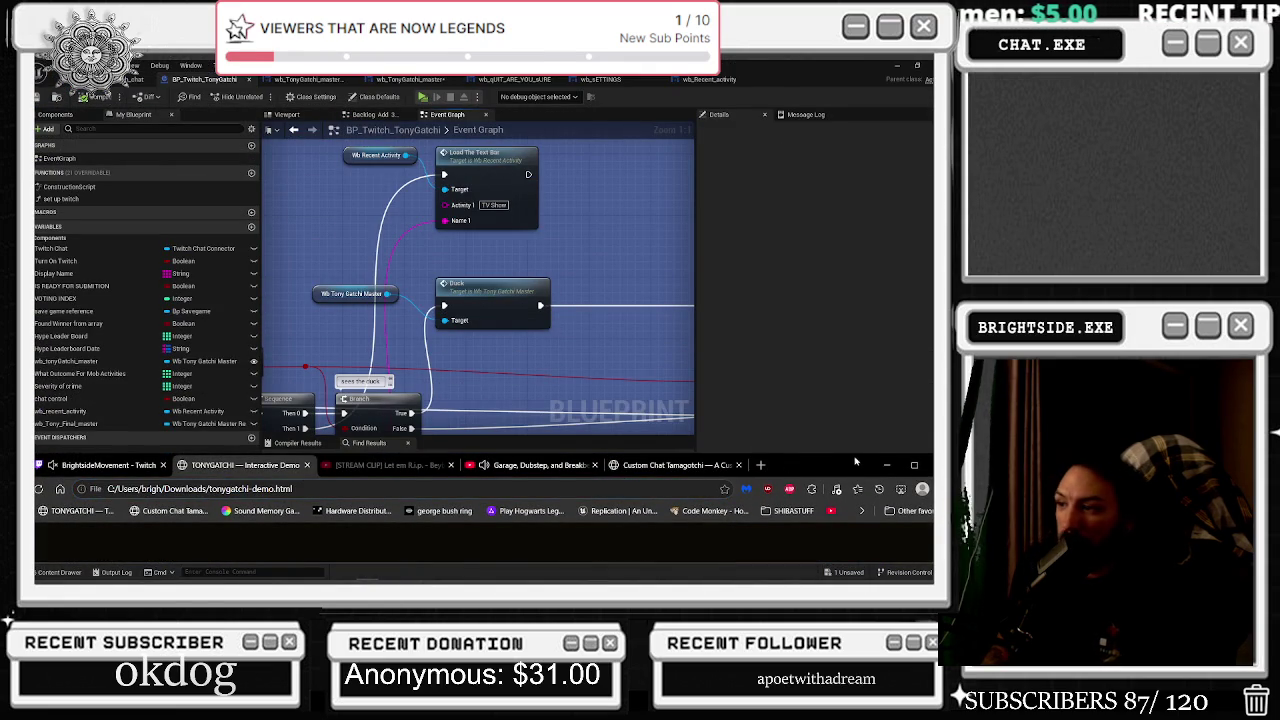
click(913, 465)
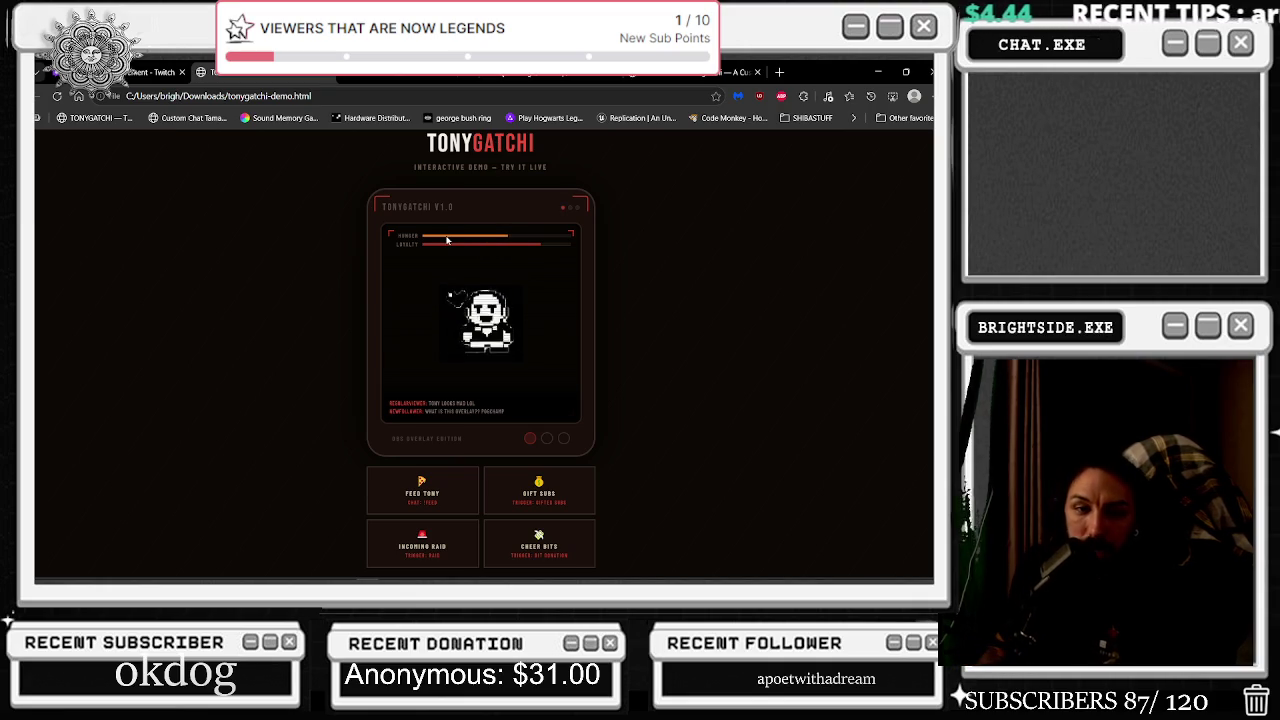
Test the demo's FEED TONY, GIFT SUBS, CHEER BITS and INCOMING RAID reactions.
click(425, 488)
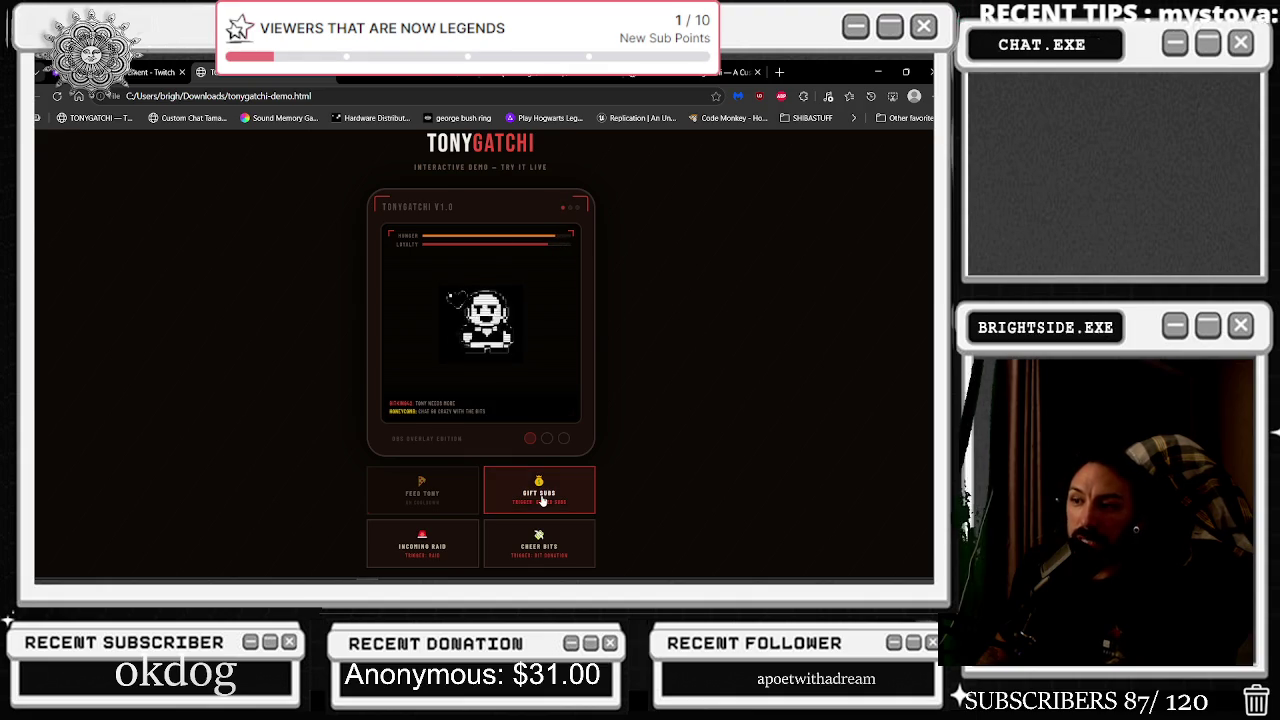
click(588, 506)
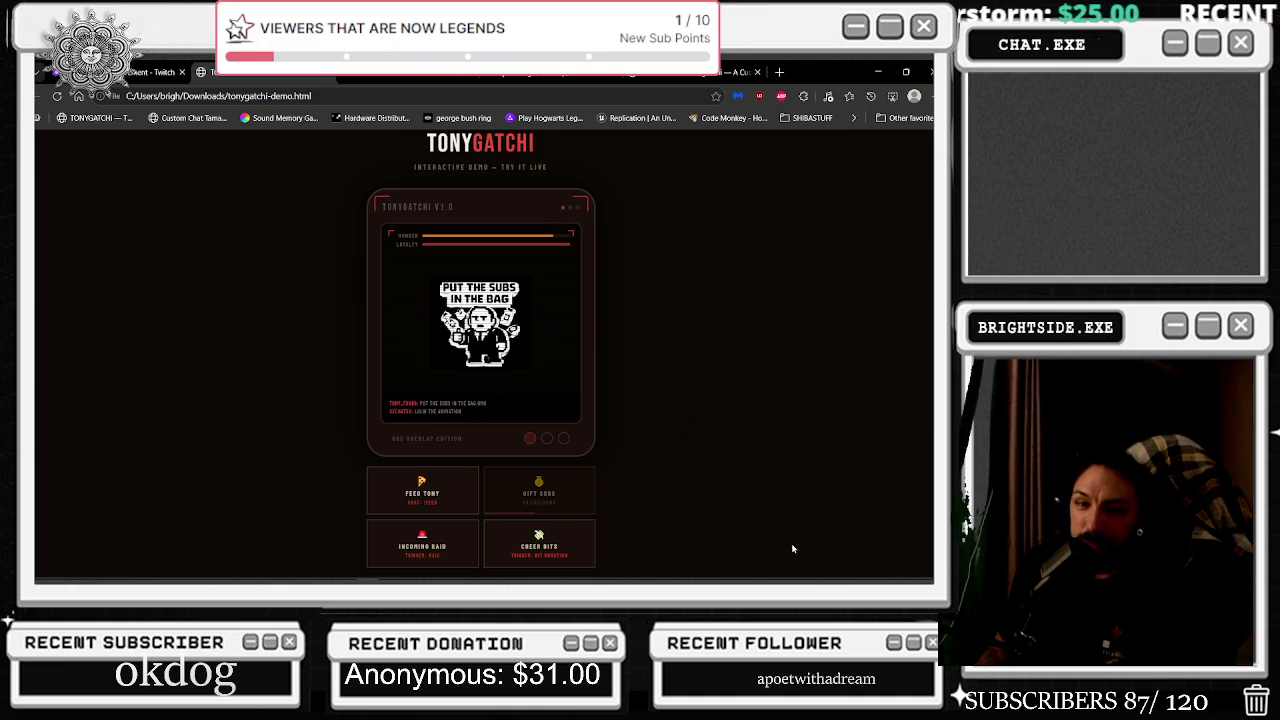
click(539, 543)
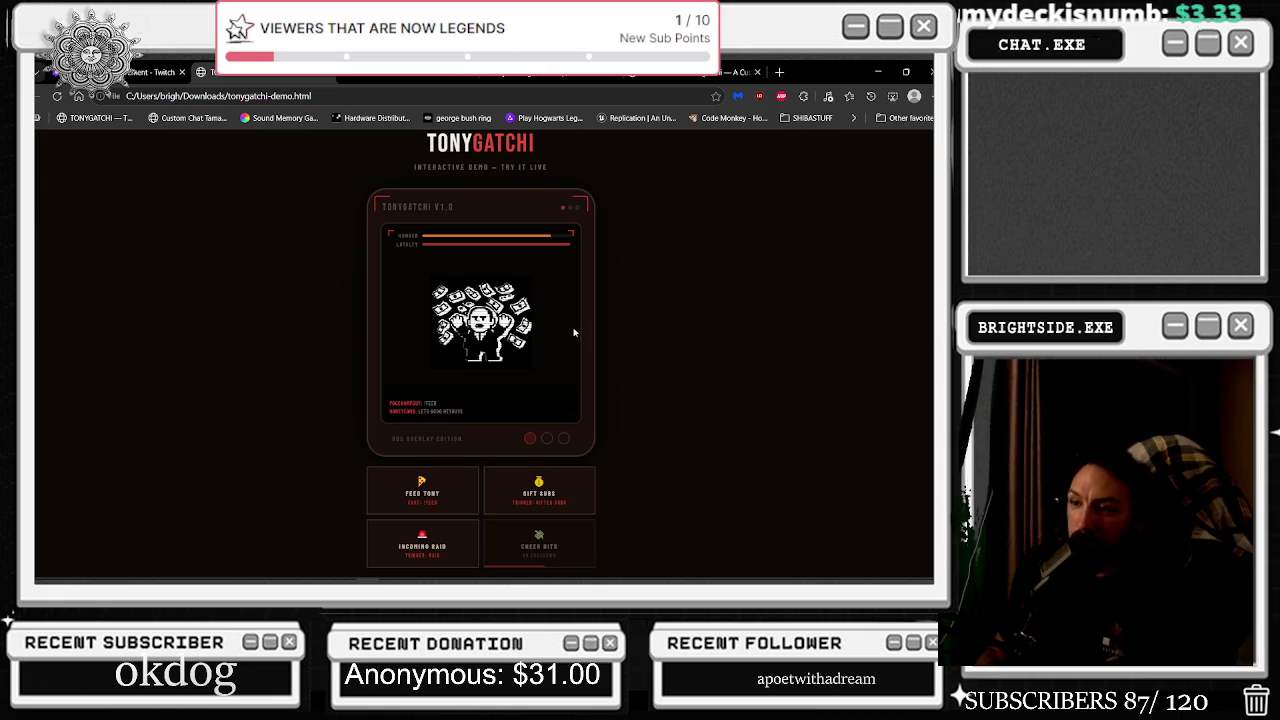
mouse_move(552, 571)
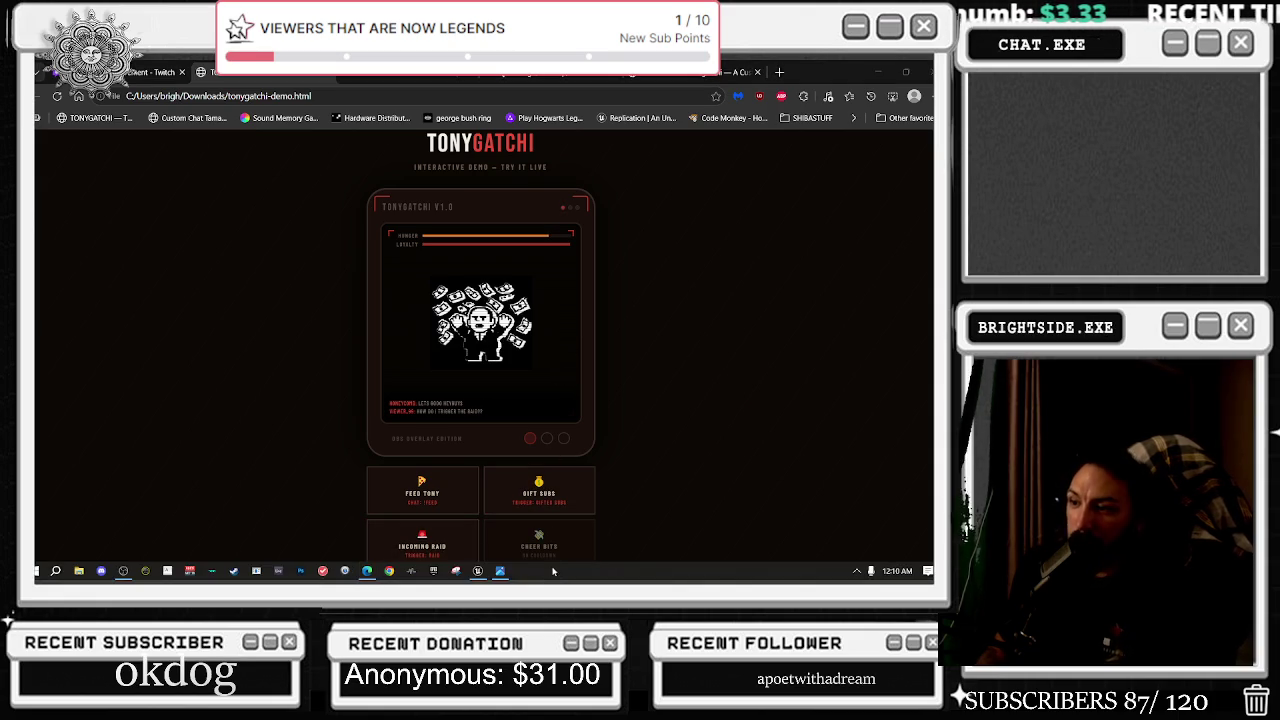
click(449, 551)
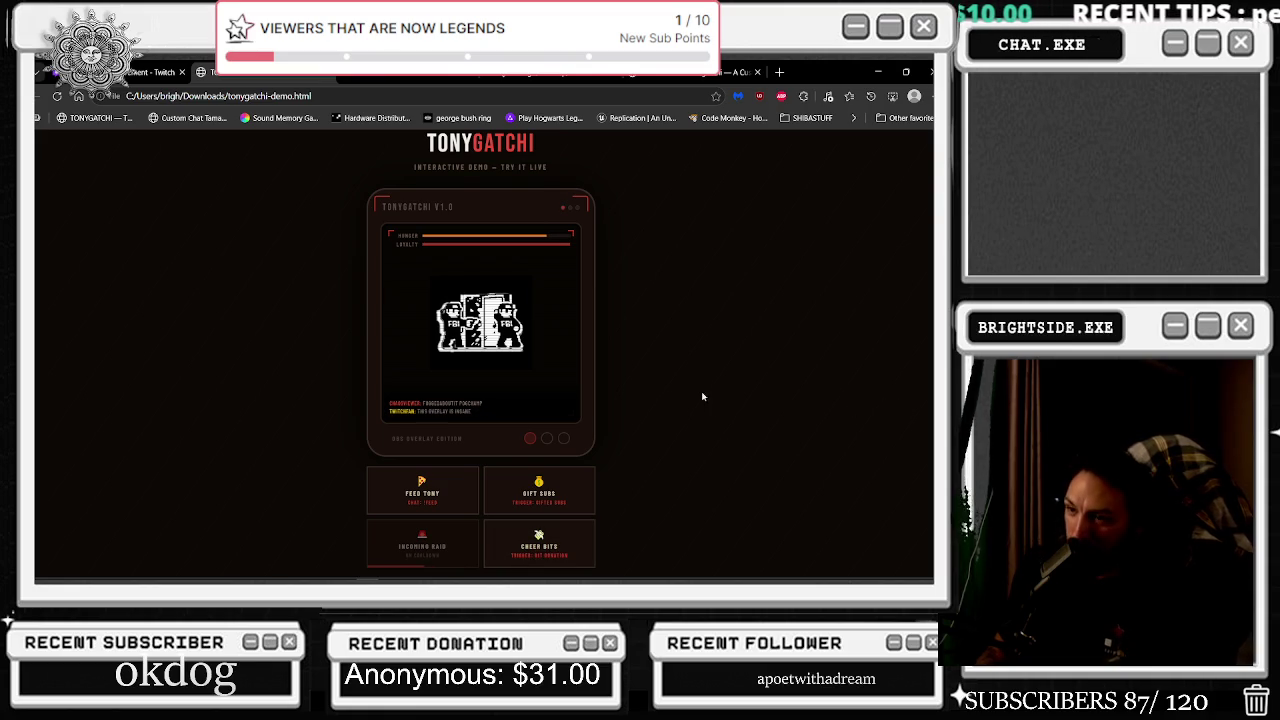
Feed Tony and trigger gift subs once more, then return to Unreal Engine.
click(422, 490)
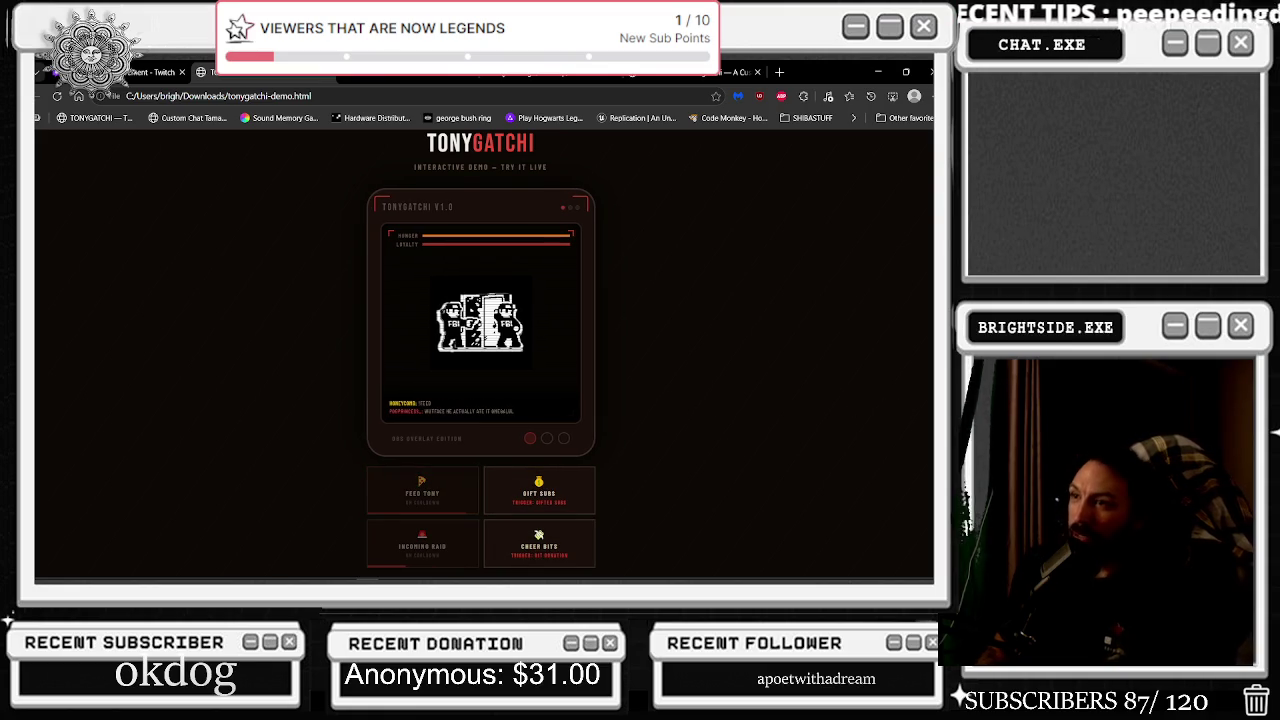
click(522, 514)
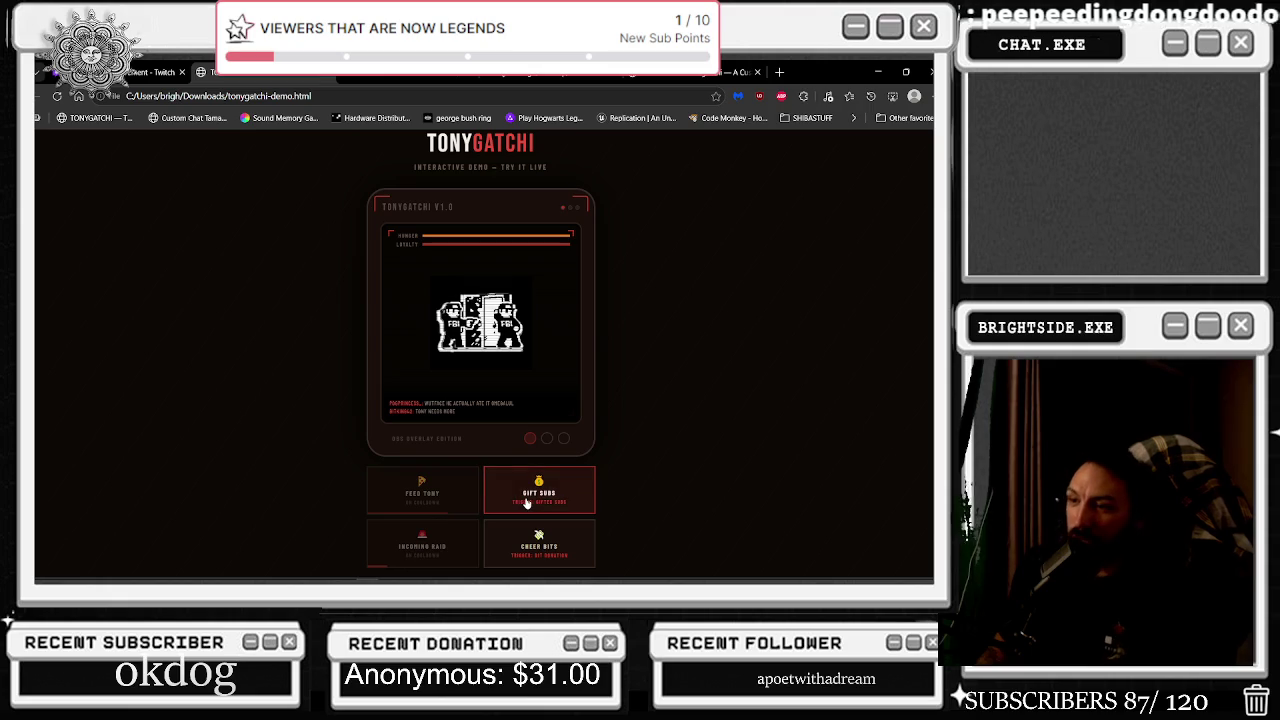
mouse_move(694, 566)
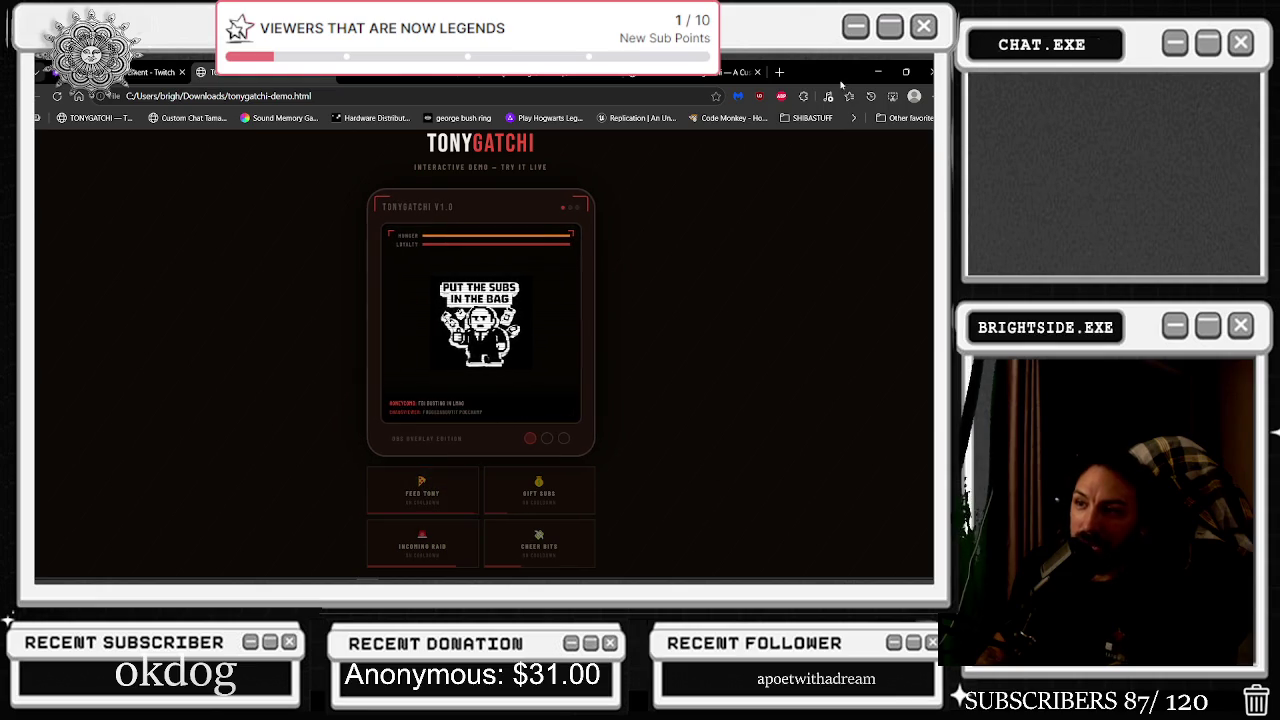
key(alt+Tab)
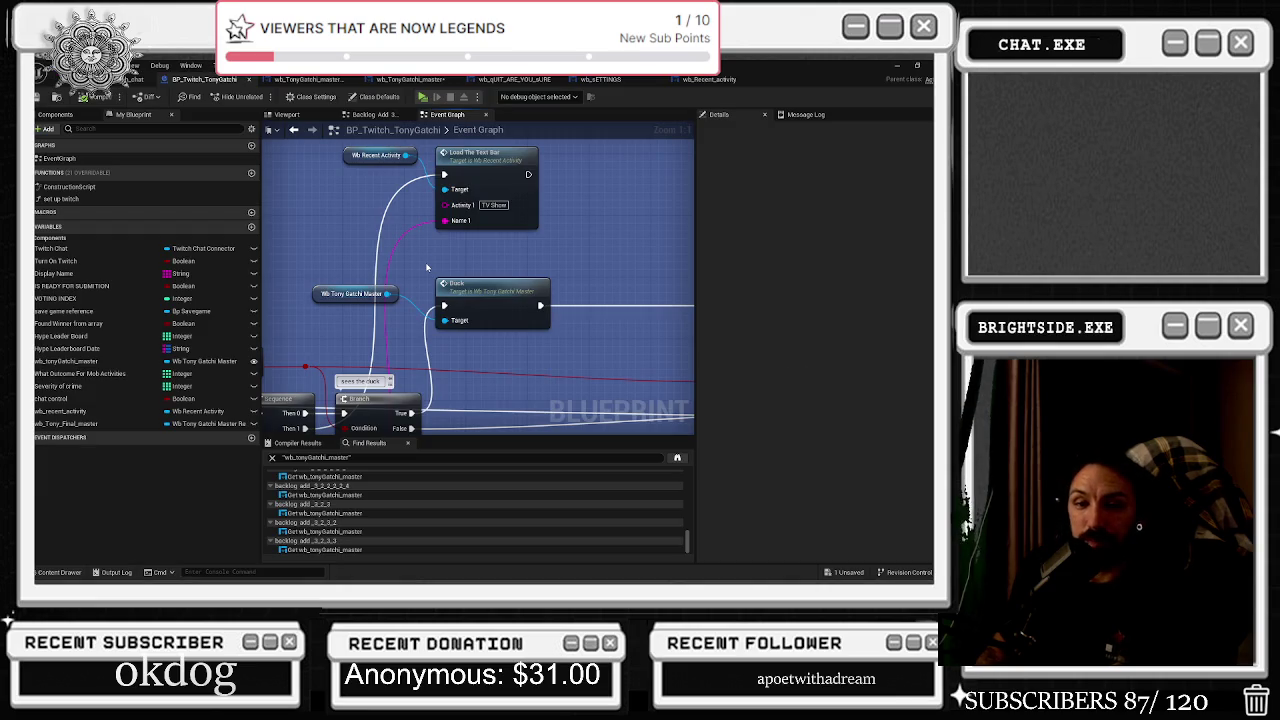
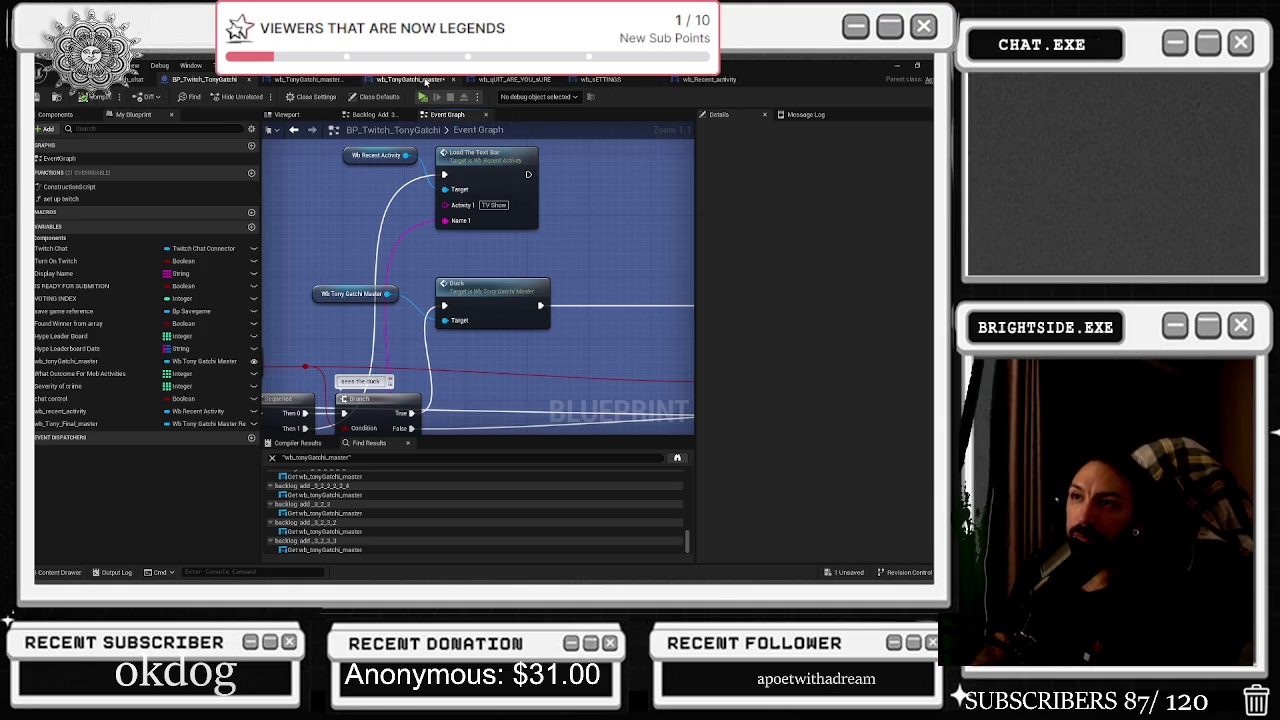
Open the wb_TonyGatchi_master widget designer and zoom into the Tonygatchi device layout.
click(428, 80)
click(514, 80)
click(310, 79)
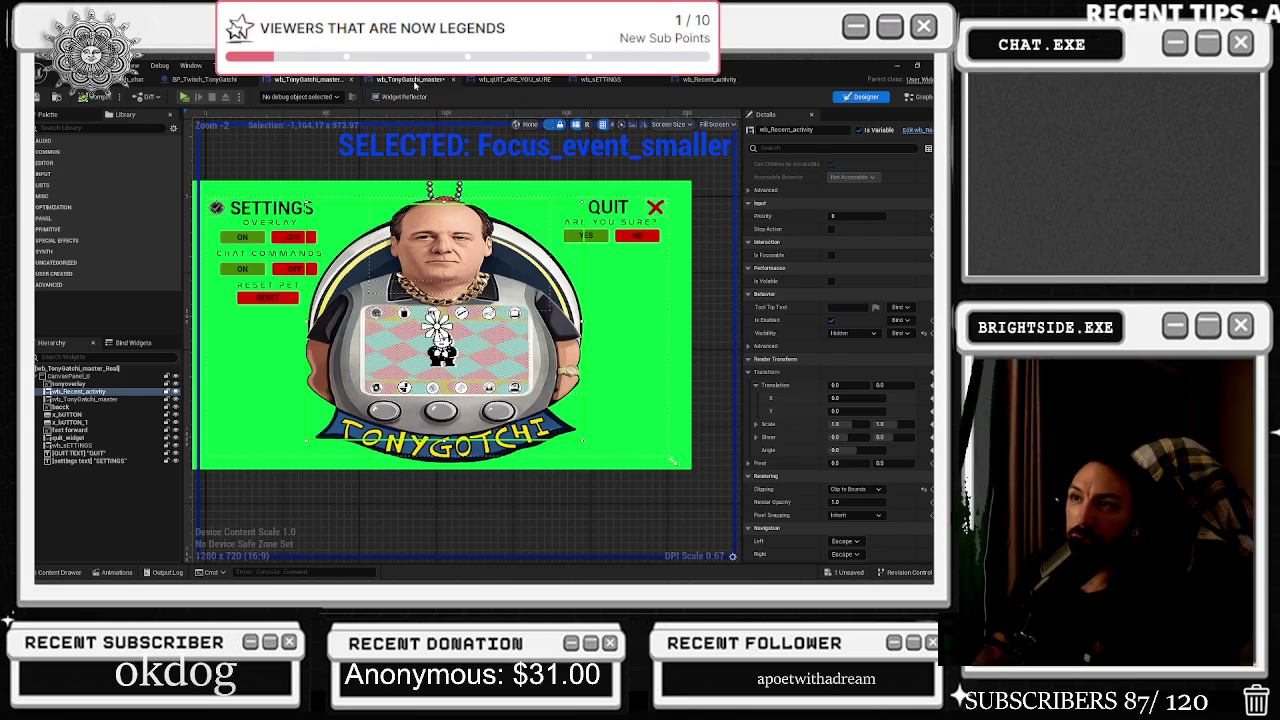
scroll(400, 430, up, 4)
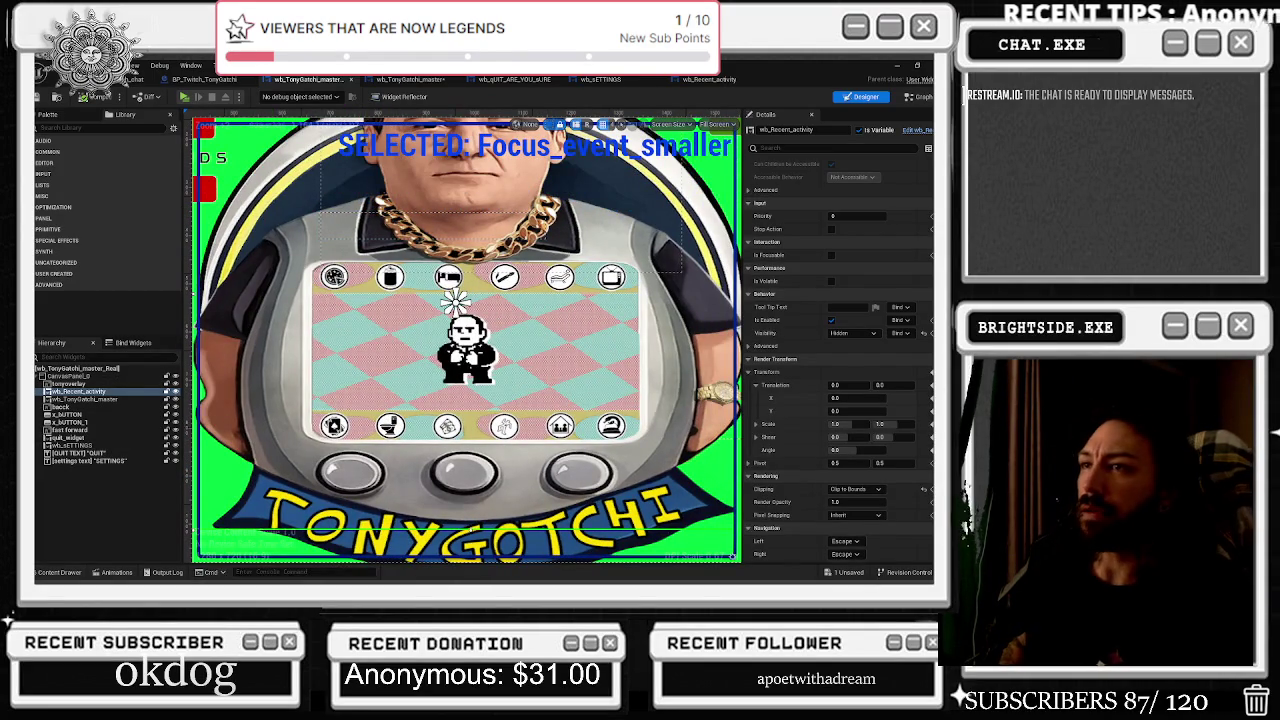
Return to the BP_Twitch_TonyGatchi event graph and move over to the pink comment region.
click(384, 82)
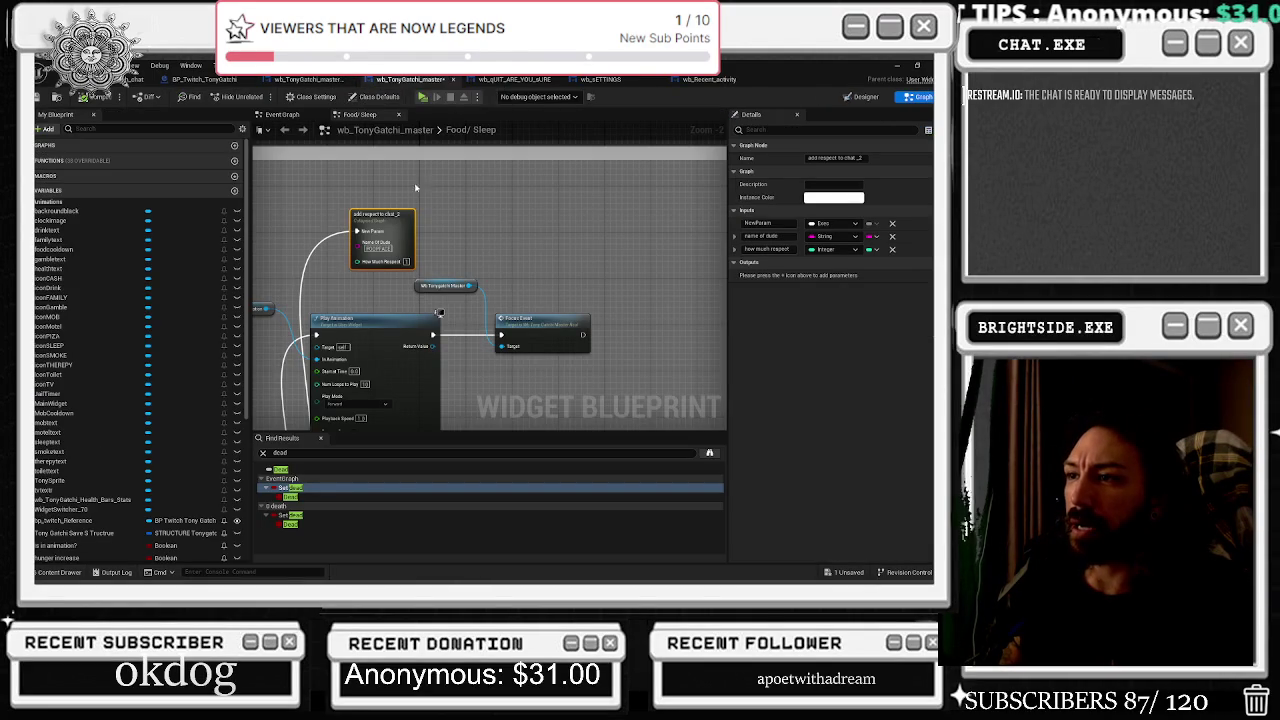
click(205, 79)
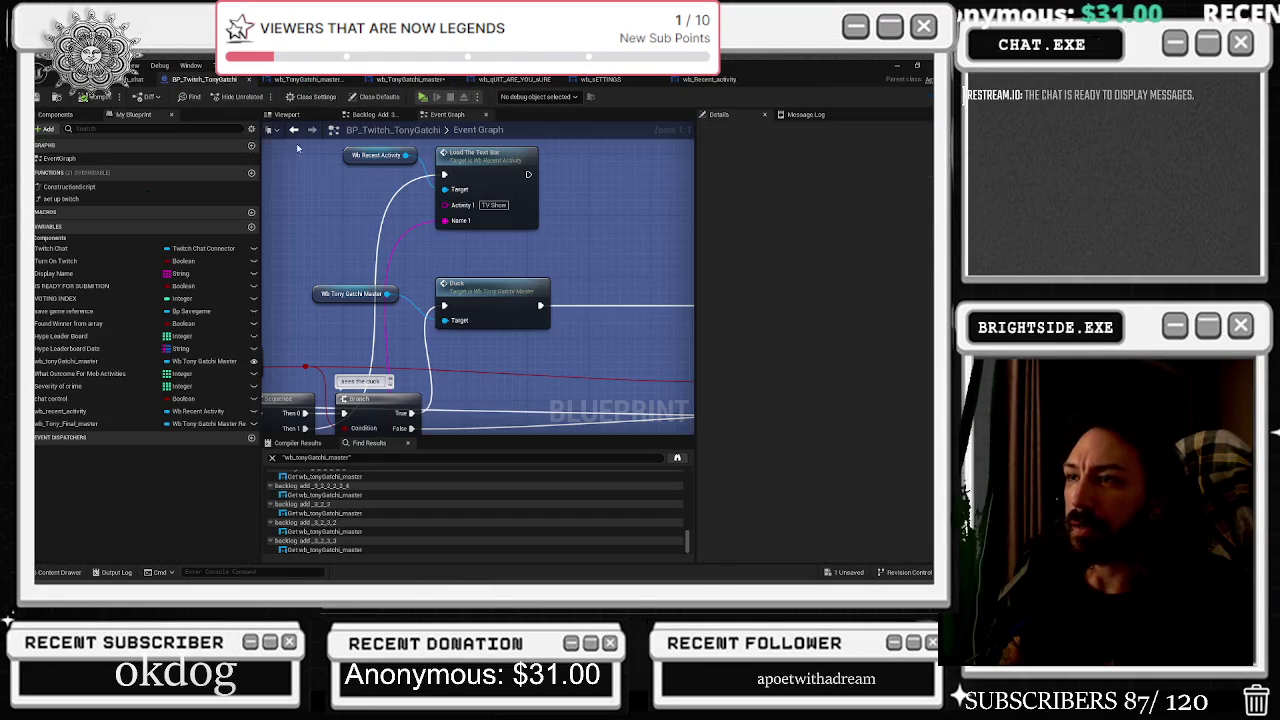
drag(446, 229, 432, 323)
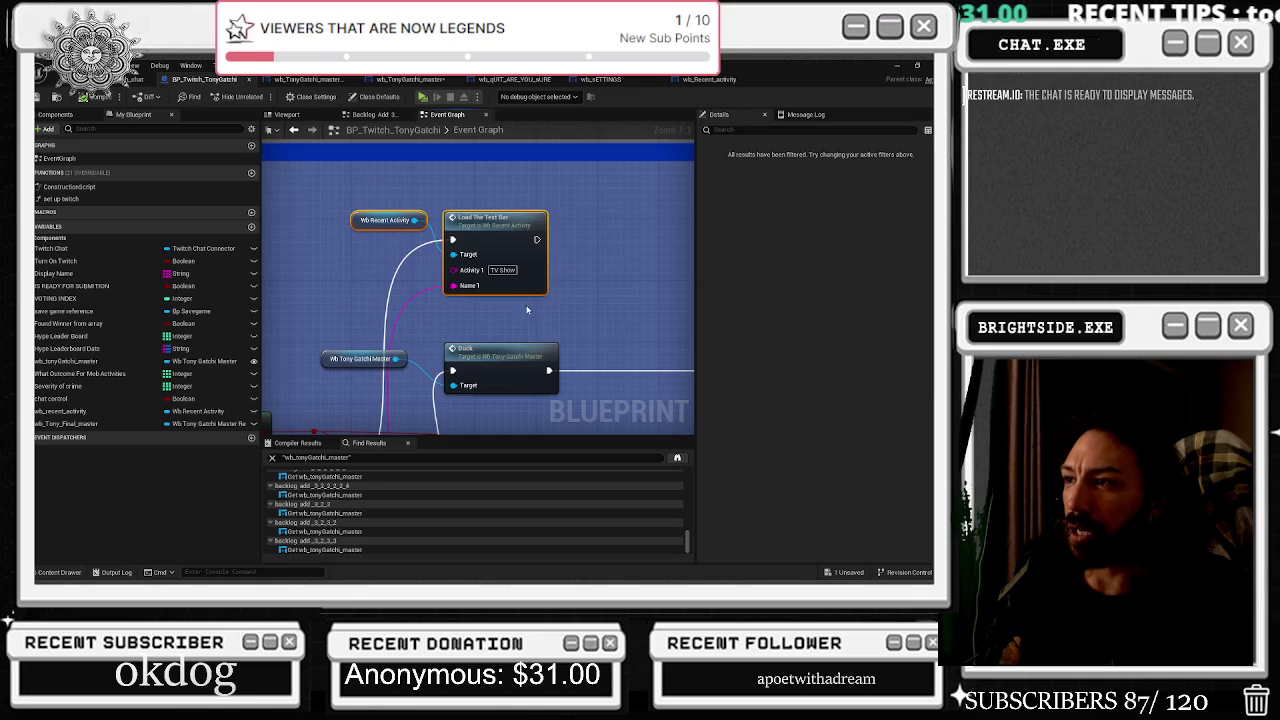
scroll(513, 316, down, 5)
scroll(513, 316, down, 2)
mouse_move(513, 316)
mouse_down()
mouse_move(530, 230)
mouse_move(520, 330)
mouse_move(520, 283)
mouse_up()
scroll(520, 283, up, 3)
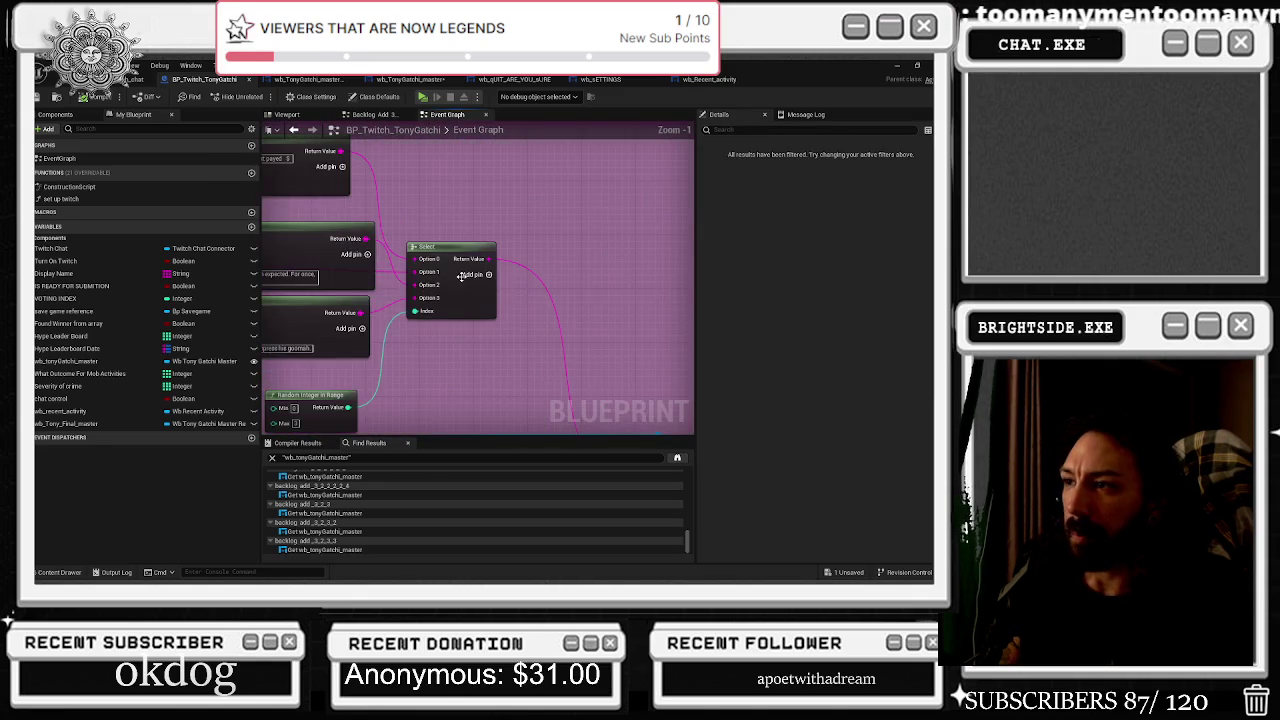
scroll(520, 283, down, 3)
scroll(390, 338, up, 1)
scroll(392, 338, up, 5)
Find the Delay by Send Twitch Message and insert a Sequence node ahead of it.
mouse_move(277, 294)
mouse_down()
mouse_move(426, 300)
mouse_move(660, 253)
mouse_up()
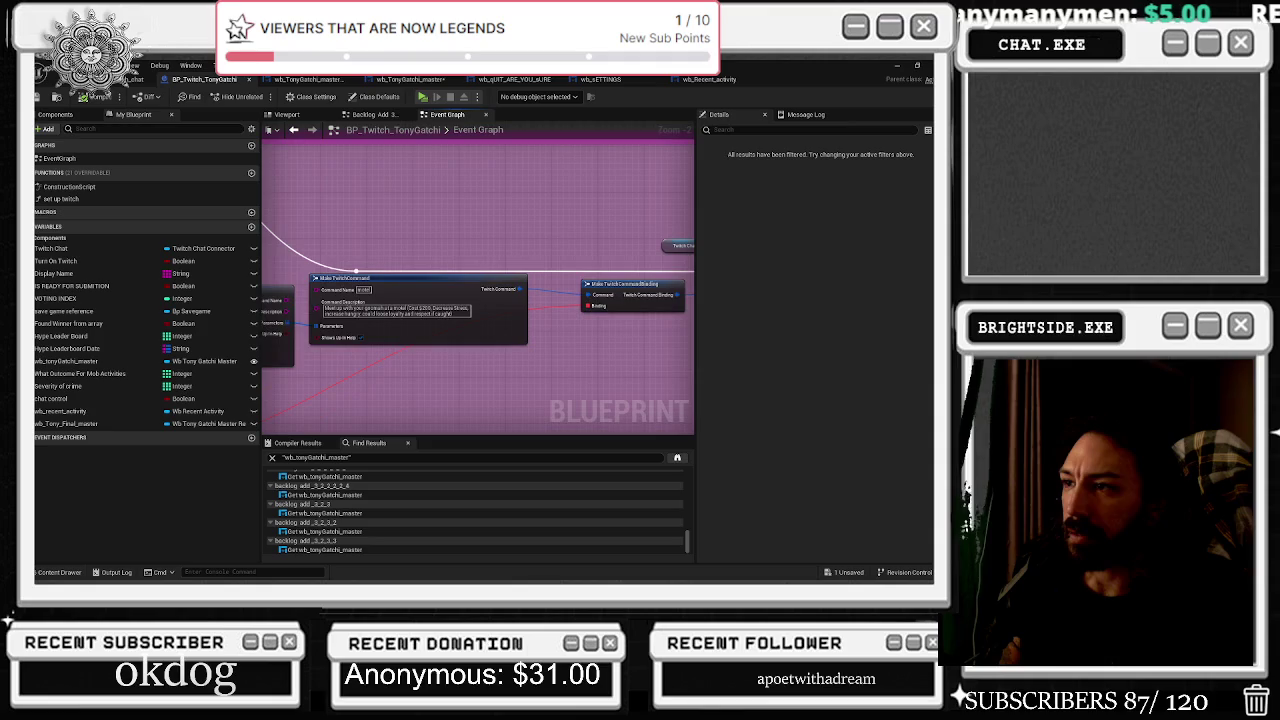
scroll(418, 192, down, 7)
mouse_move(418, 192)
mouse_down()
mouse_move(424, 176)
mouse_move(463, 172)
mouse_up()
scroll(479, 237, up, 6)
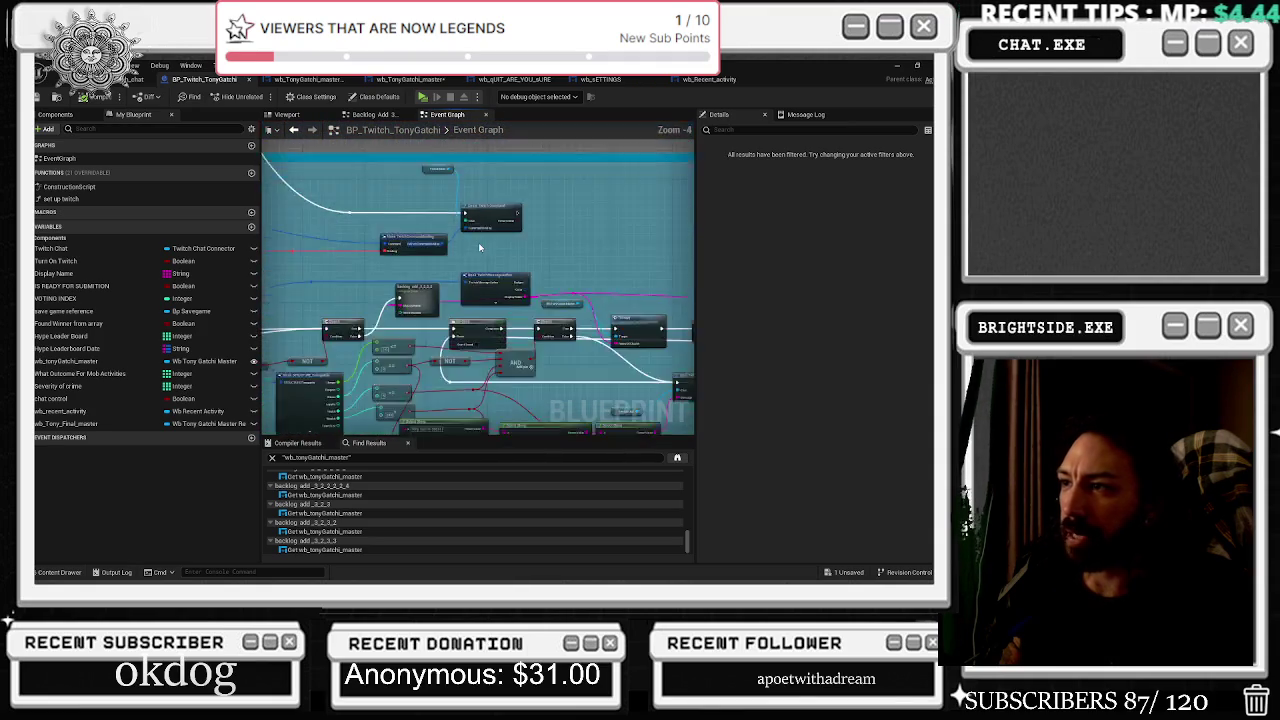
mouse_move(543, 263)
mouse_down()
mouse_move(480, 237)
mouse_move(294, 209)
mouse_move(7, 189)
mouse_up()
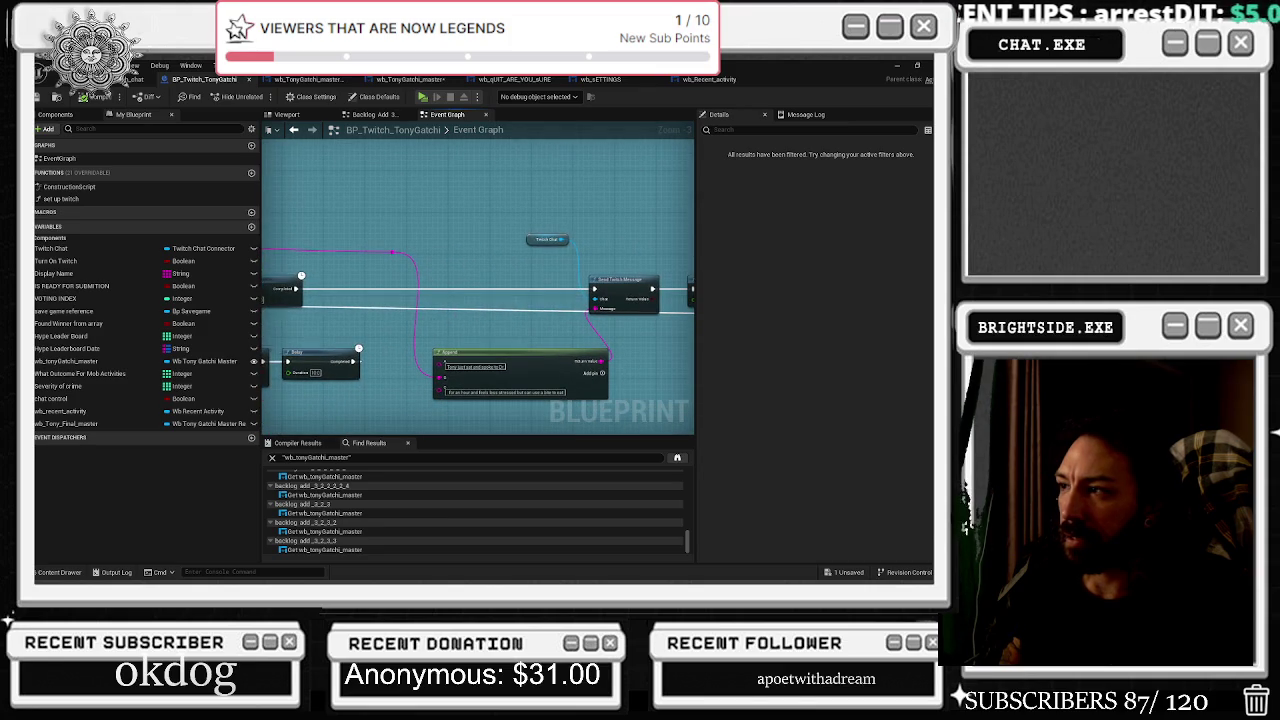
drag(256, 274, 455, 305)
click(352, 294)
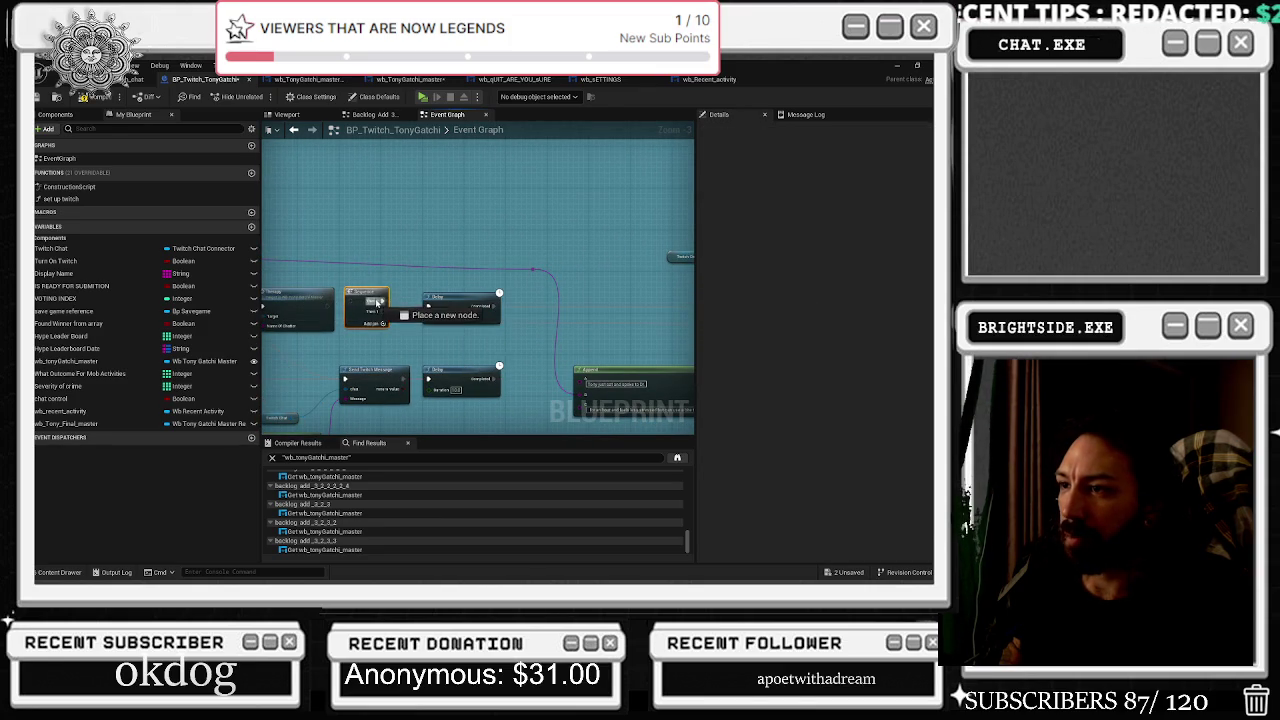
click(326, 306)
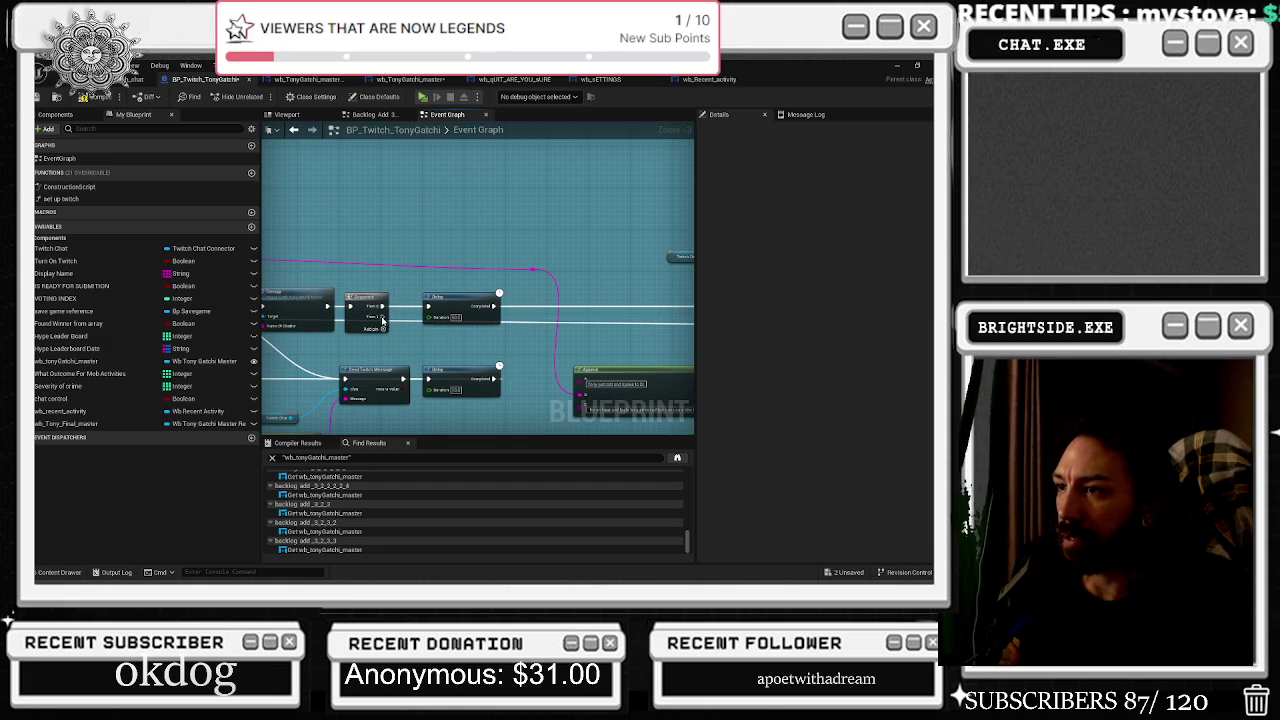
Paste the Load The Text Bar node and getter, wiring Sequence Then 1 into it.
key(ctrl+v)
mouse_move(383, 318)
mouse_down()
mouse_move(445, 295)
mouse_move(498, 215)
mouse_move(472, 210)
mouse_up()
click(503, 276)
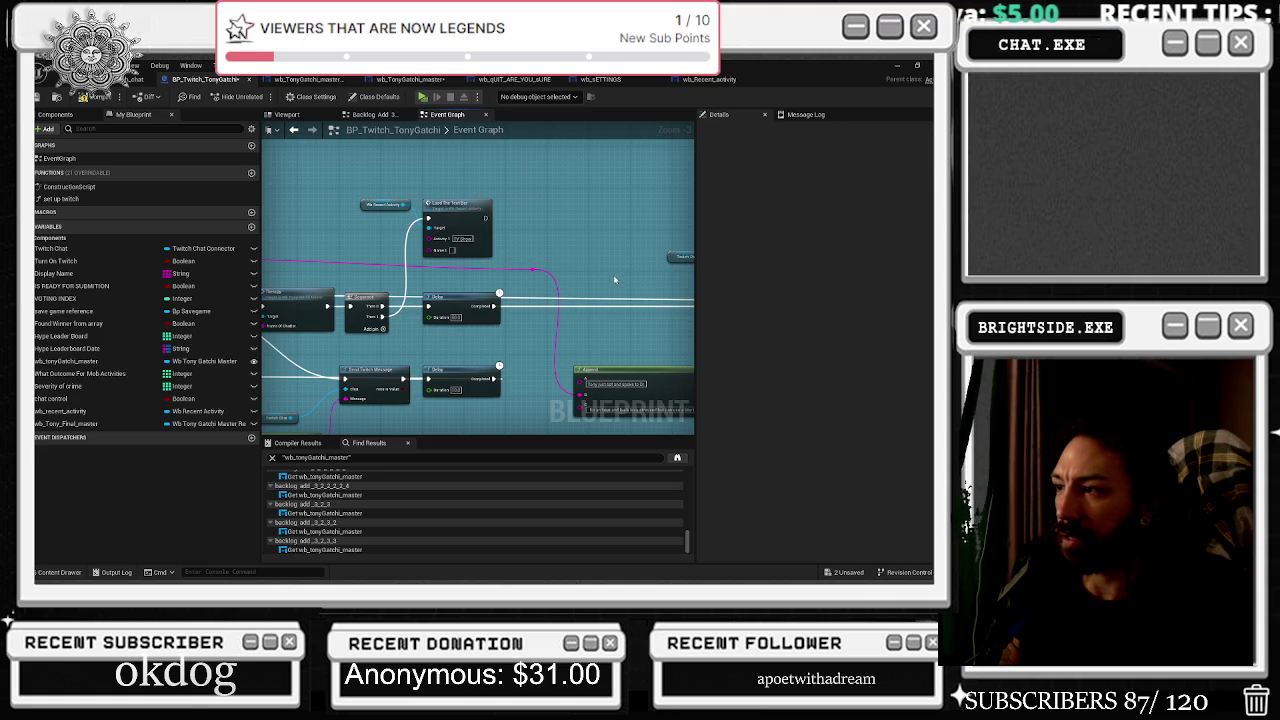
Route the string through a reroute knot into Name and place the Wb Recent Activity getter alongside.
mouse_move(533, 268)
mouse_down()
mouse_move(431, 251)
mouse_move(598, 231)
mouse_move(541, 225)
mouse_up()
click(448, 216)
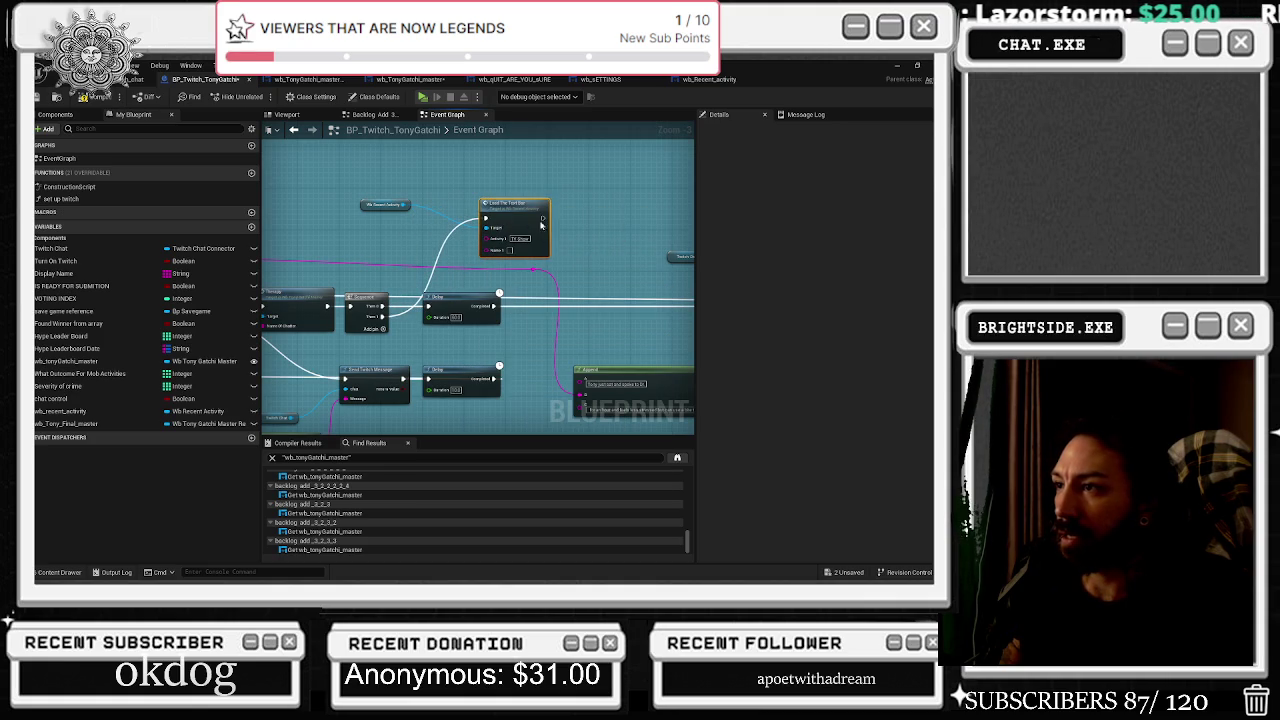
double_click(402, 264)
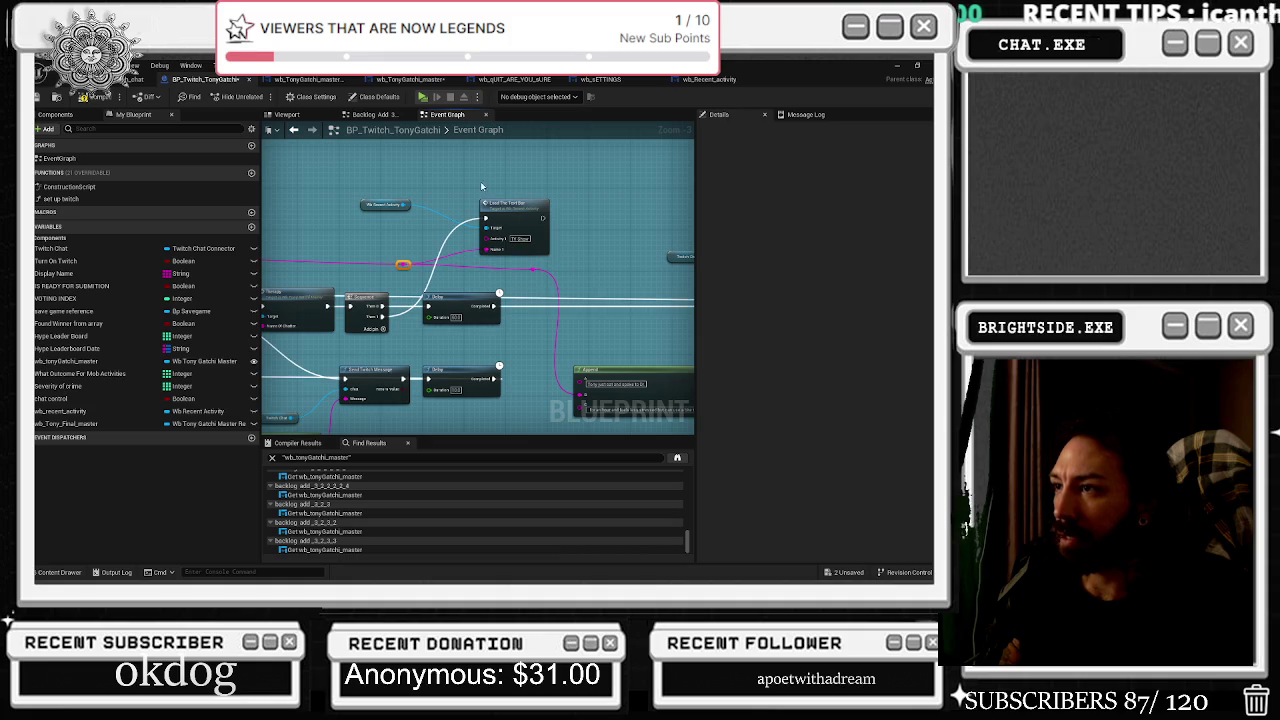
mouse_move(503, 229)
mouse_down()
mouse_move(494, 250)
mouse_move(463, 250)
mouse_up()
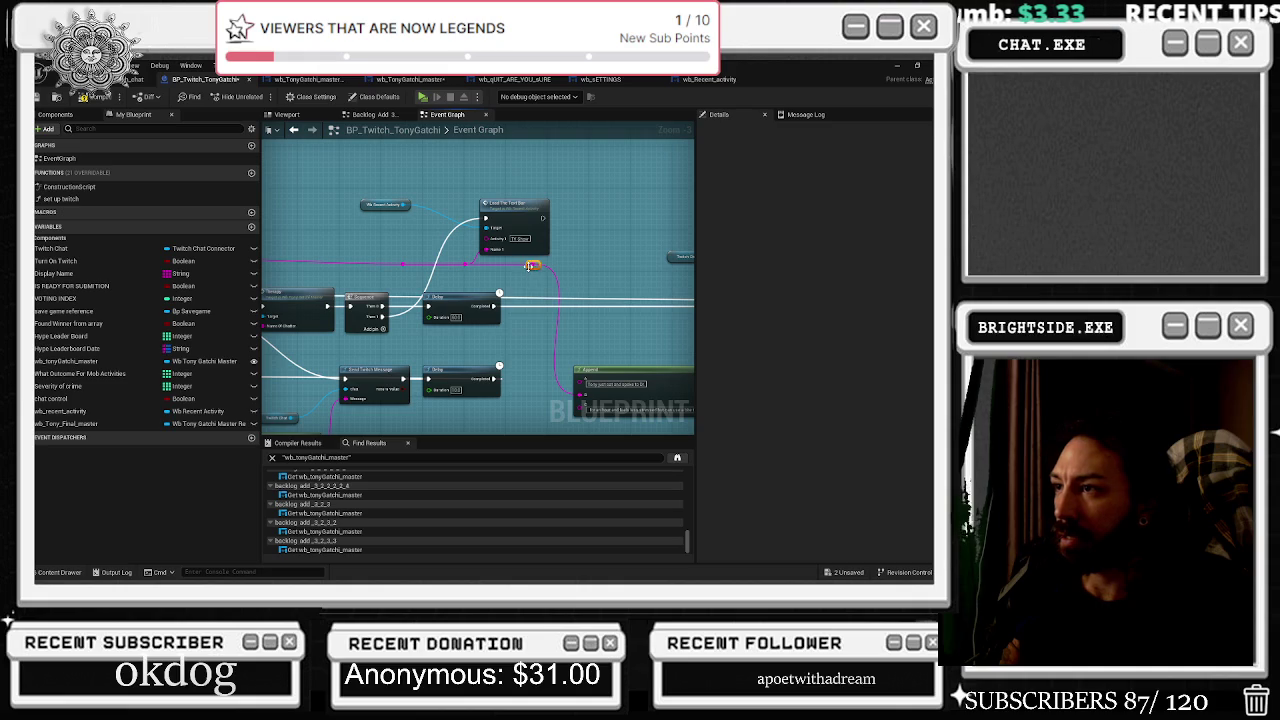
mouse_move(385, 205)
mouse_down()
mouse_move(447, 200)
mouse_move(400, 190)
mouse_up()
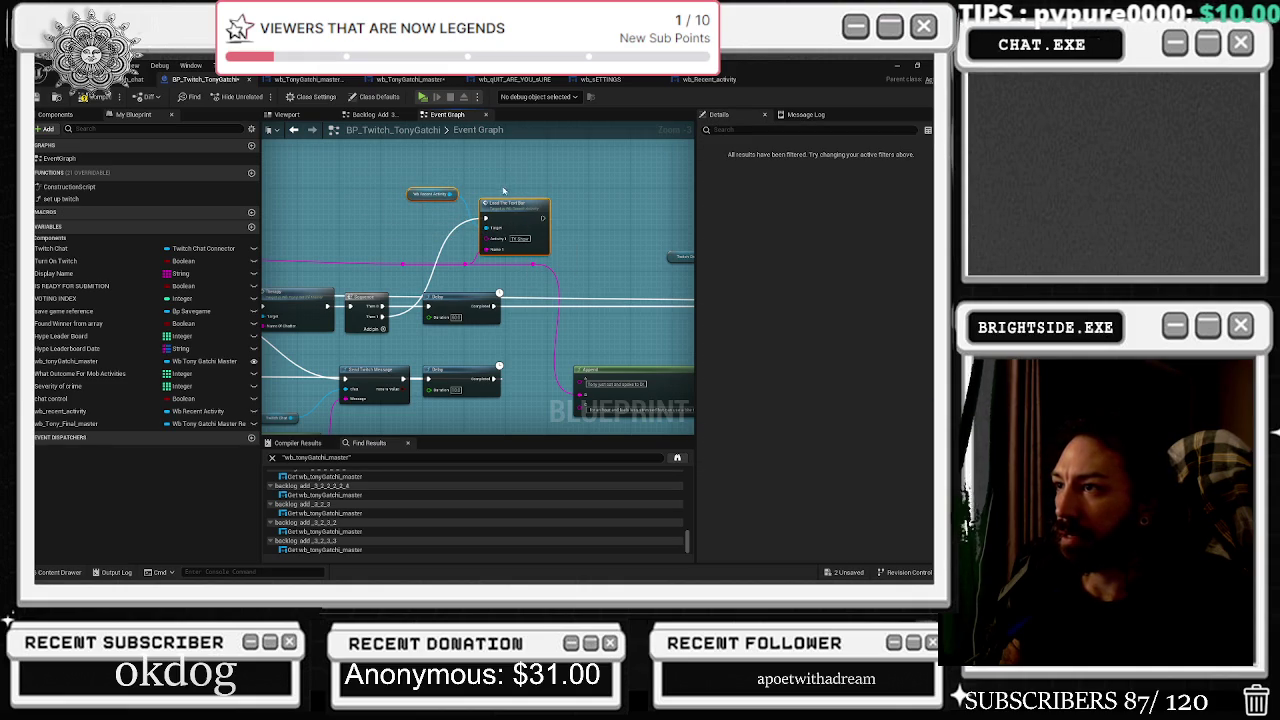
scroll(507, 200, down, 5)
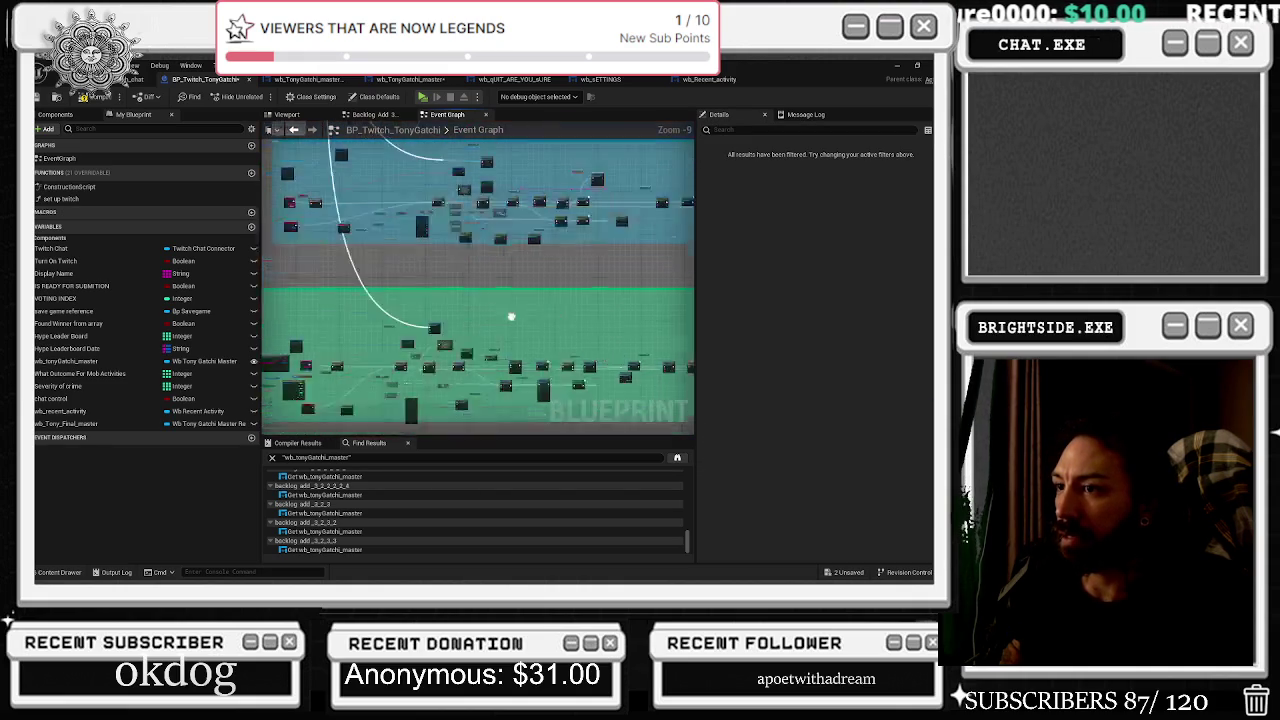
Tidy the backlog and Toilet nodes and paste another Load The Text Bar node above the chain.
scroll(472, 307, up, 2)
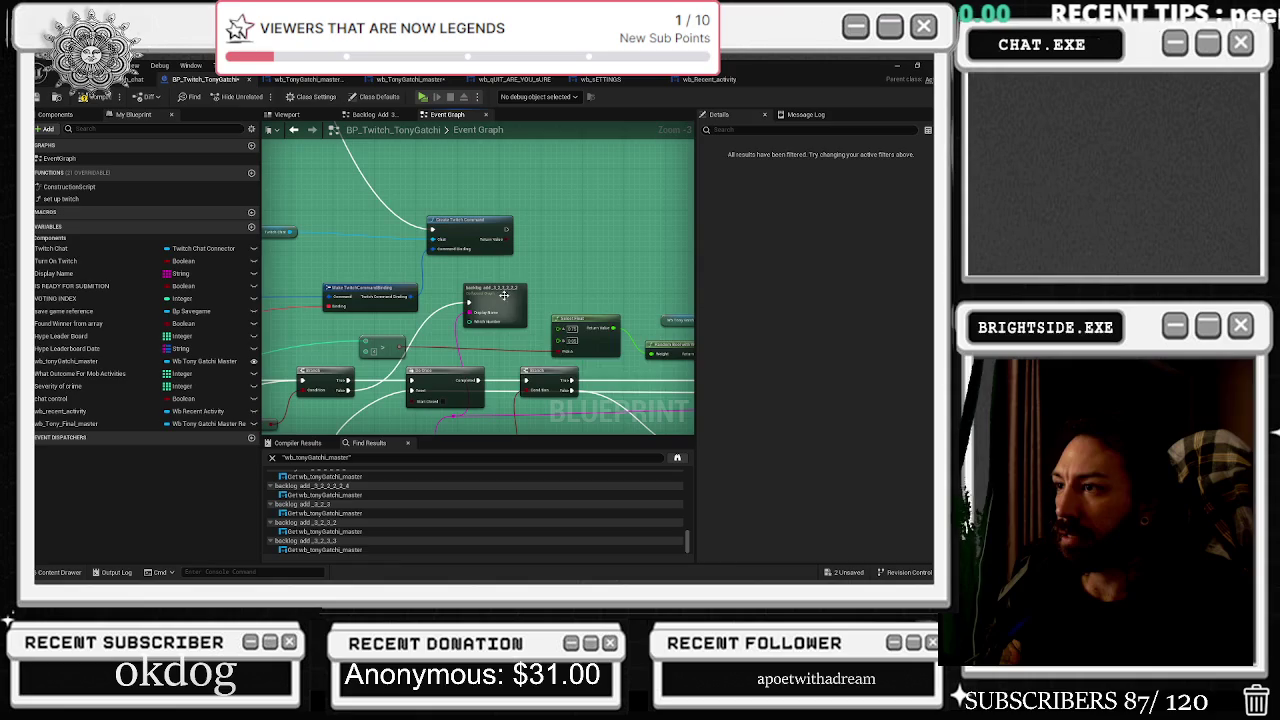
drag(504, 295, 524, 284)
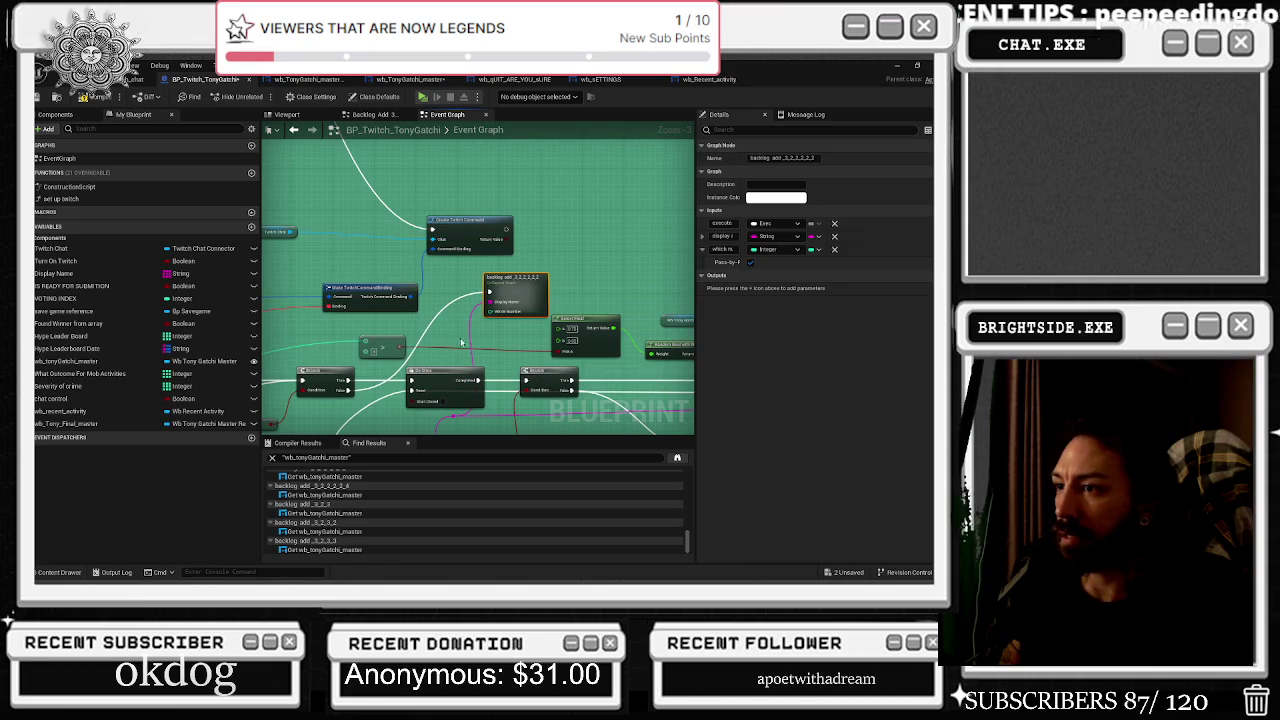
click(383, 388)
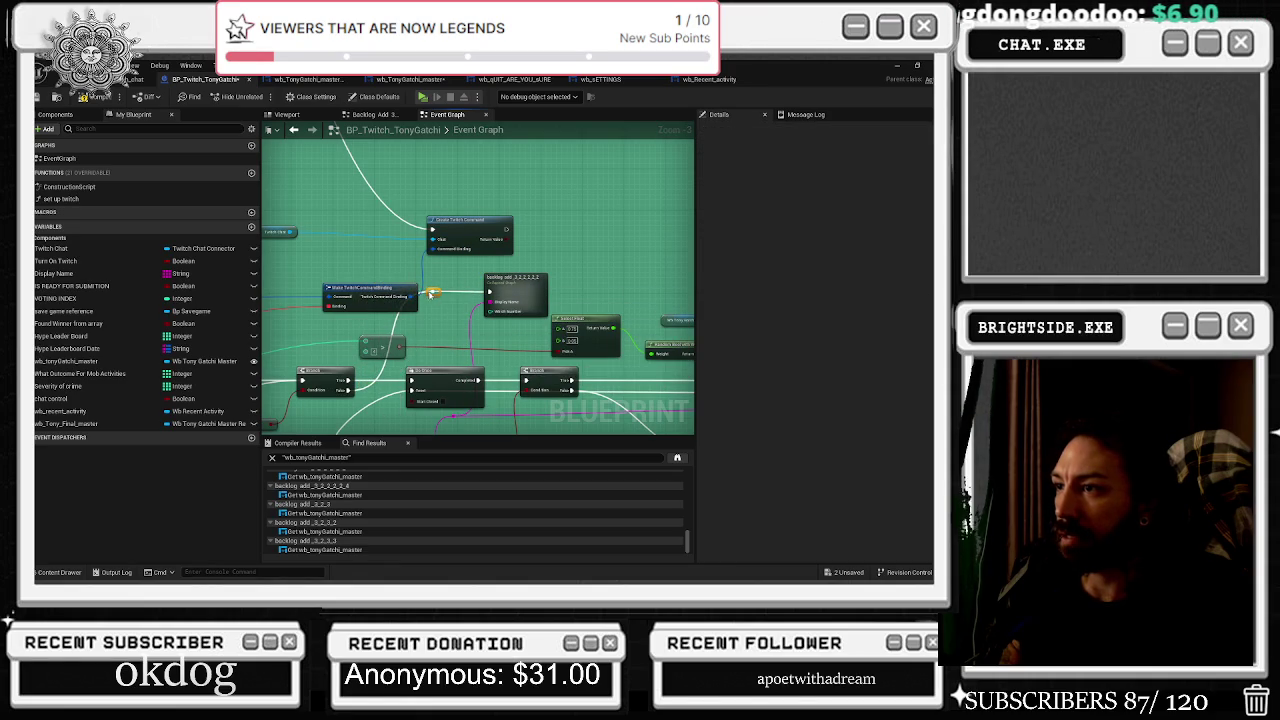
drag(442, 329, 372, 289)
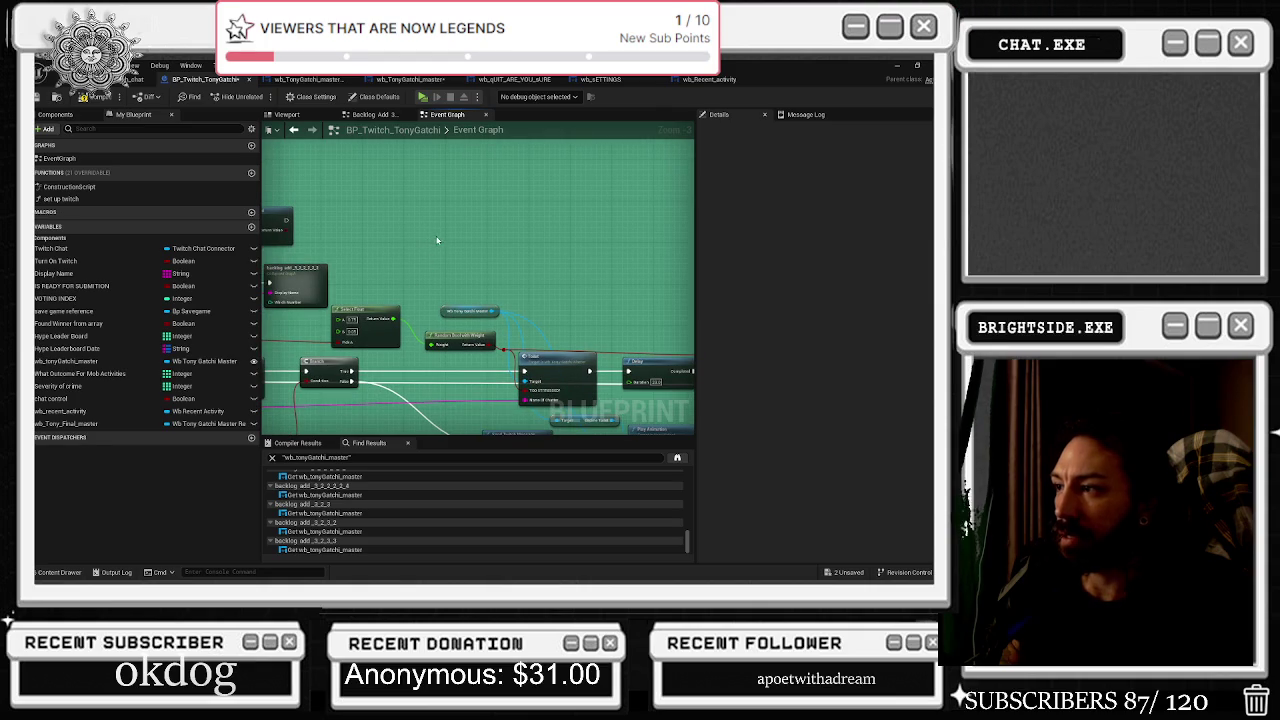
click(560, 258)
drag(690, 255, 514, 247)
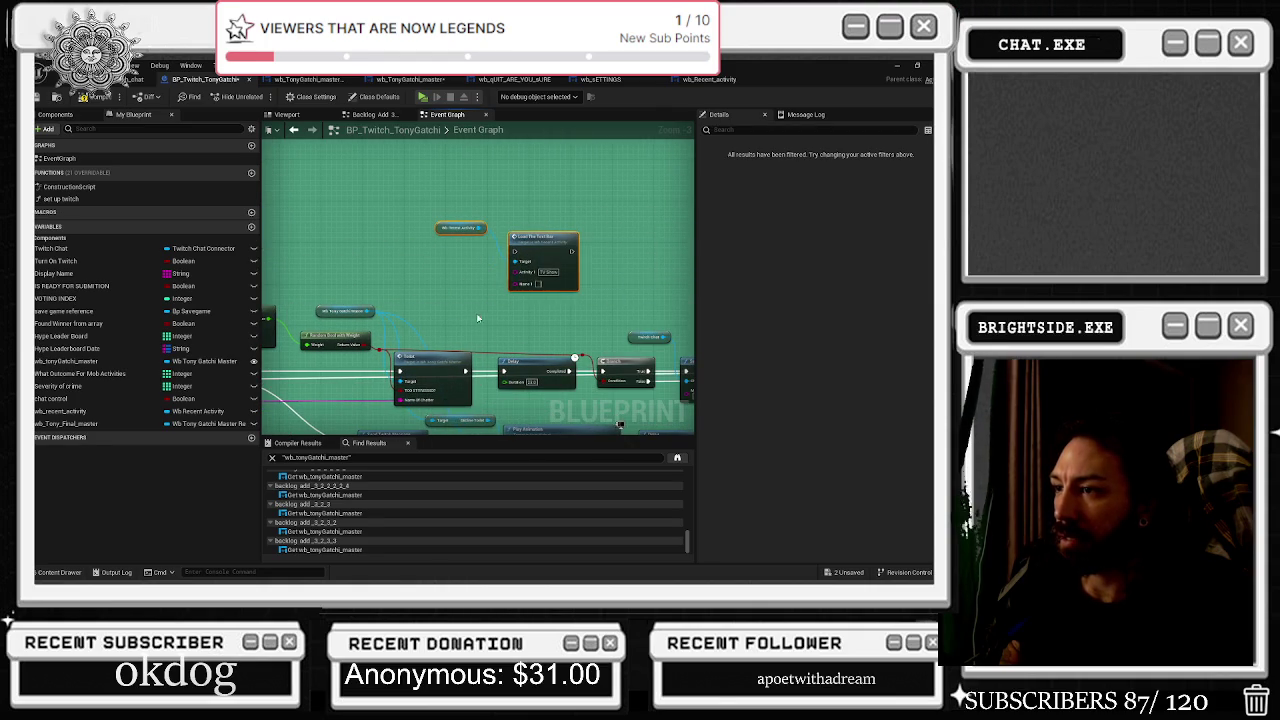
drag(486, 358, 486, 358)
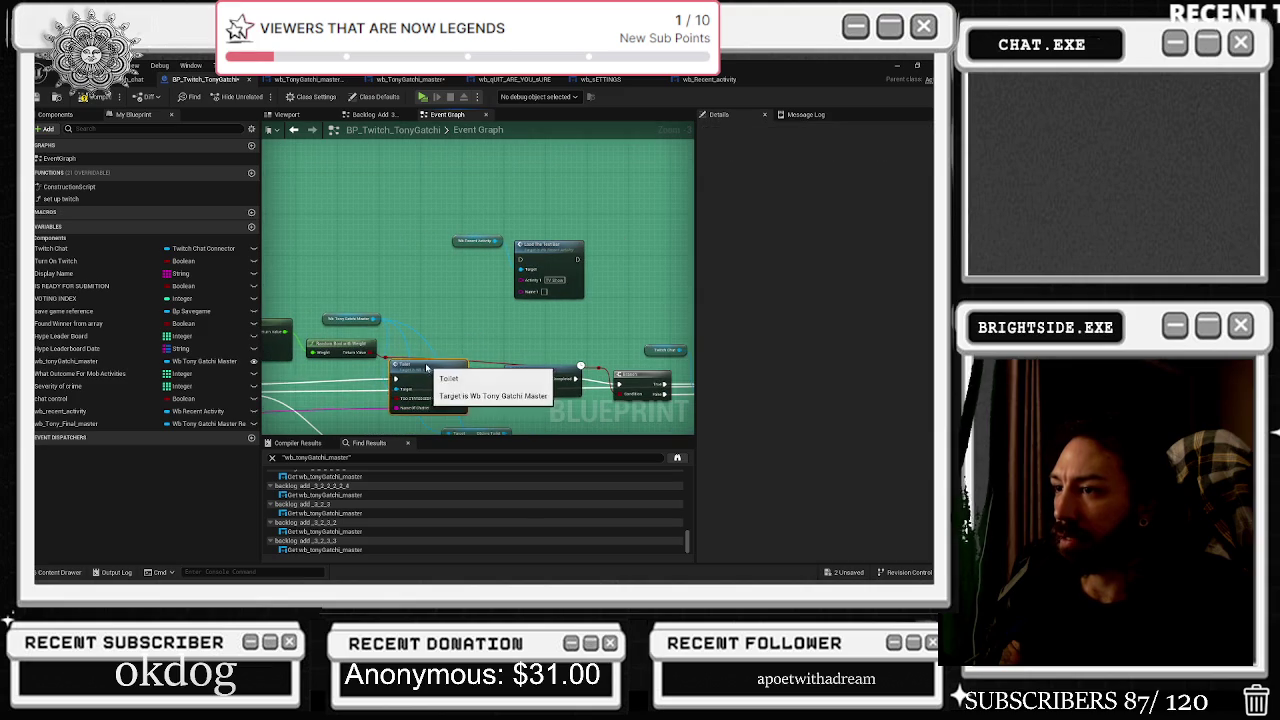
drag(440, 368, 430, 372)
mouse_move(598, 368)
mouse_down()
mouse_move(400, 347)
mouse_move(625, 355)
mouse_up()
Insert a Sequence on the exec wire, link Then 0 onward, and reroute the name into Name.
click(330, 356)
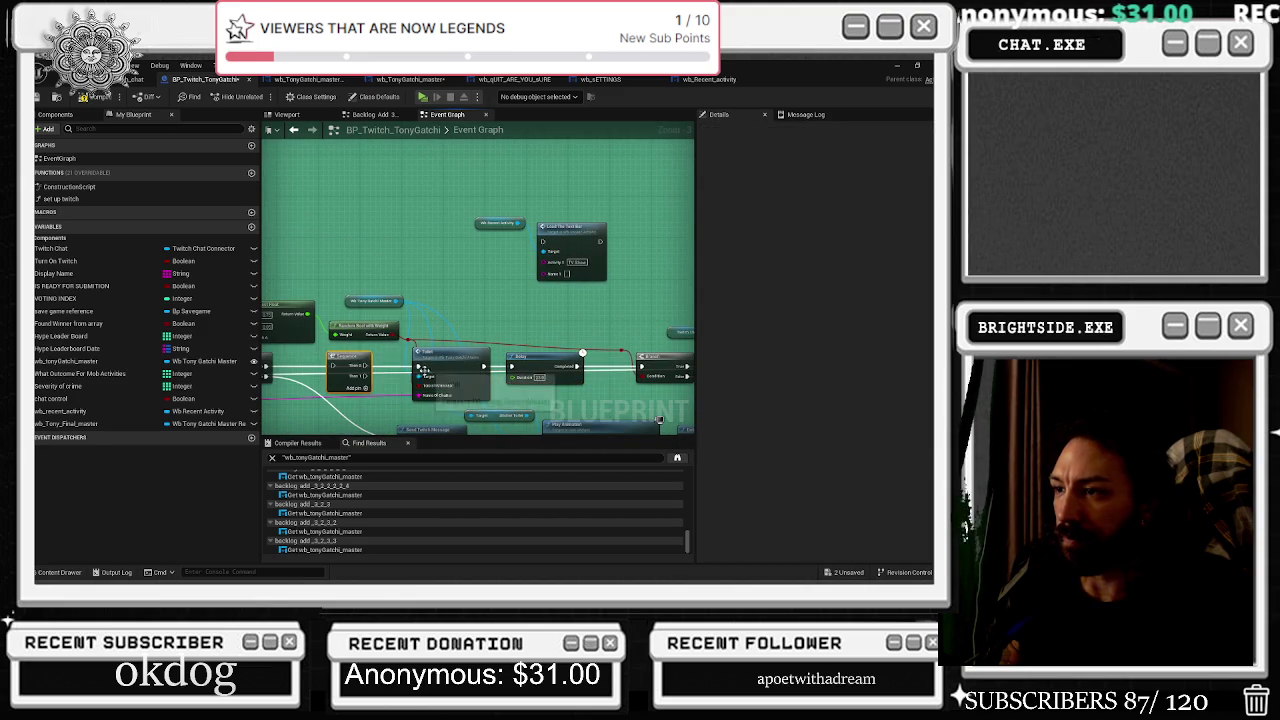
mouse_move(363, 367)
mouse_down()
mouse_move(419, 371)
mouse_move(467, 289)
mouse_up()
drag(620, 208, 470, 240)
drag(560, 228, 498, 228)
drag(444, 265, 616, 205)
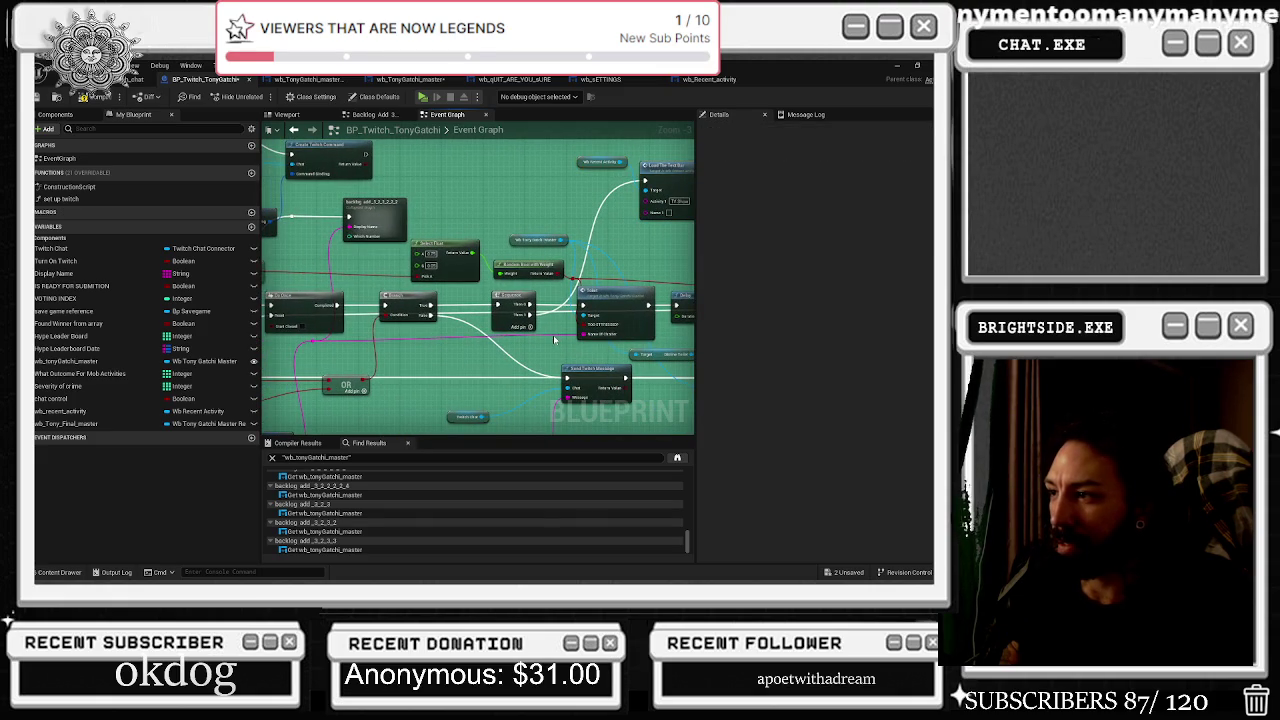
double_click(550, 334)
mouse_move(549, 333)
mouse_down()
mouse_move(650, 243)
mouse_move(654, 214)
mouse_up()
Clear the TV Show default from Load The Text Bar's Activity 1 input, then switch windows.
scroll(642, 240, down, 8)
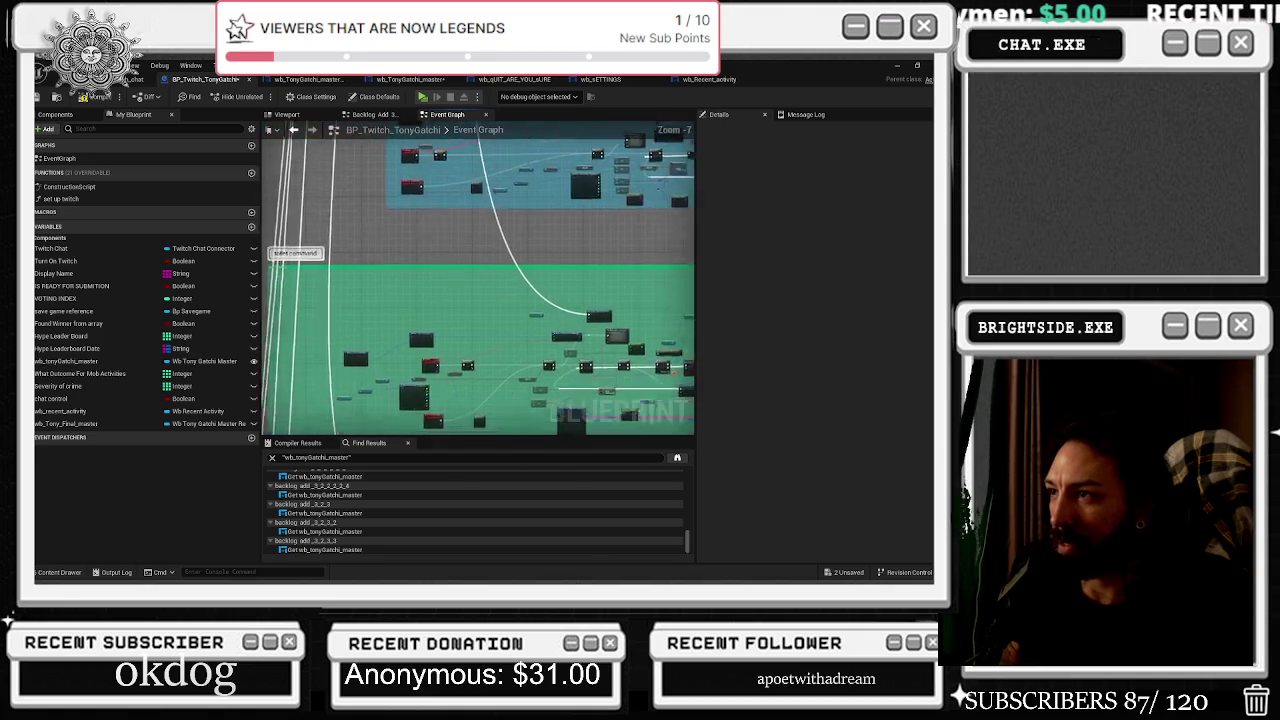
scroll(611, 356, up, 8)
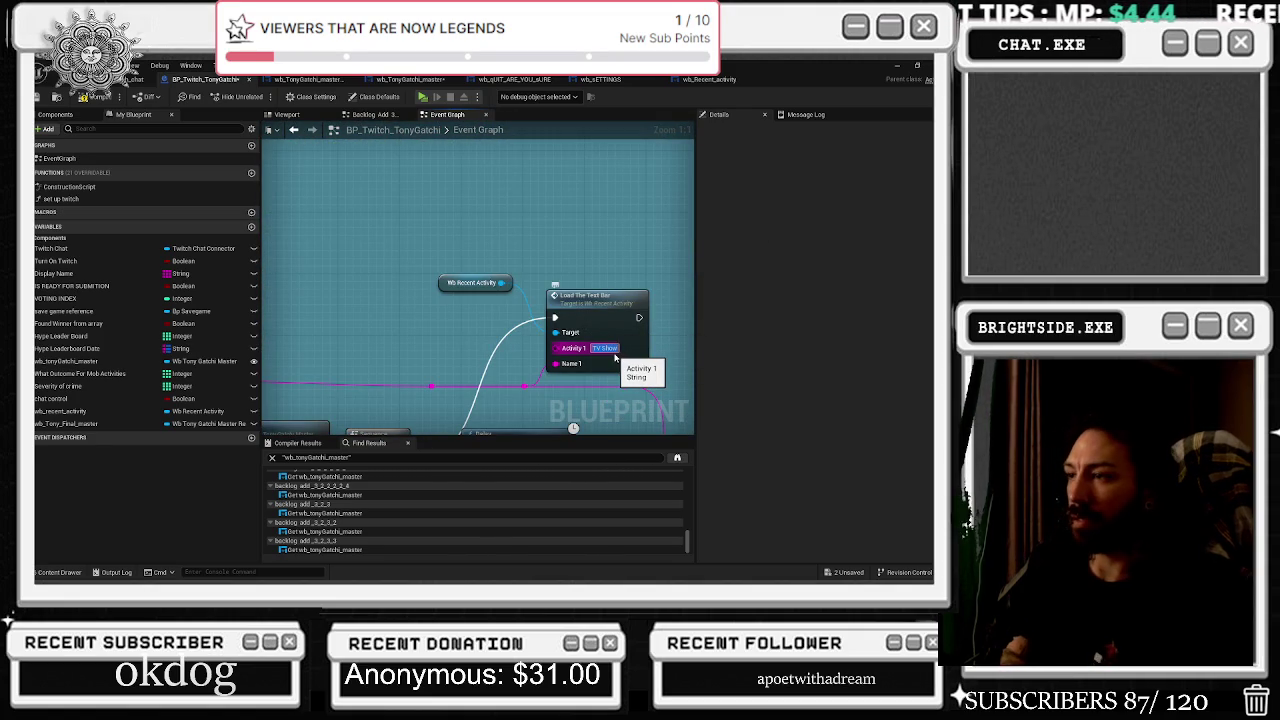
key(BackSpace)
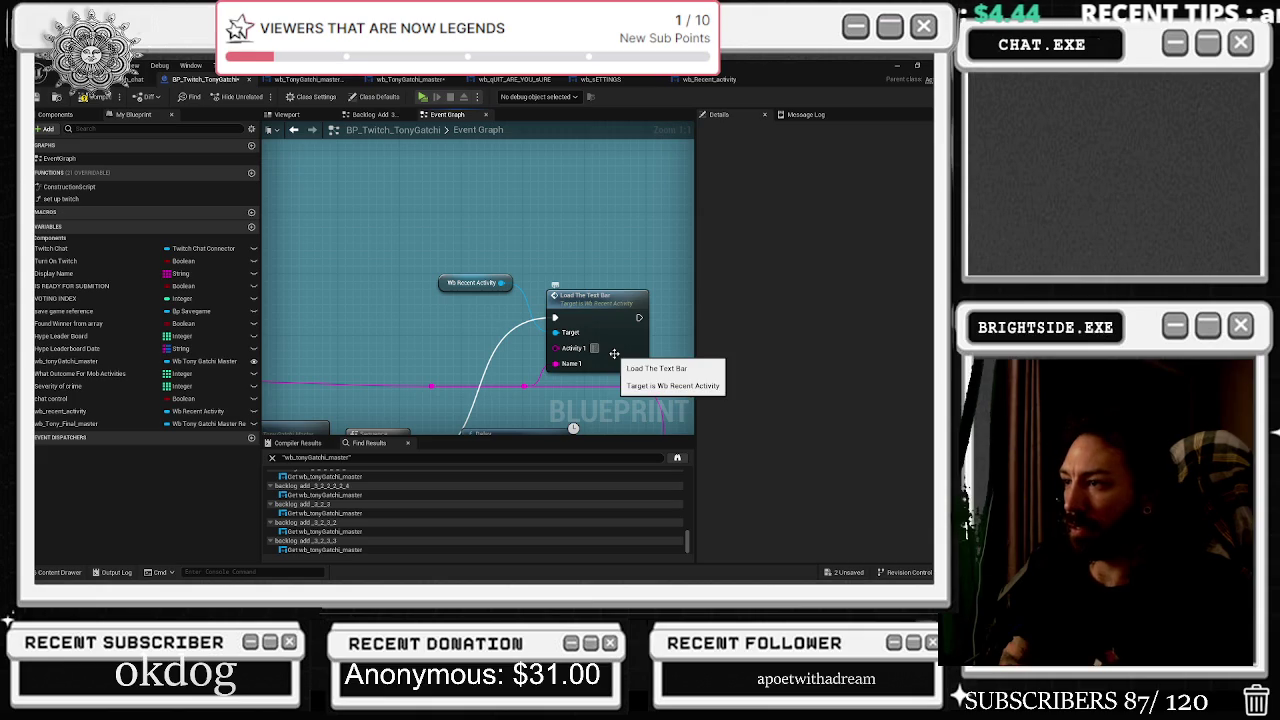
text(Therapy)
key(alt+Tab)
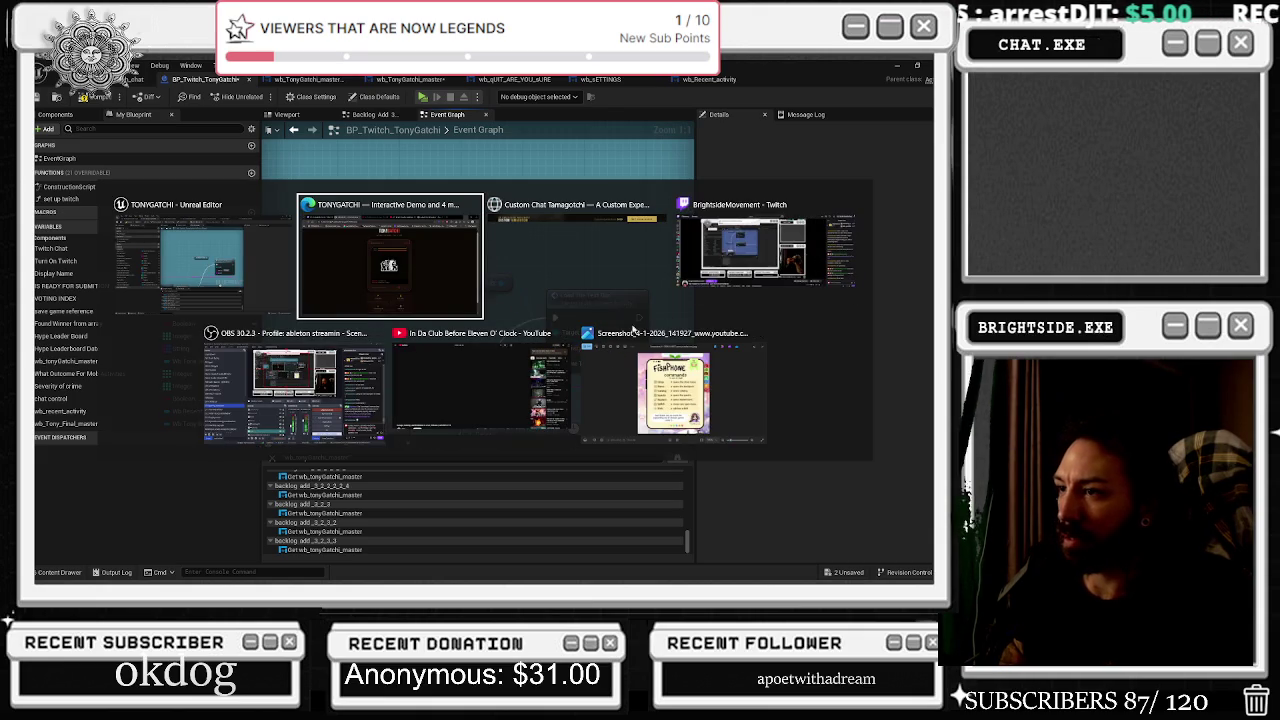
Pause the DJ Rashad video and switch the YouTube music to the nutty dutty grimey ukg mix.
click(421, 369)
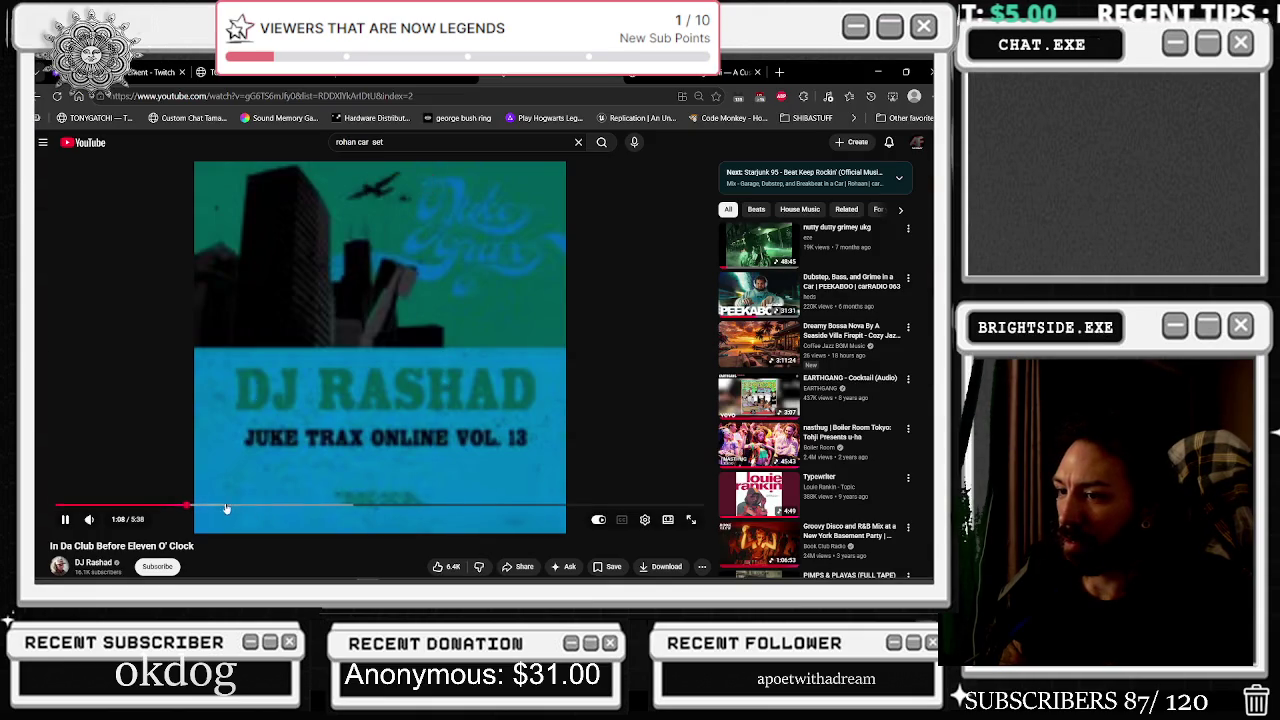
click(239, 461)
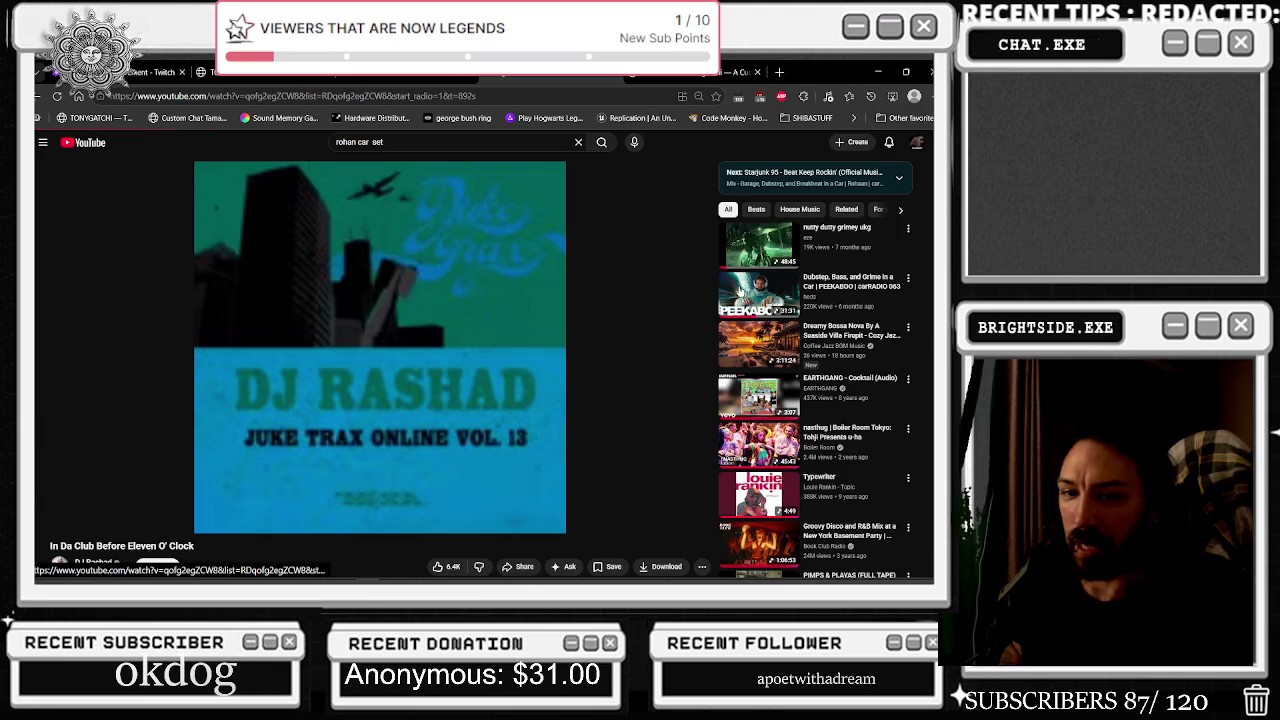
click(758, 290)
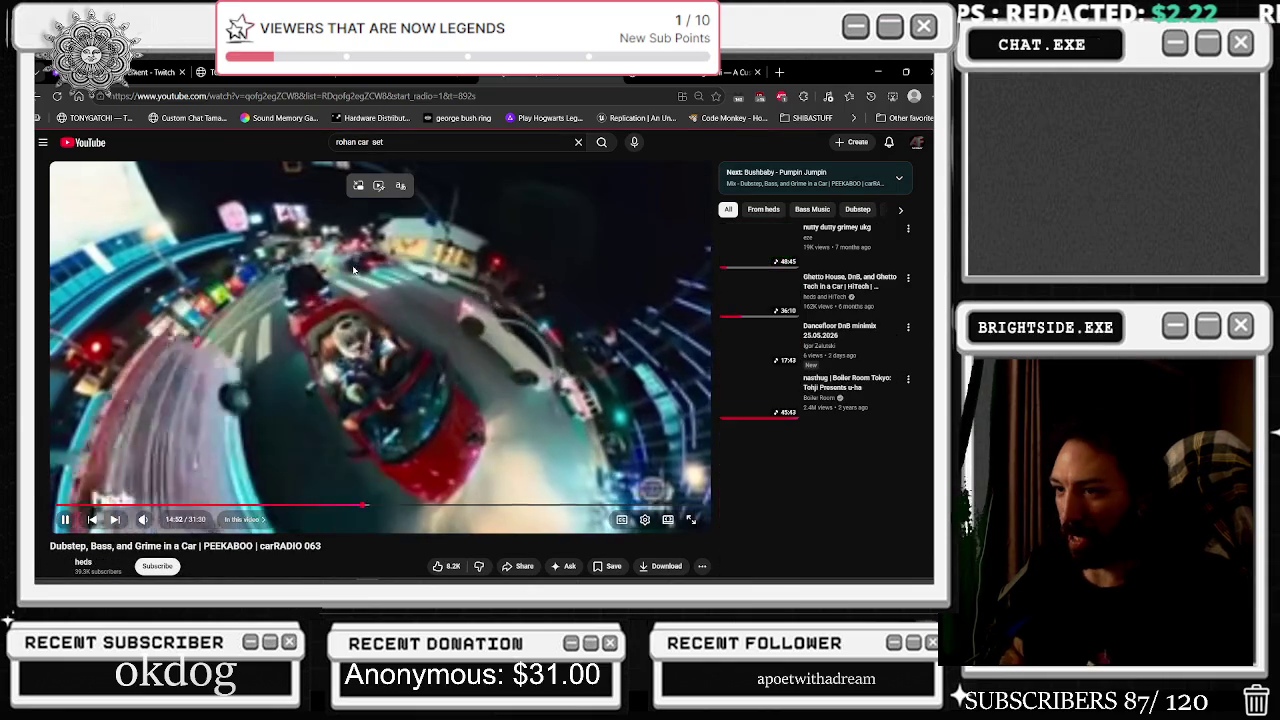
click(268, 330)
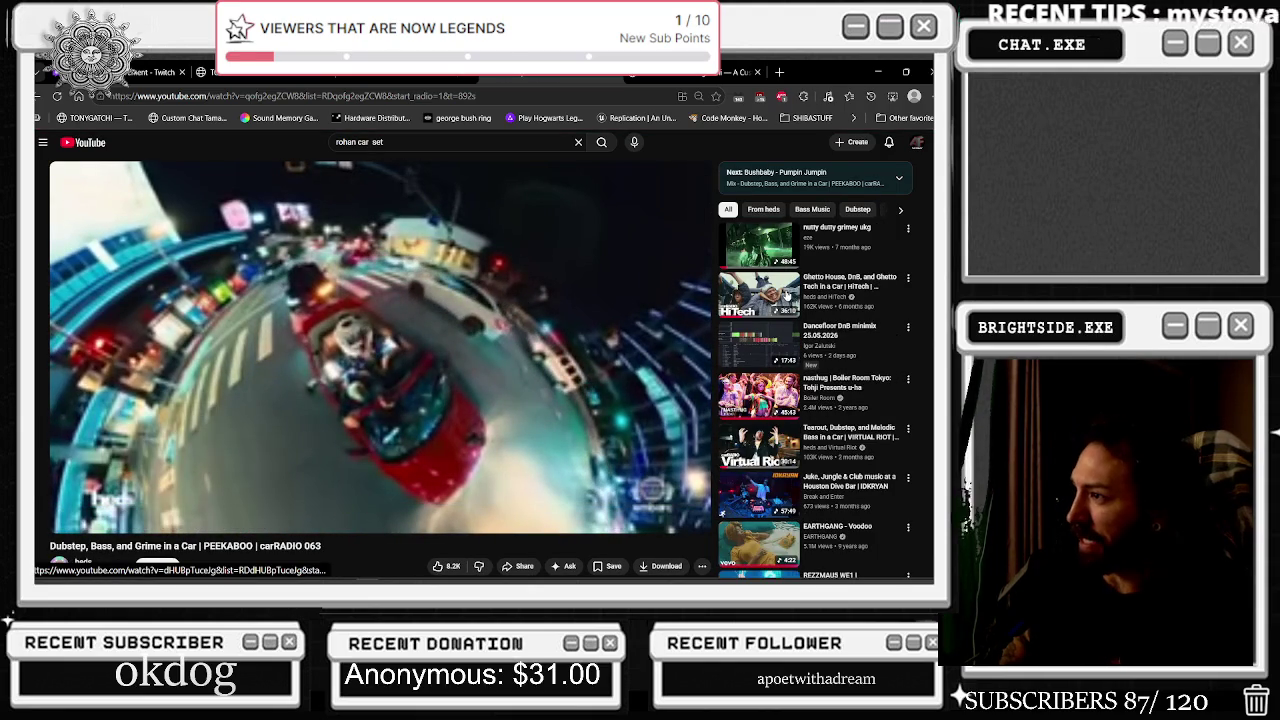
click(766, 242)
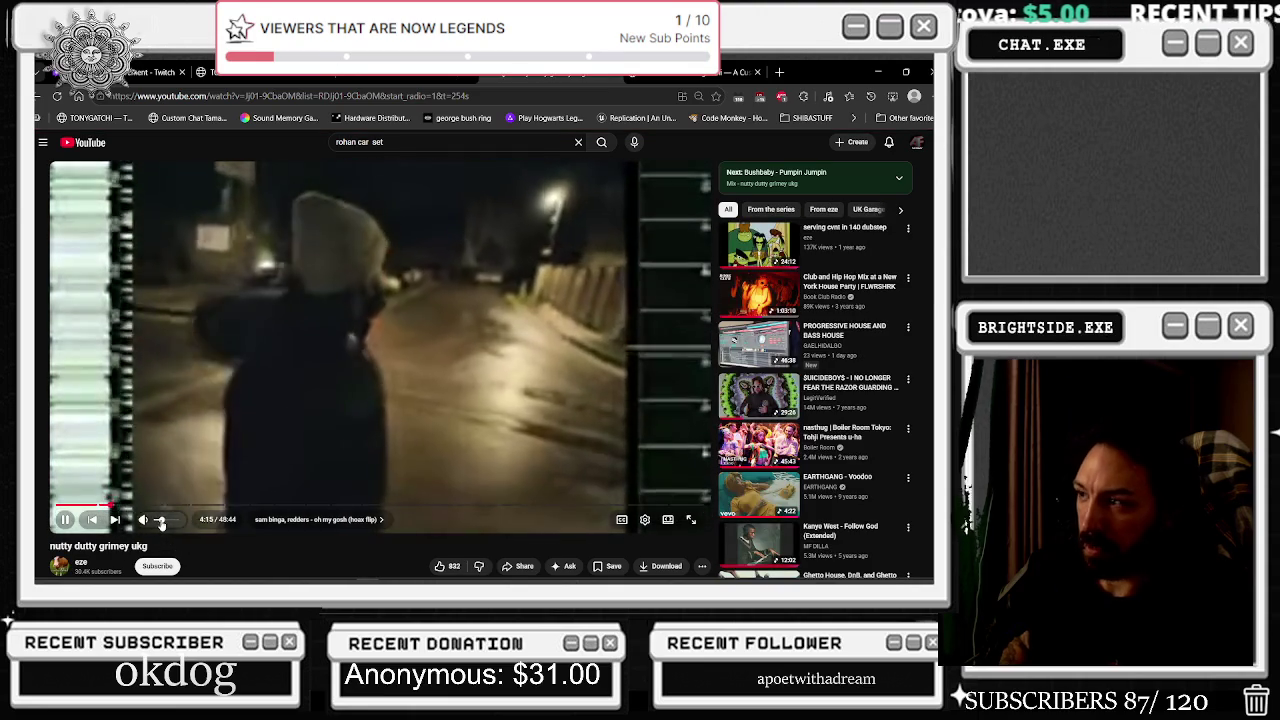
key(alt+Tab)
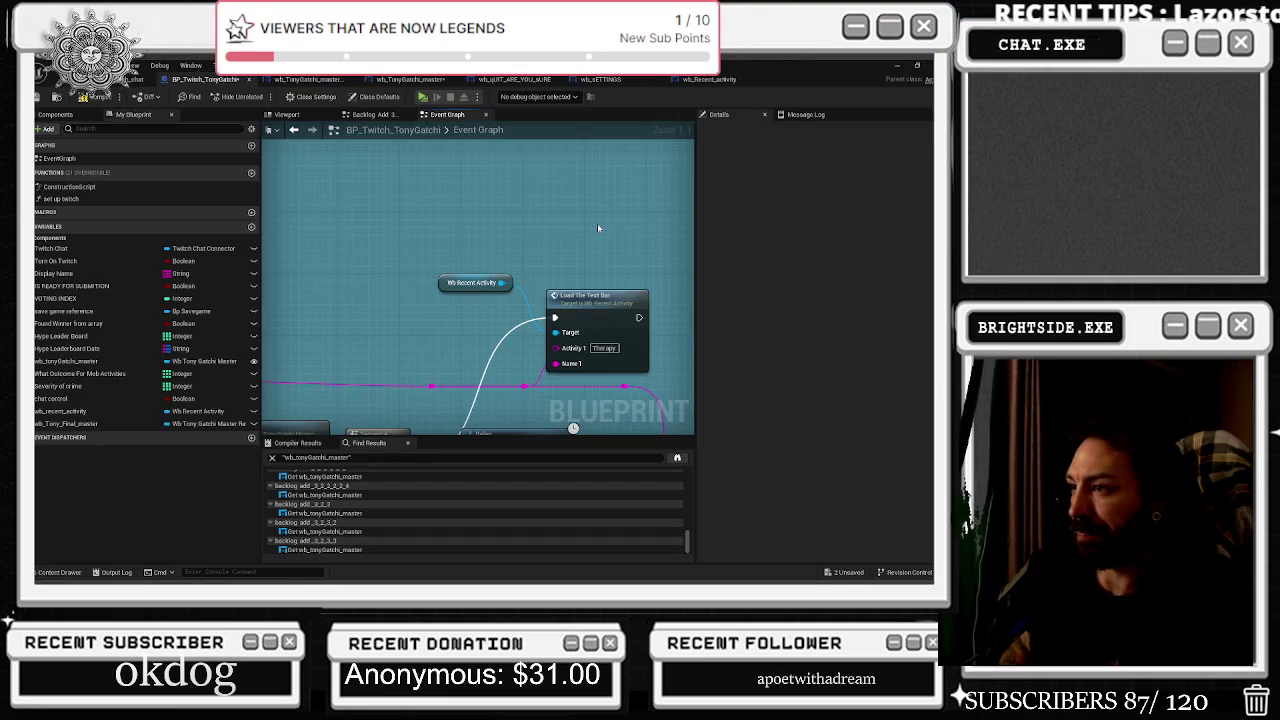
Set the next Load The Text Bar node's Activity 1 value to Spongebath.
scroll(569, 236, down, 6)
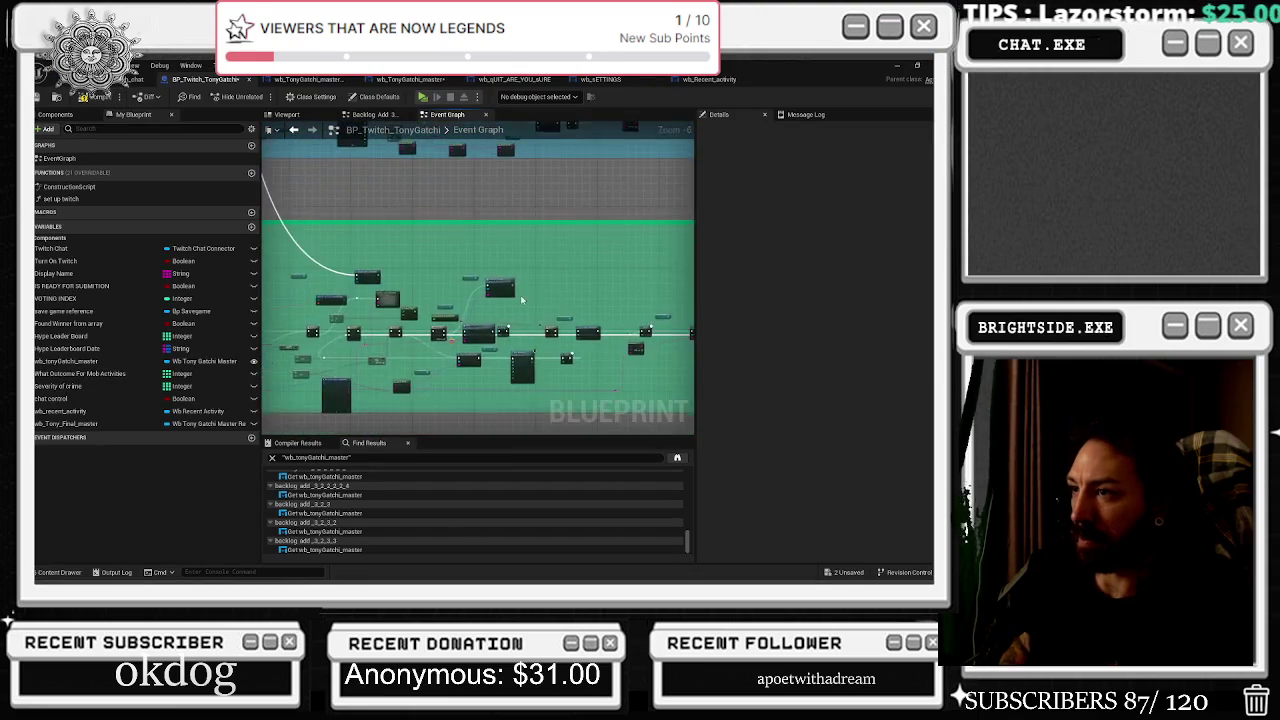
scroll(531, 302, up, 6)
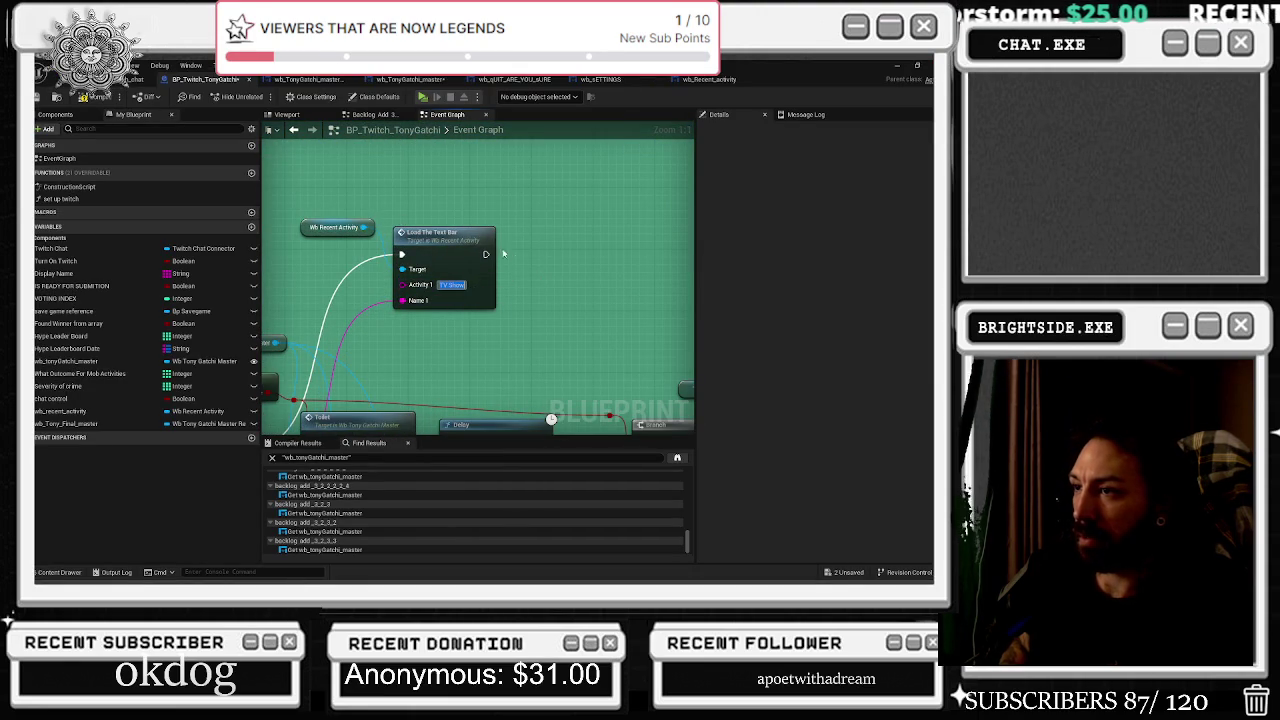
scroll(606, 215, down, 6)
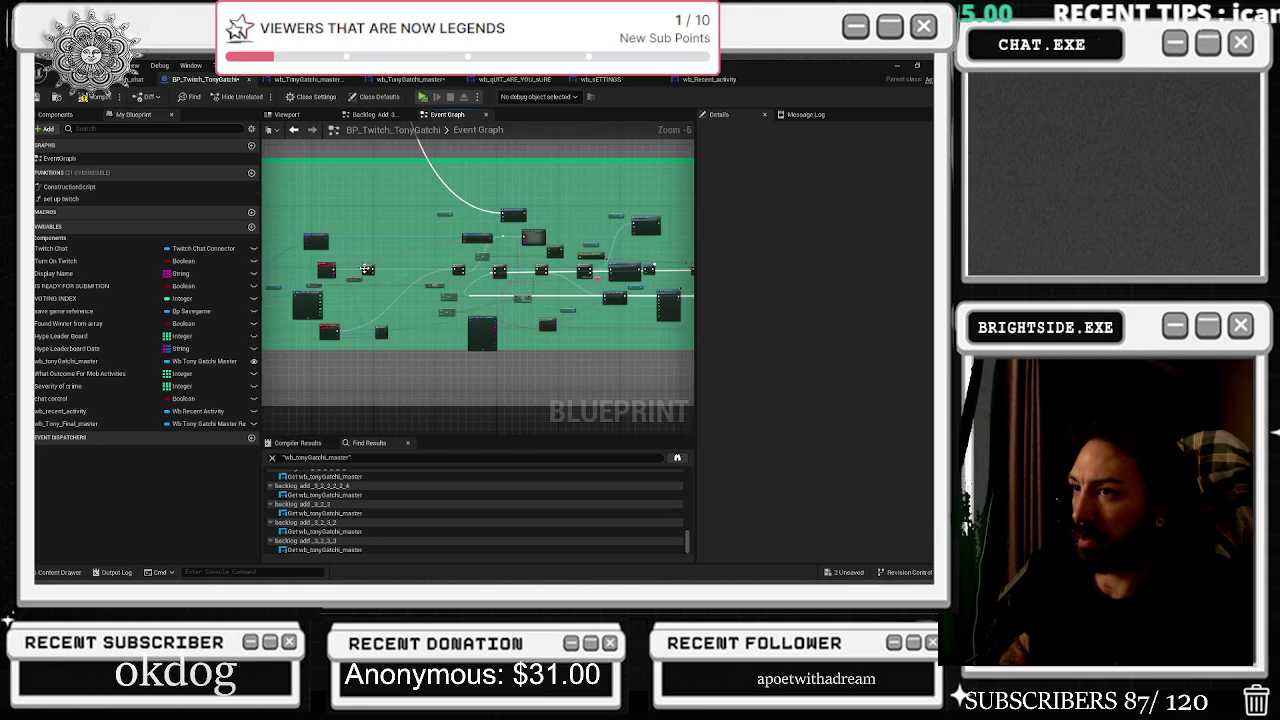
scroll(455, 270, up, 5)
scroll(465, 300, down, 5)
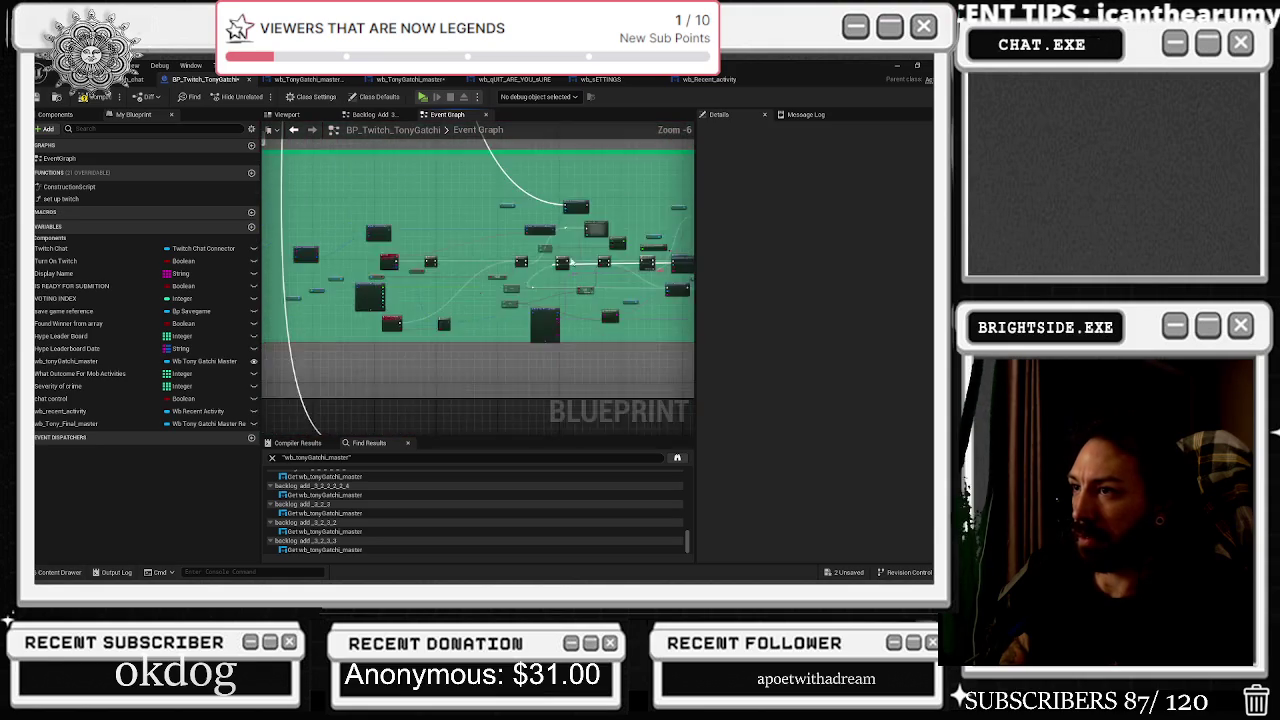
scroll(467, 308, up, 6)
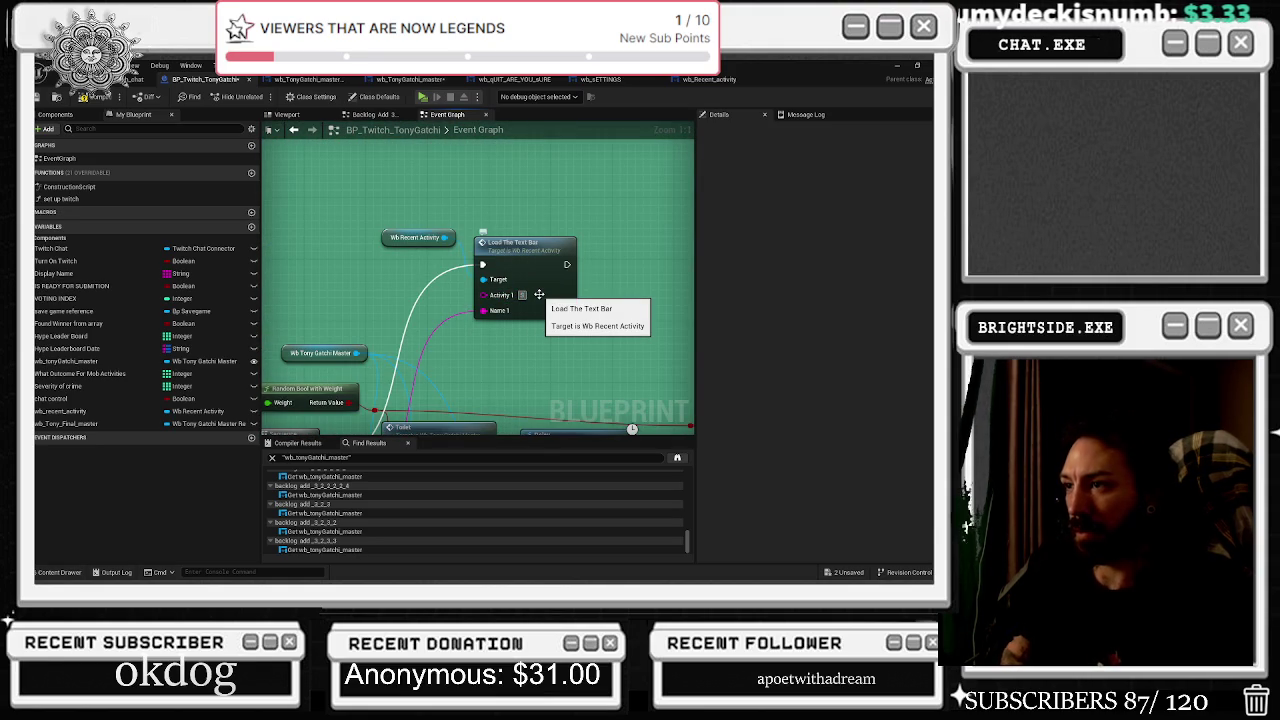
click(539, 295)
text(Spongebob)
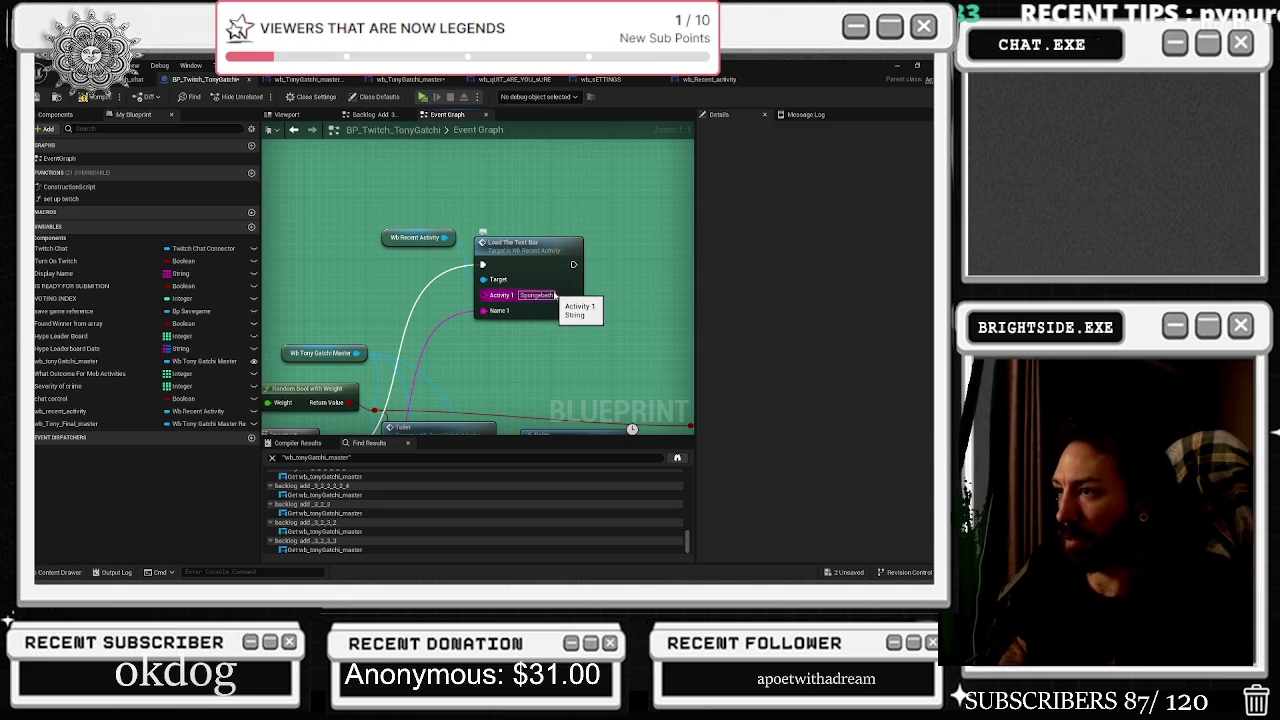
click(658, 303)
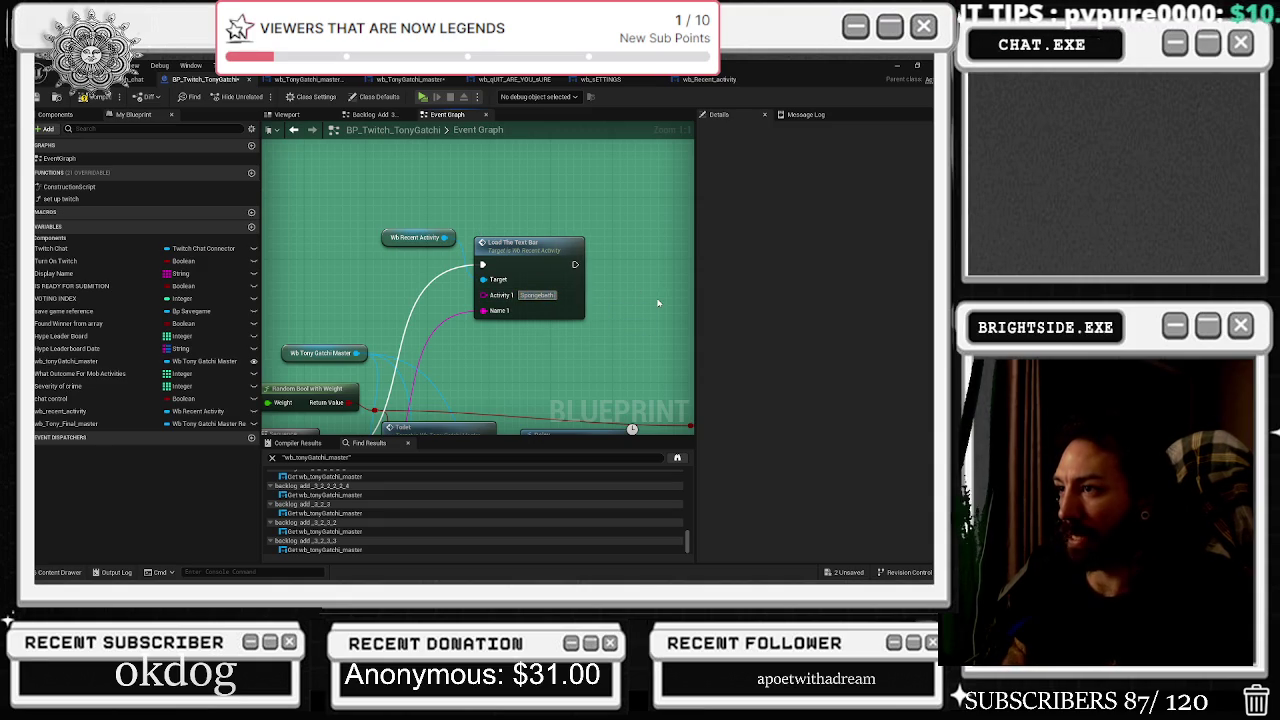
scroll(600, 295, down, 6)
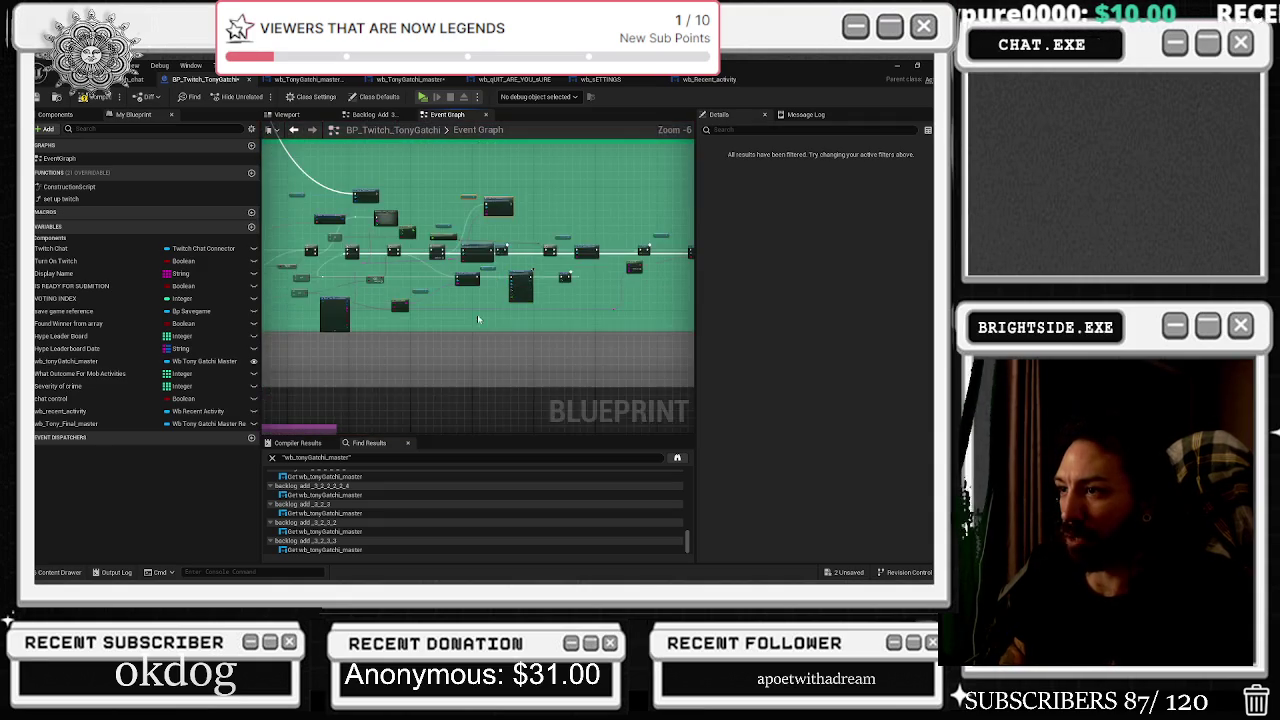
Wire the mob-activity Sequence's Then 1 into Load The Text Bar and set Activity 1 to Mob Activity.
scroll(620, 295, down, 6)
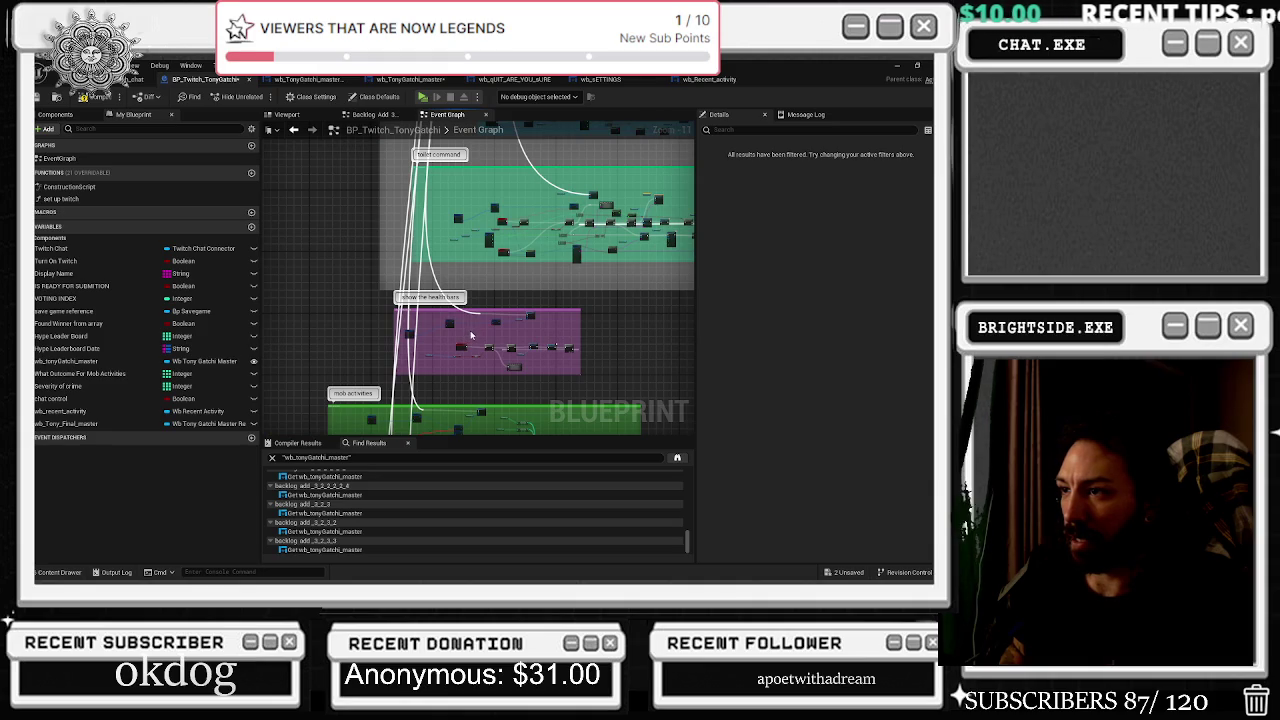
drag(485, 331, 525, 290)
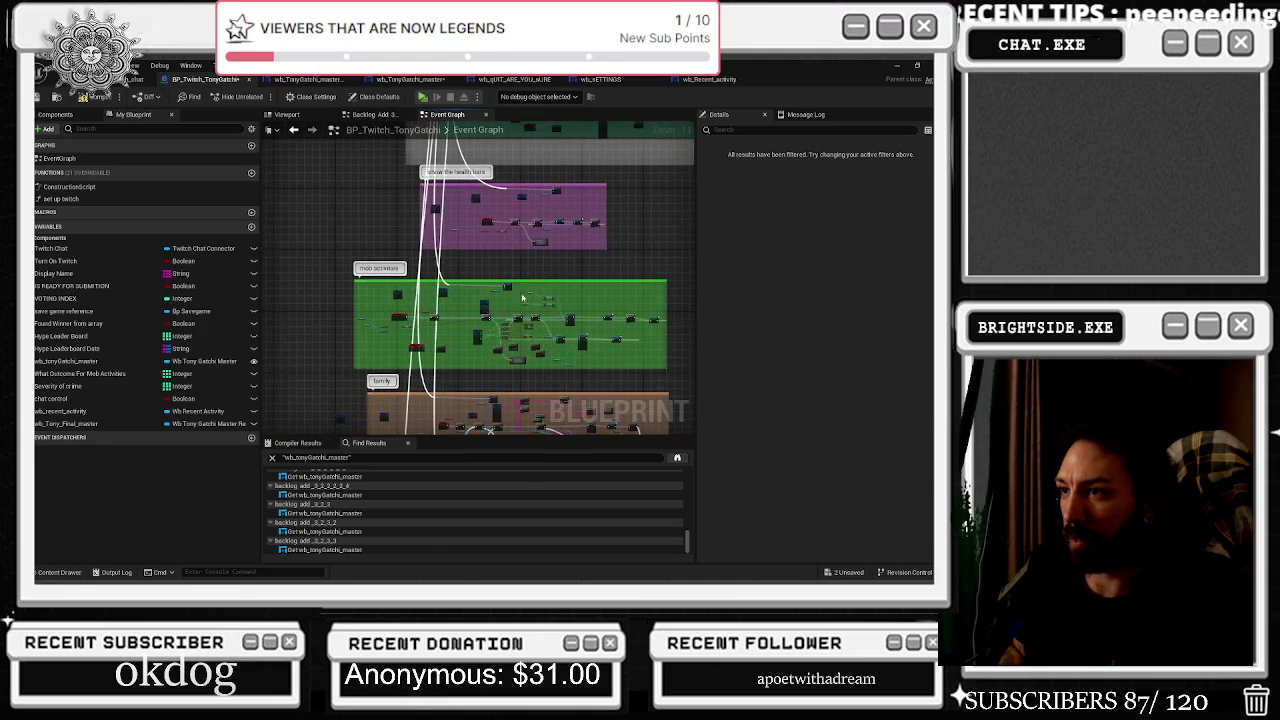
scroll(501, 331, up, 9)
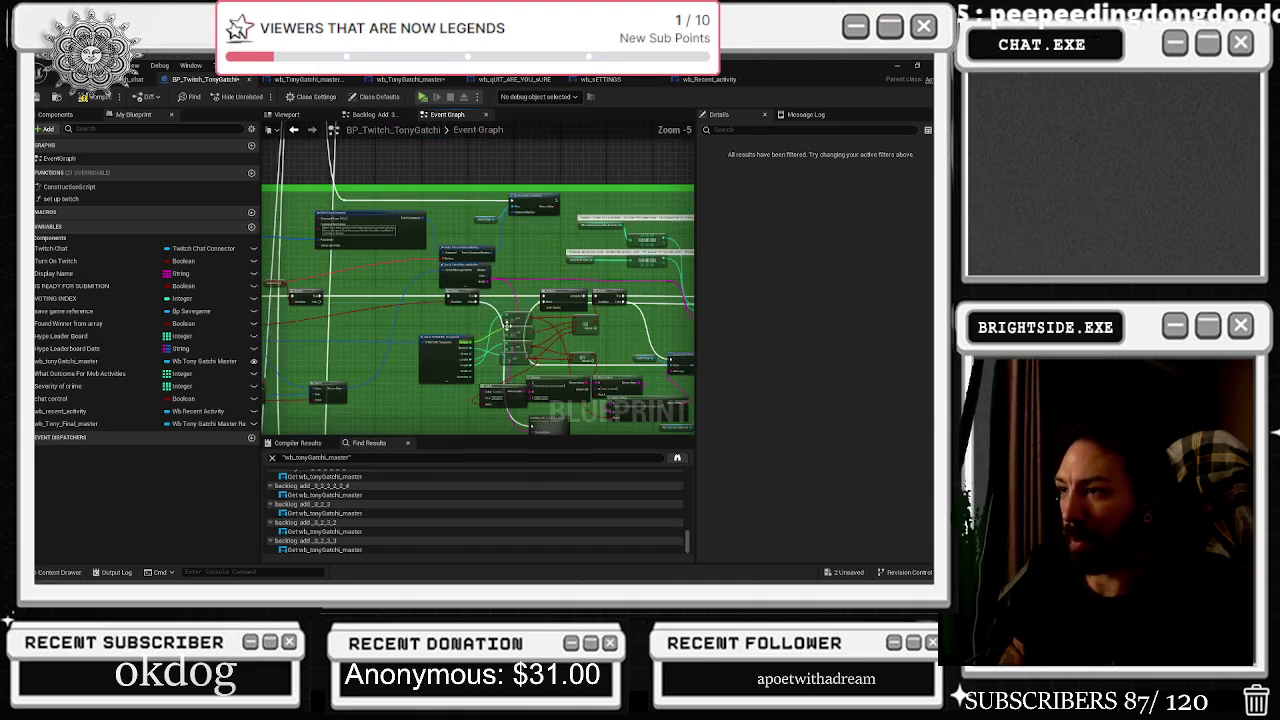
scroll(669, 376, down, 3)
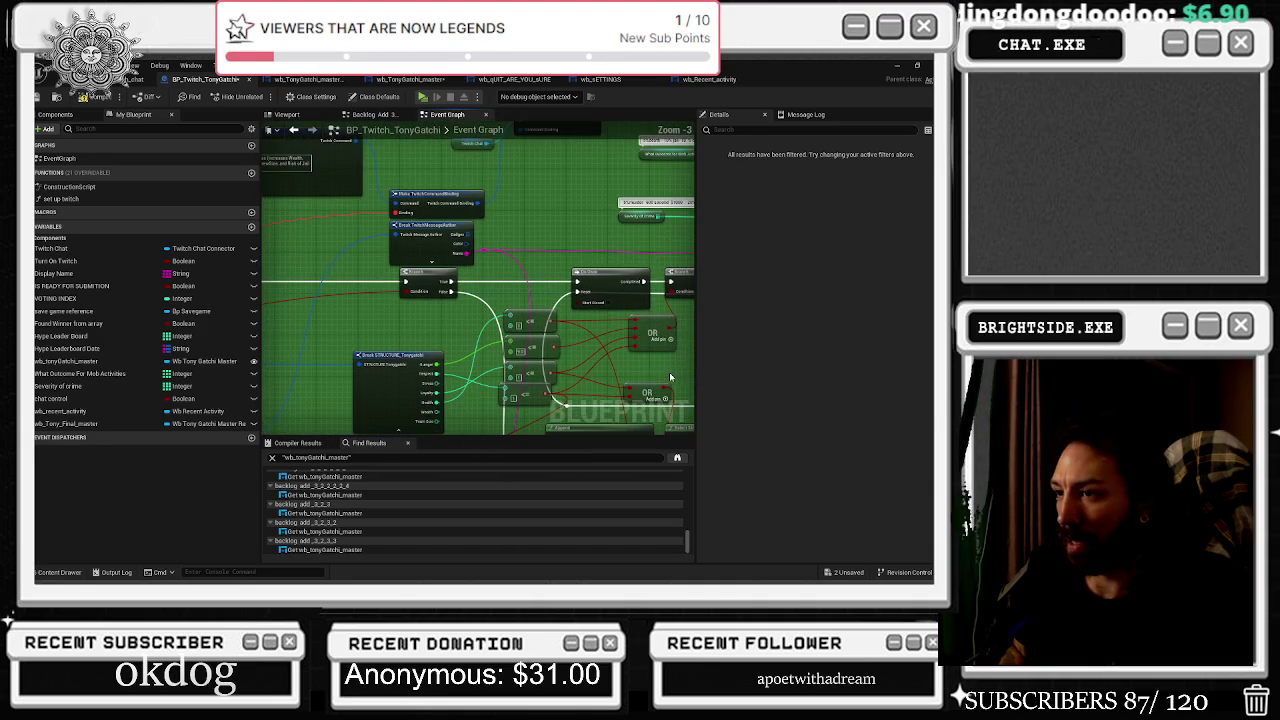
drag(684, 349, 393, 337)
scroll(597, 361, up, 2)
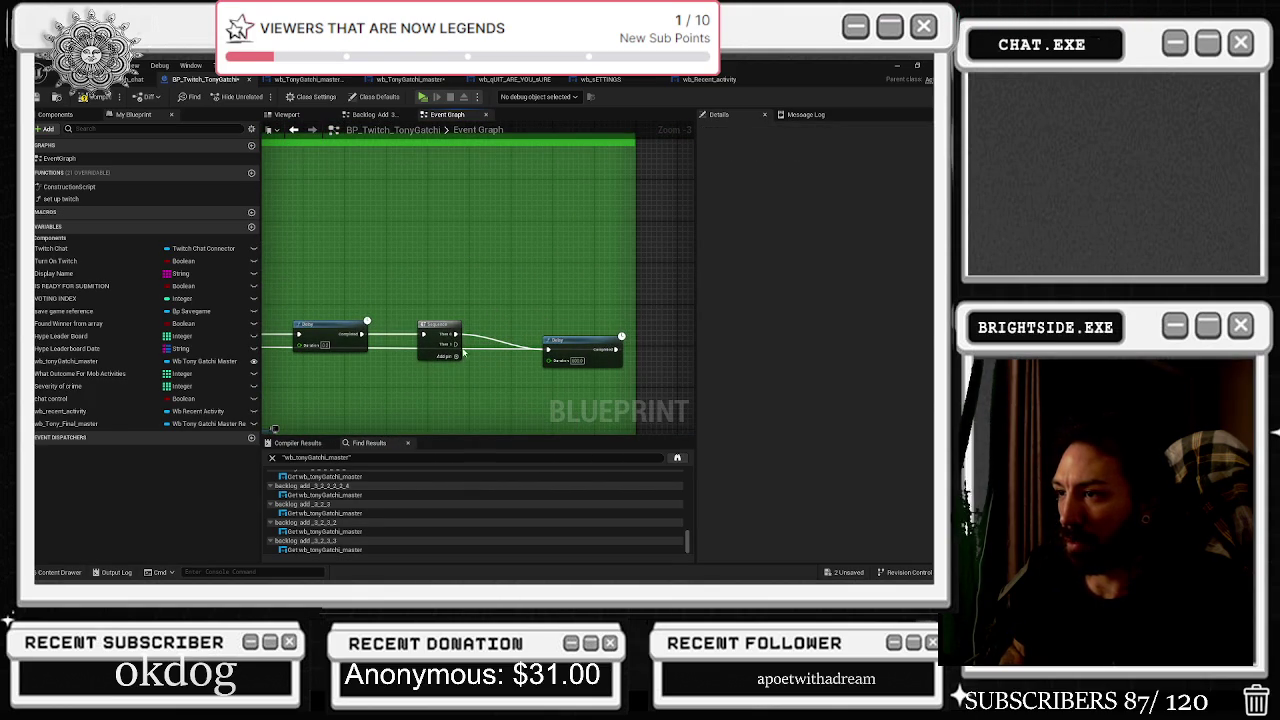
scroll(456, 348, up, 1)
mouse_move(456, 345)
mouse_down()
mouse_move(470, 358)
mouse_move(516, 244)
mouse_up()
click(539, 272)
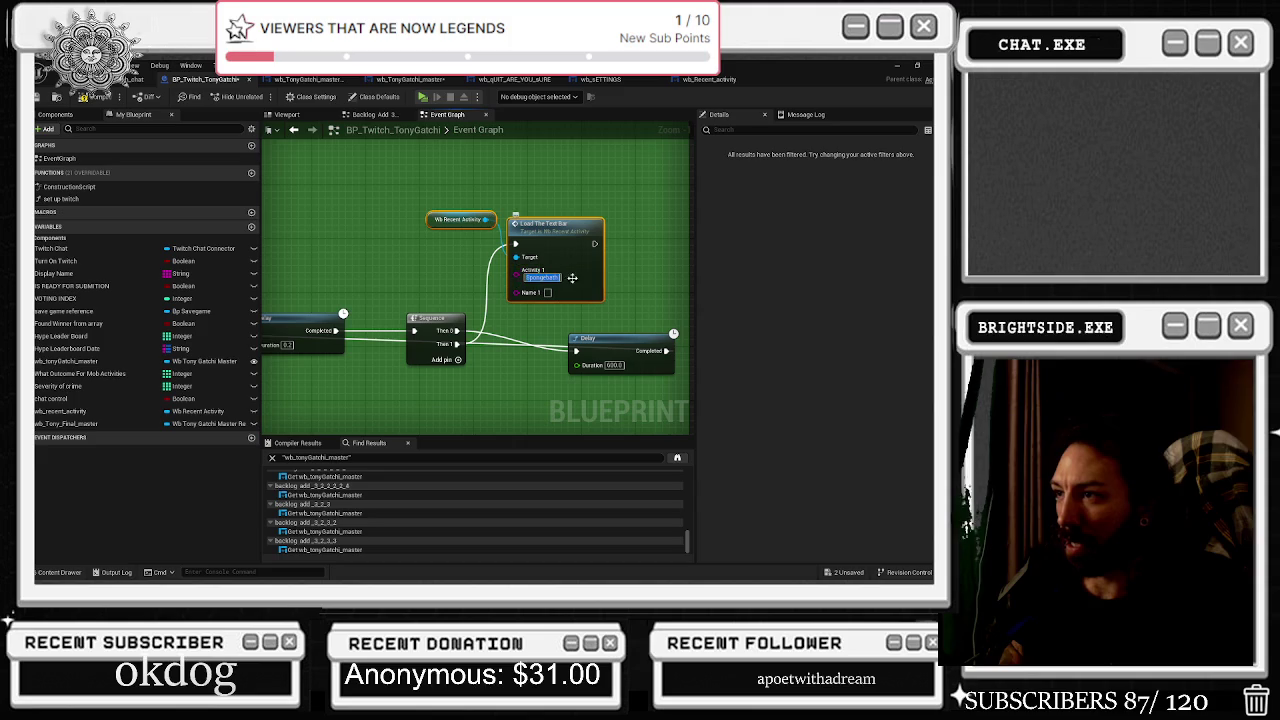
click(555, 296)
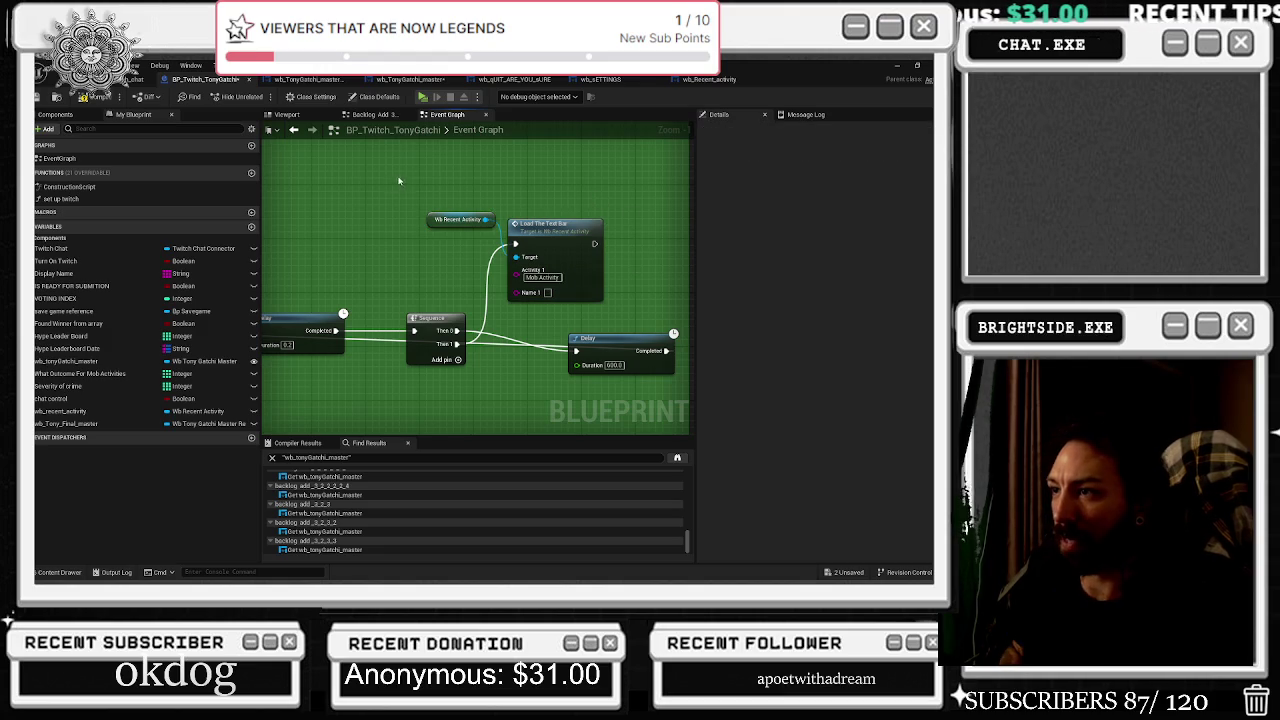
Connect the pink name pin and arrange the text bar nodes and Delay beside the Sequence.
drag(560, 232, 580, 225)
scroll(507, 251, down, 4)
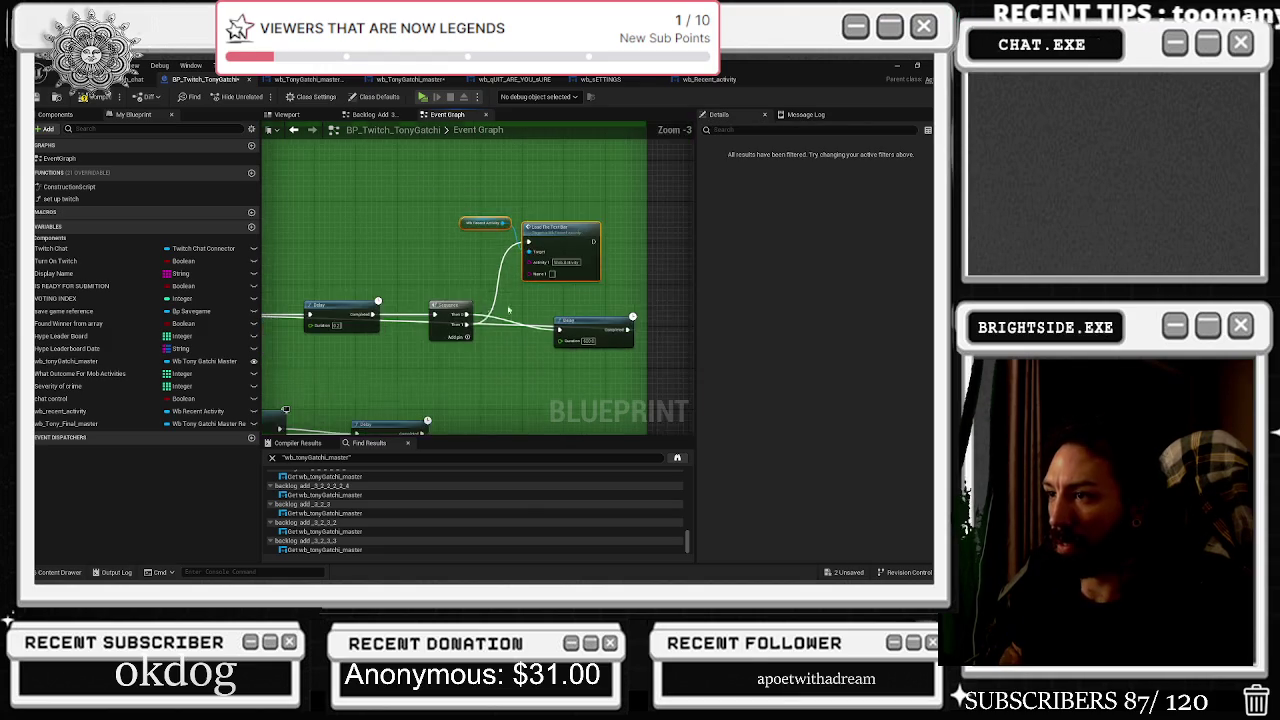
scroll(452, 312, up, 2)
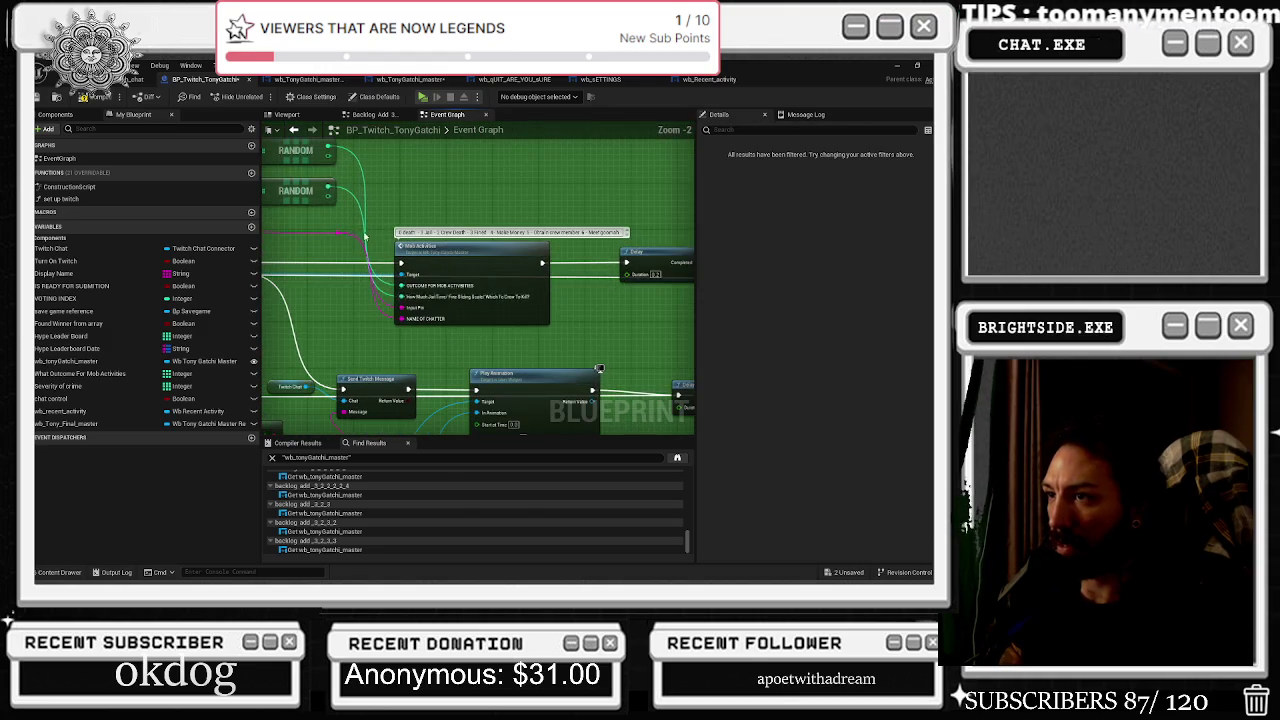
mouse_move(350, 245)
mouse_down()
mouse_move(647, 243)
mouse_move(631, 223)
mouse_up()
drag(652, 181, 644, 181)
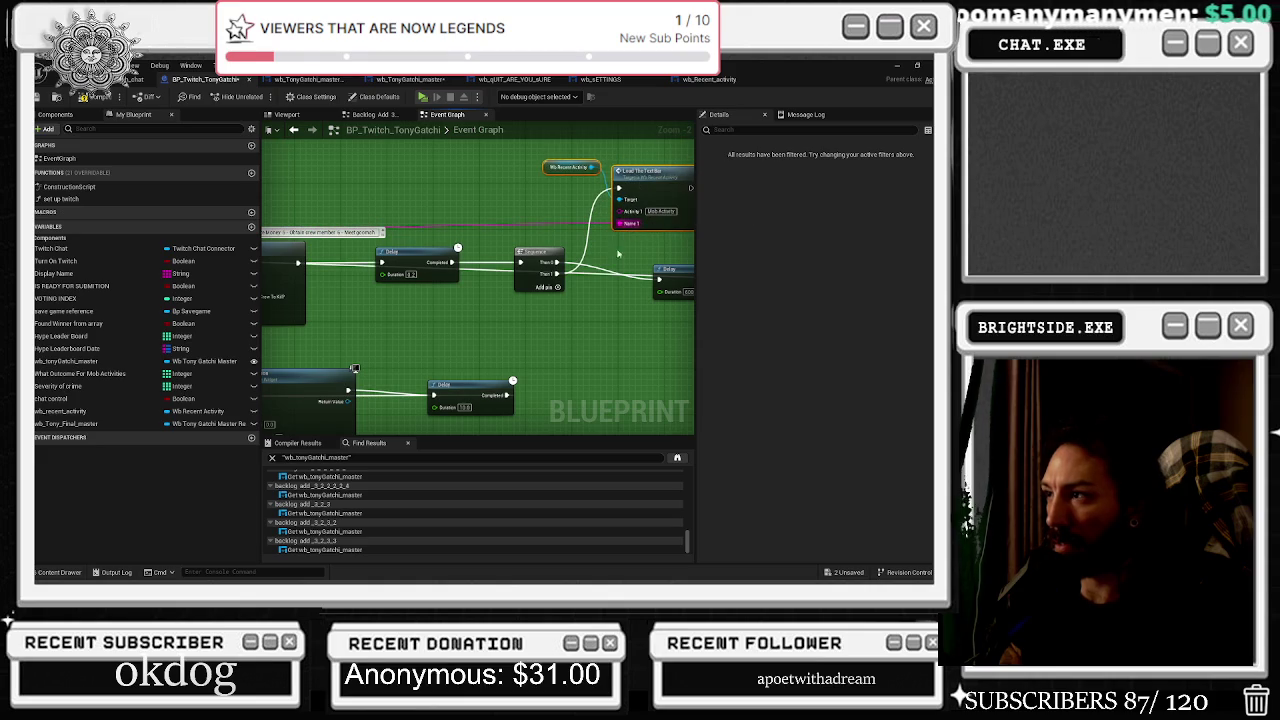
drag(682, 268, 667, 253)
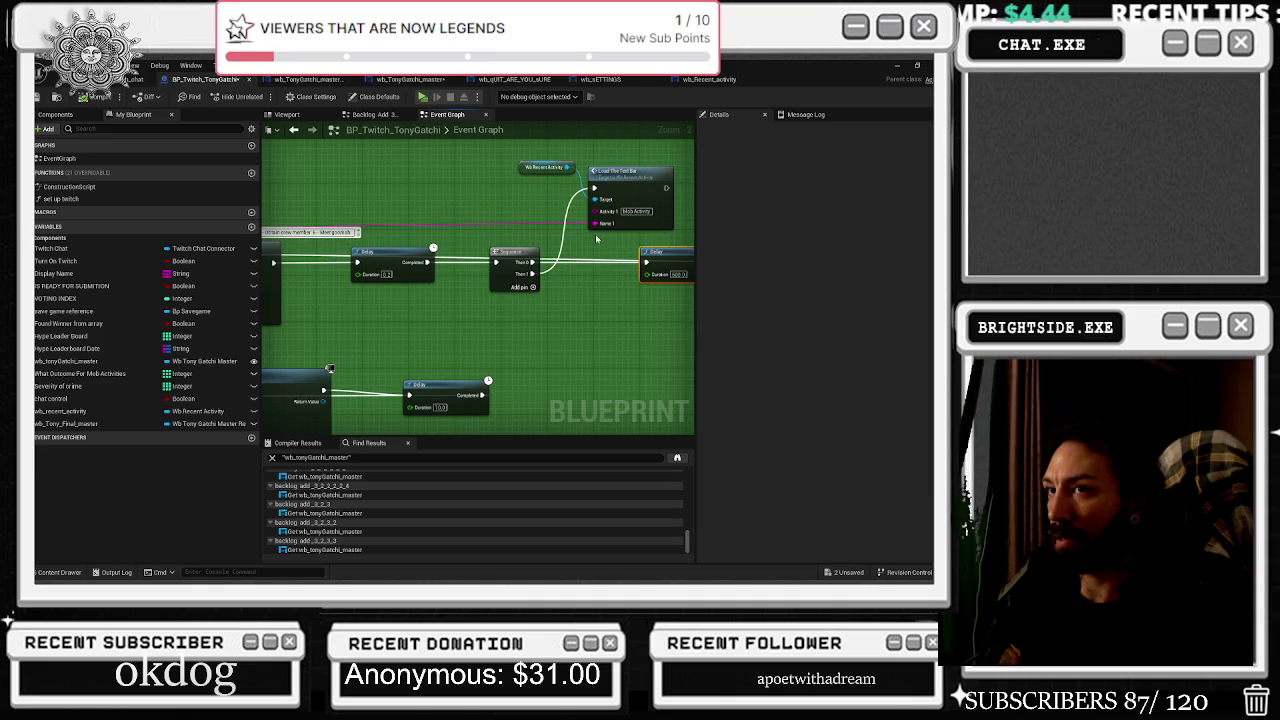
scroll(597, 238, down, 5)
scroll(597, 238, up, 3)
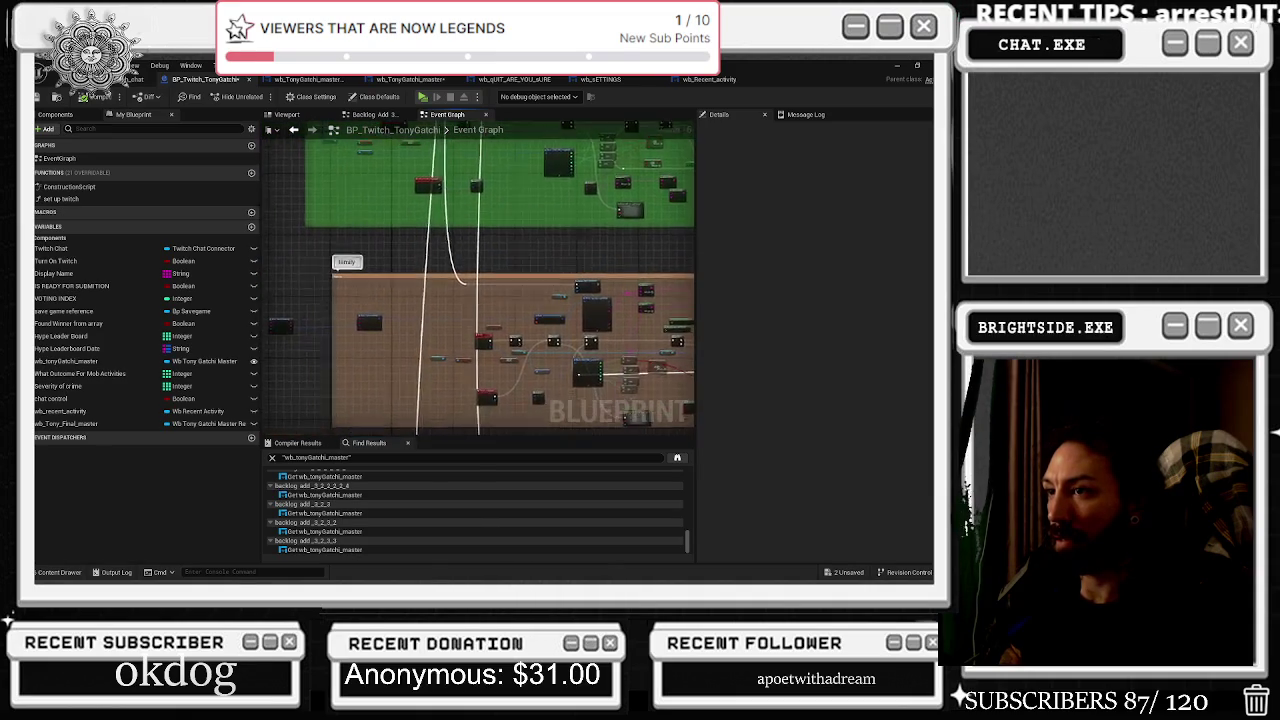
Move across the graph past the Delay node to the Family Activities section.
drag(690, 290, 626, 228)
scroll(521, 330, up, 2)
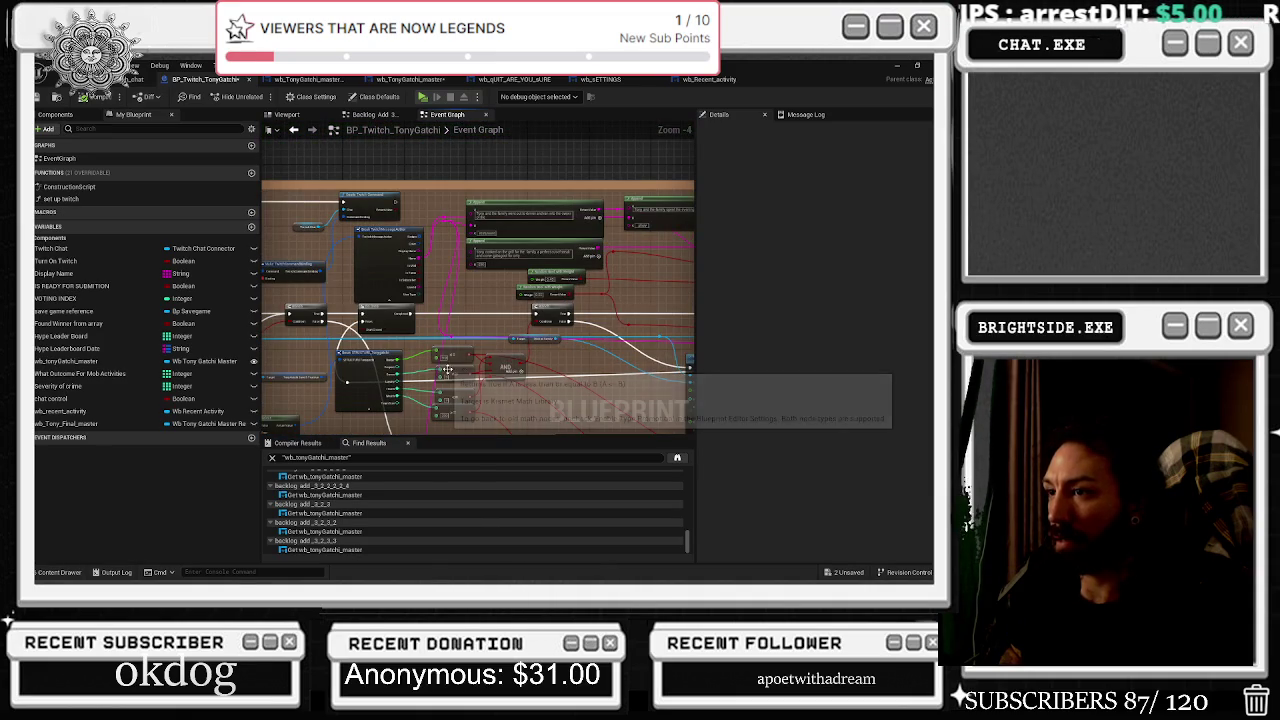
drag(592, 328, 543, 320)
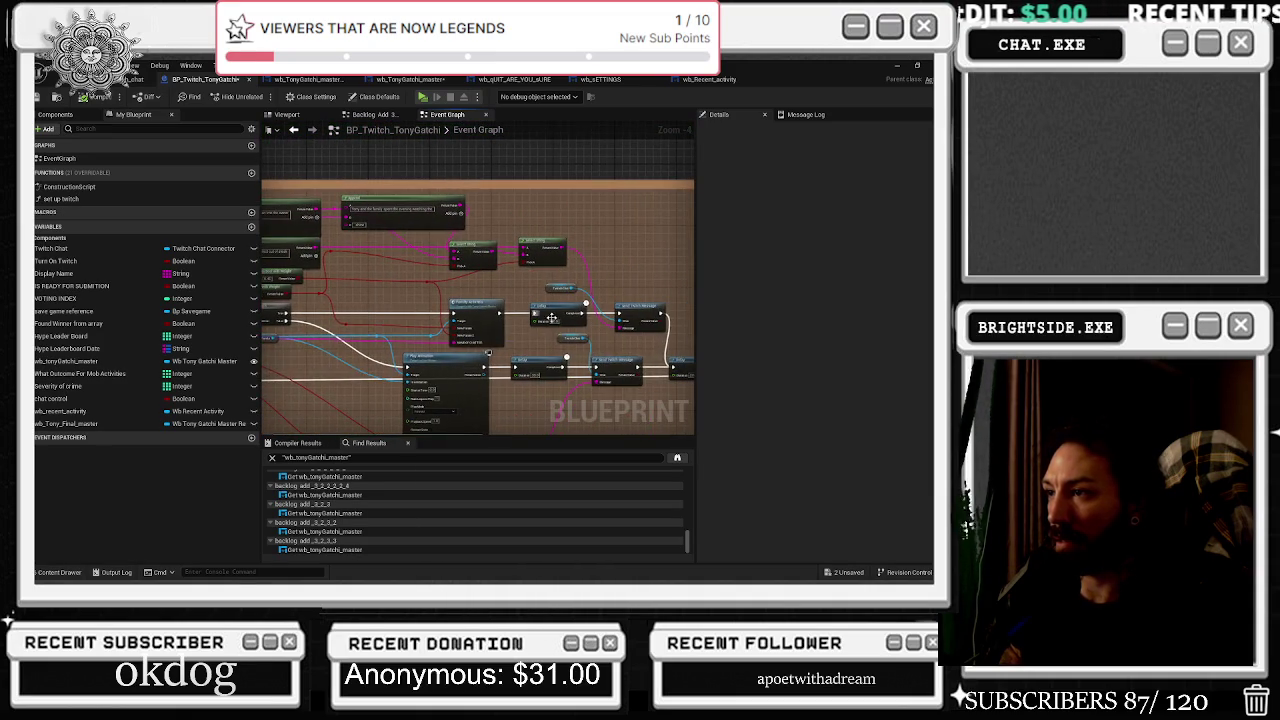
scroll(543, 320, up, 2)
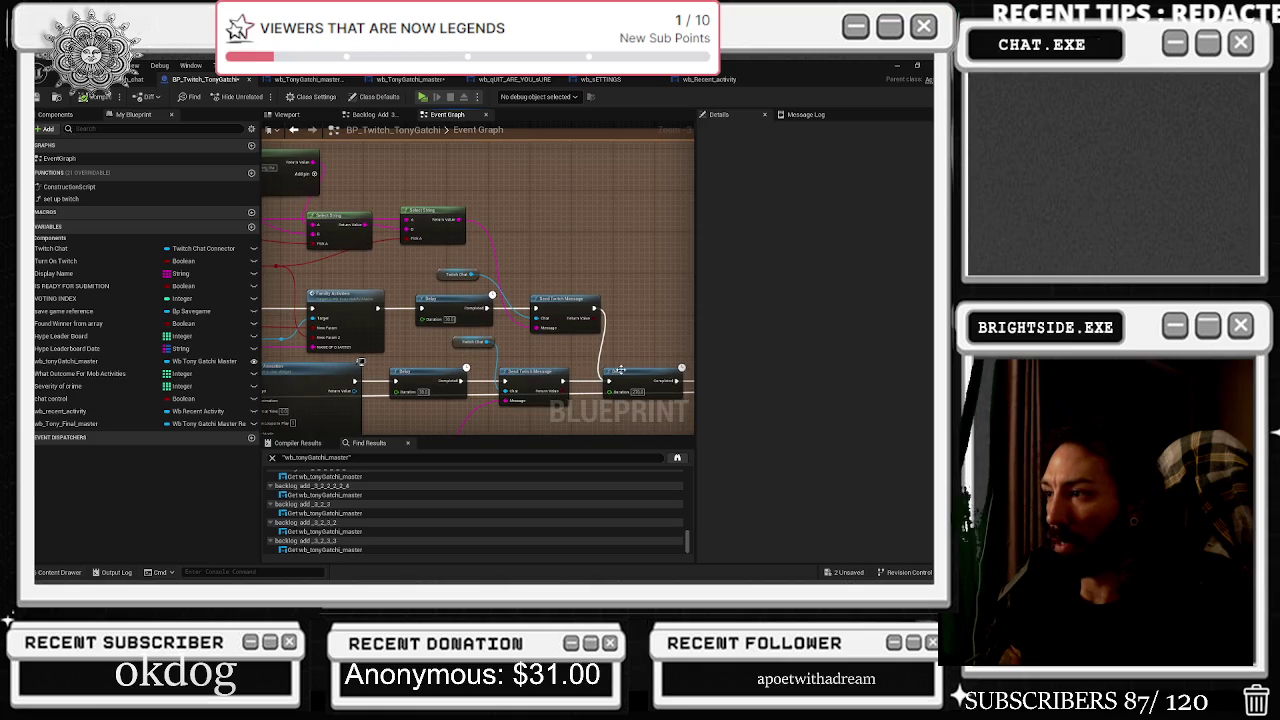
click(616, 371)
mouse_move(388, 345)
mouse_down()
mouse_move(463, 351)
mouse_move(535, 297)
mouse_move(590, 338)
mouse_up()
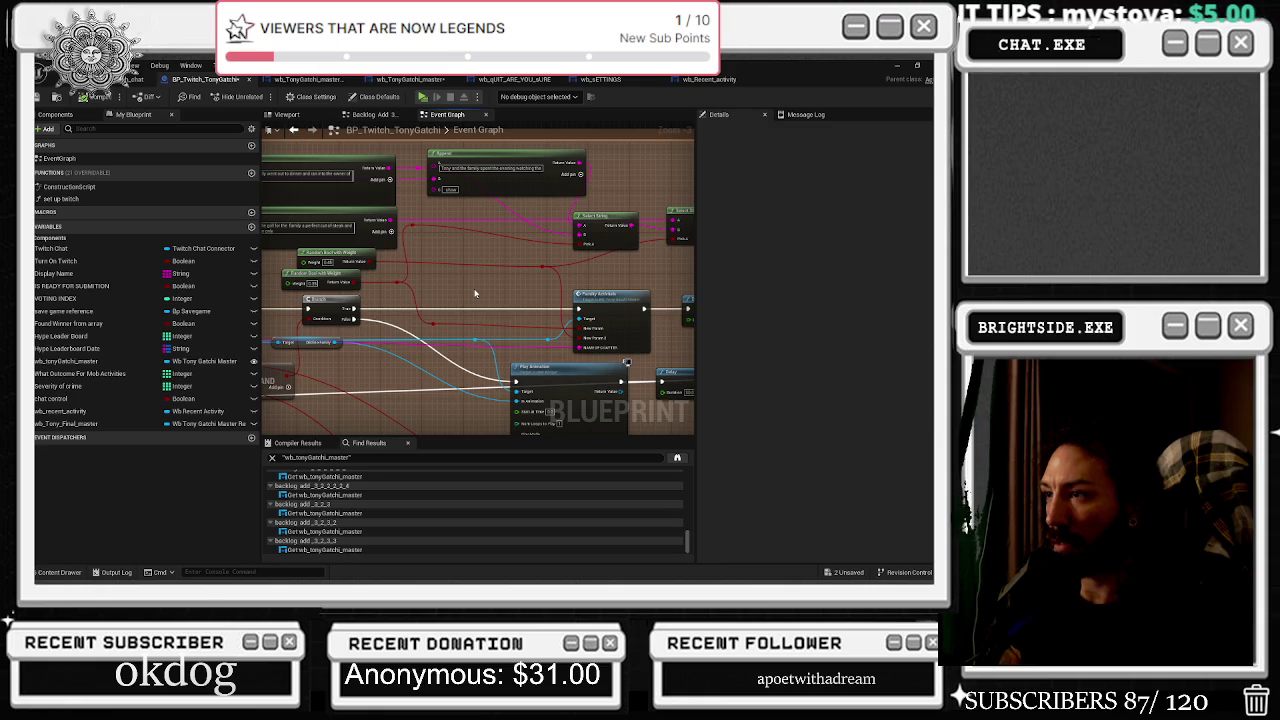
Add a Load The Text Bar node targeting Wb Recent Activity, fed by the Branch exec, with a rerouted name wire.
right_click(565, 289)
click(560, 308)
drag(350, 319, 546, 316)
drag(350, 316, 551, 334)
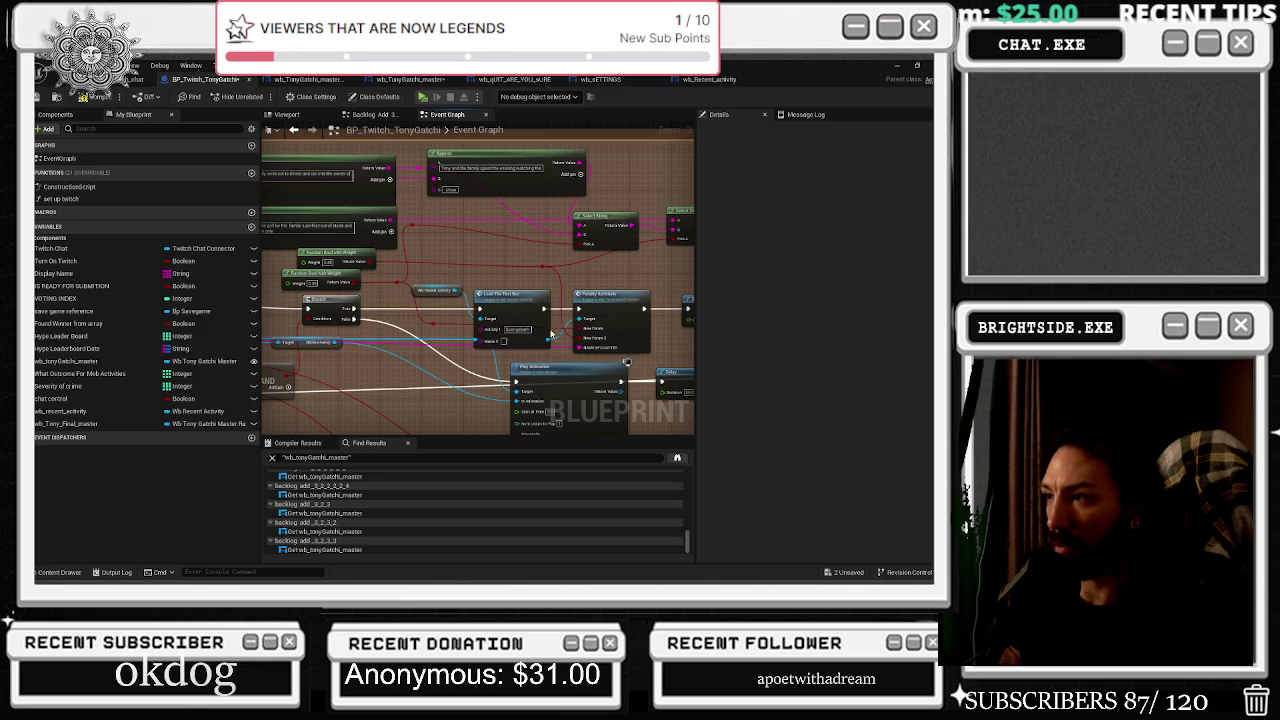
scroll(447, 354, up, 2)
double_click(442, 344)
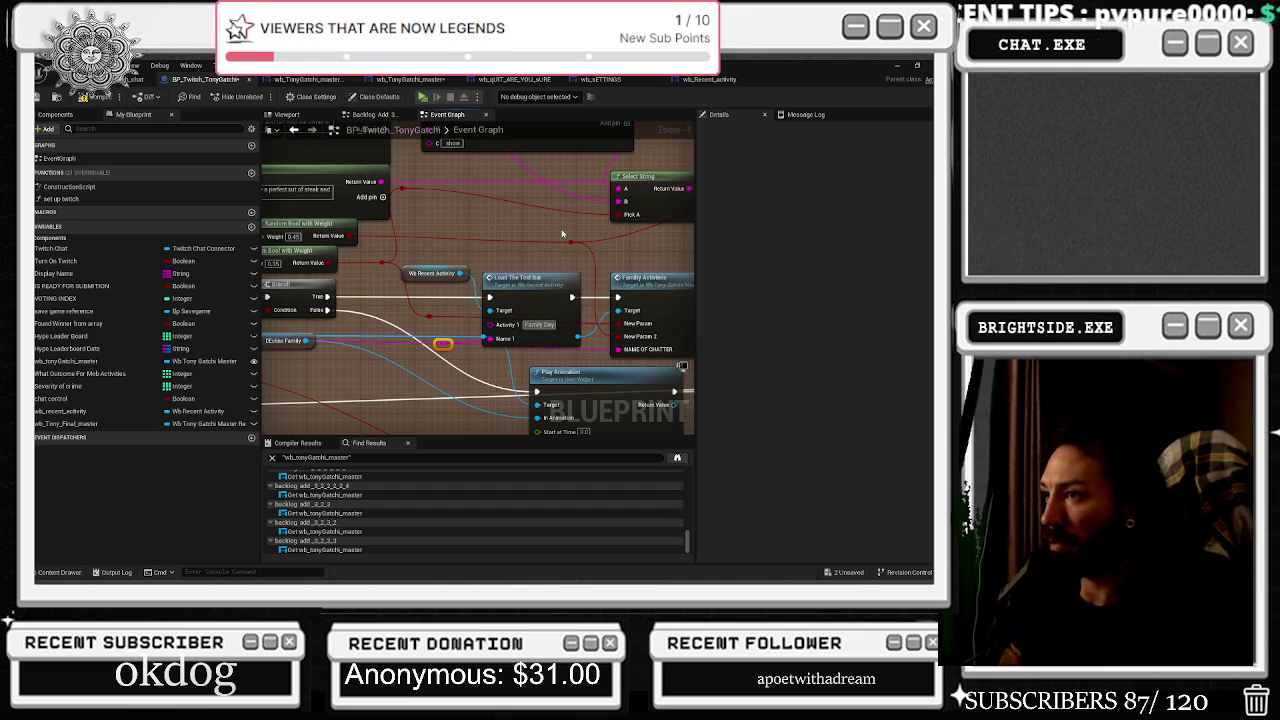
scroll(611, 351, down, 6)
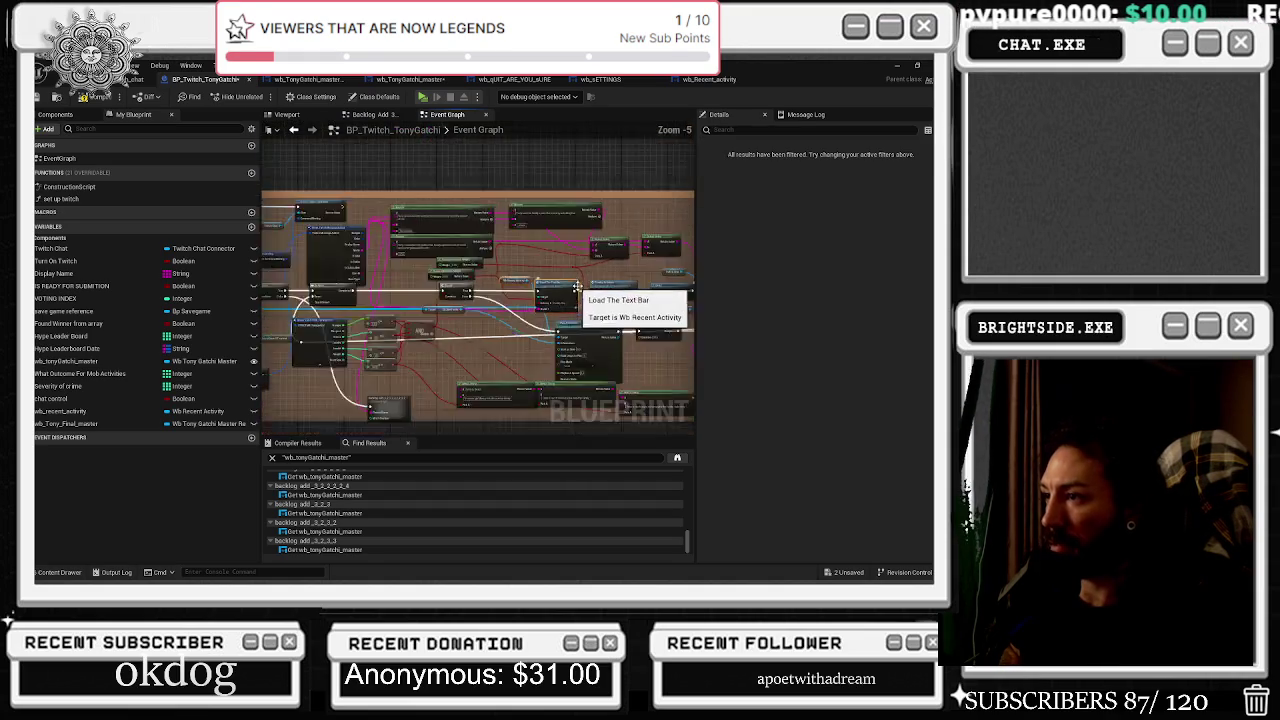
mouse_move(580, 390)
mouse_down()
mouse_move(515, 284)
mouse_move(551, 286)
mouse_move(574, 302)
mouse_move(395, 322)
mouse_up()
scroll(512, 284, up, 3)
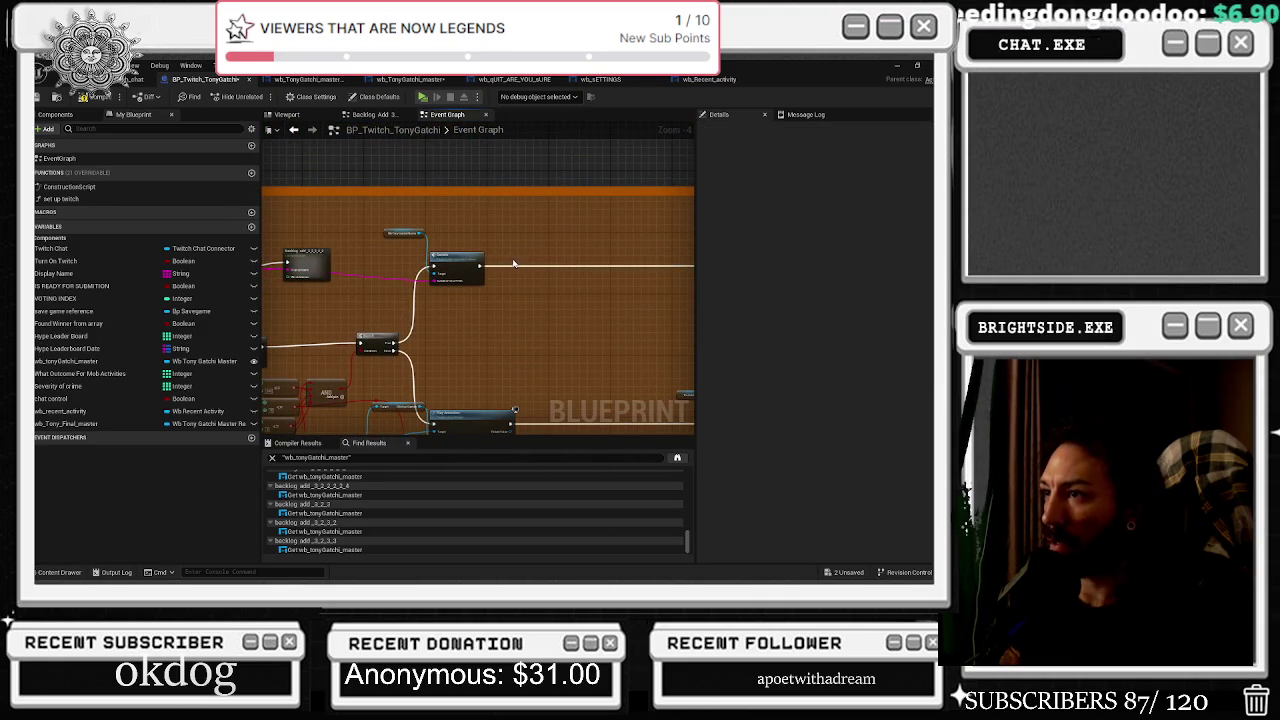
Break the old exec link into Load The Text Bar and follow the Gamble chain.
scroll(529, 266, up, 3)
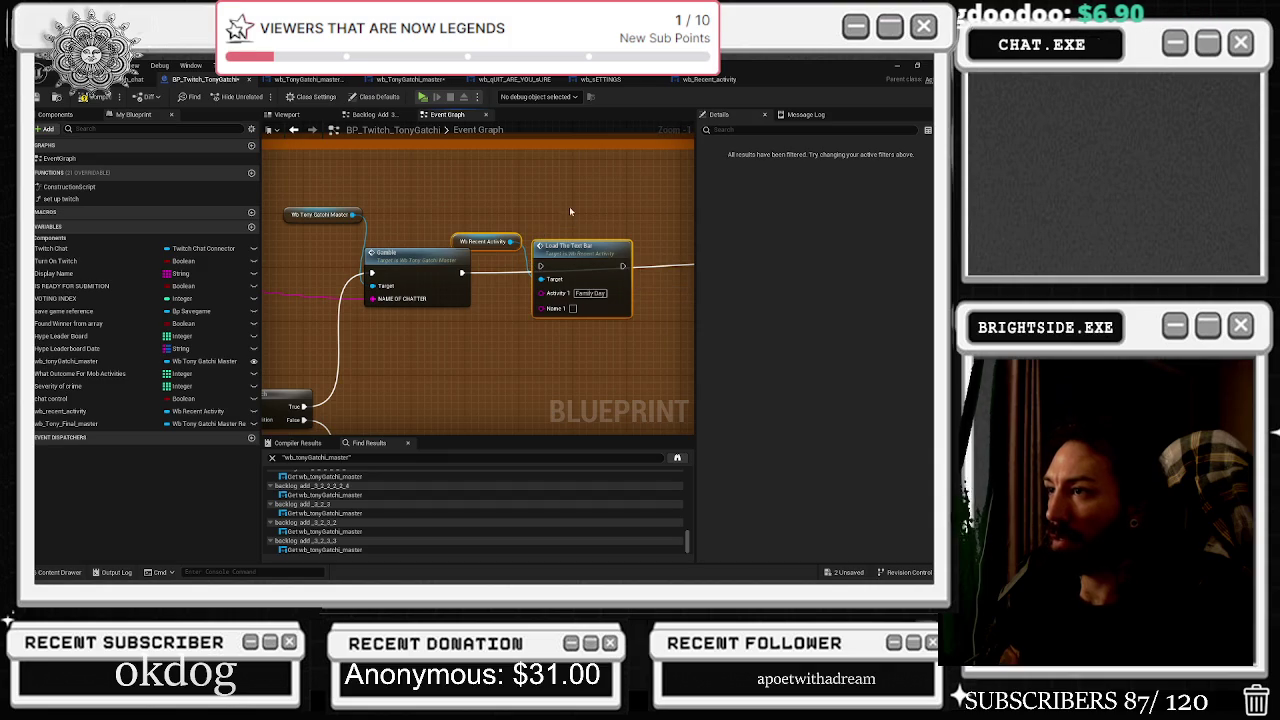
click(483, 272)
mouse_move(483, 272)
mouse_down()
mouse_move(443, 280)
mouse_move(500, 273)
mouse_up()
alt+click(496, 272)
scroll(606, 234, down, 3)
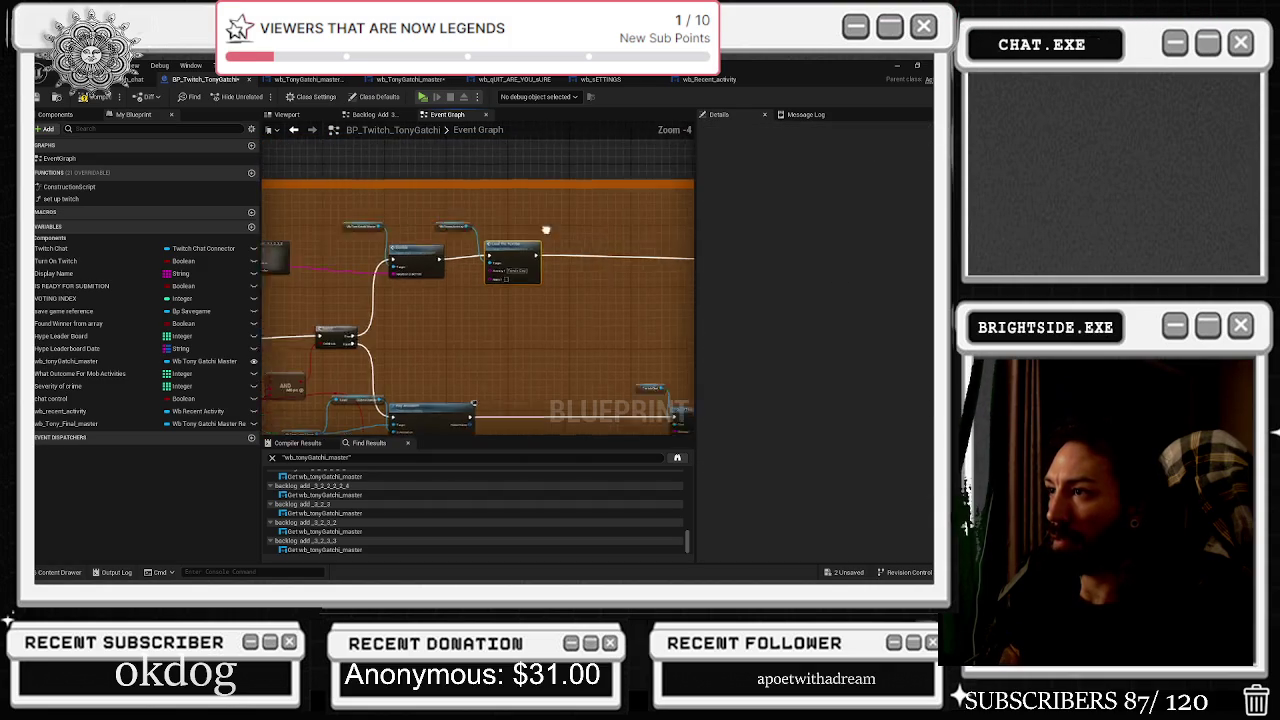
drag(606, 234, 446, 254)
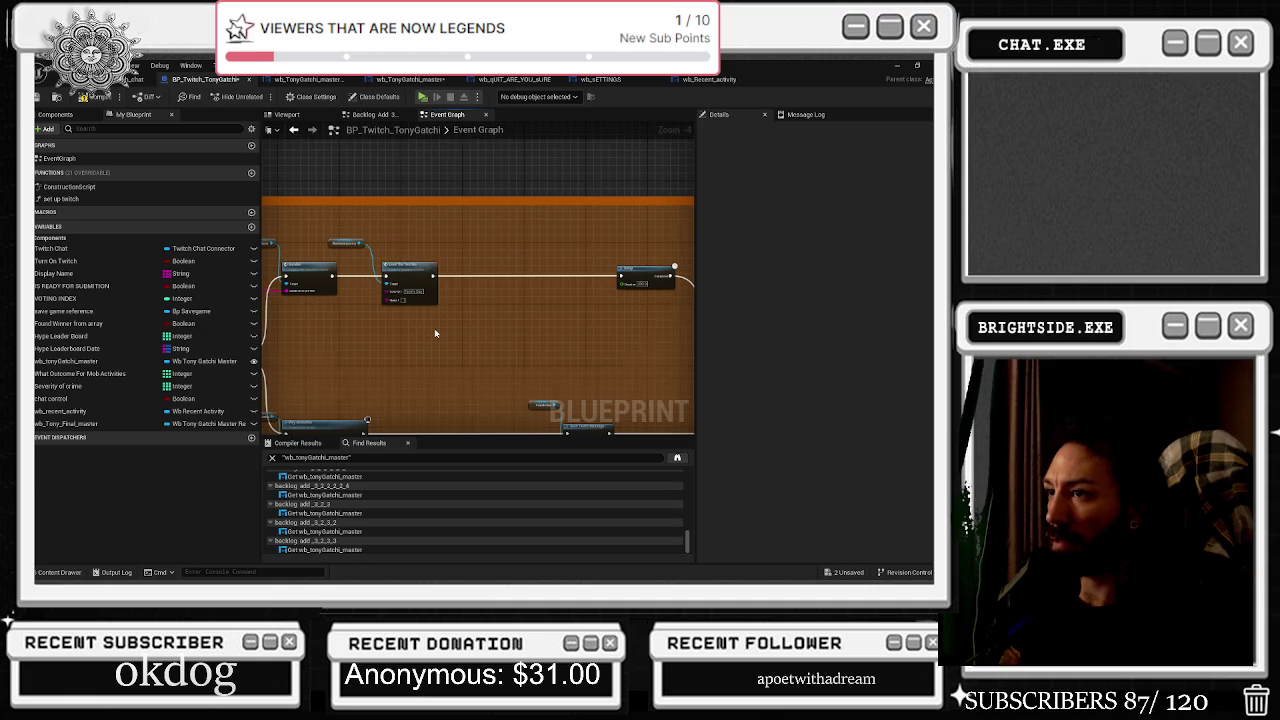
scroll(435, 333, up, 2)
drag(397, 317, 286, 363)
scroll(286, 363, down, 1)
drag(587, 337, 583, 277)
scroll(619, 297, down, 1)
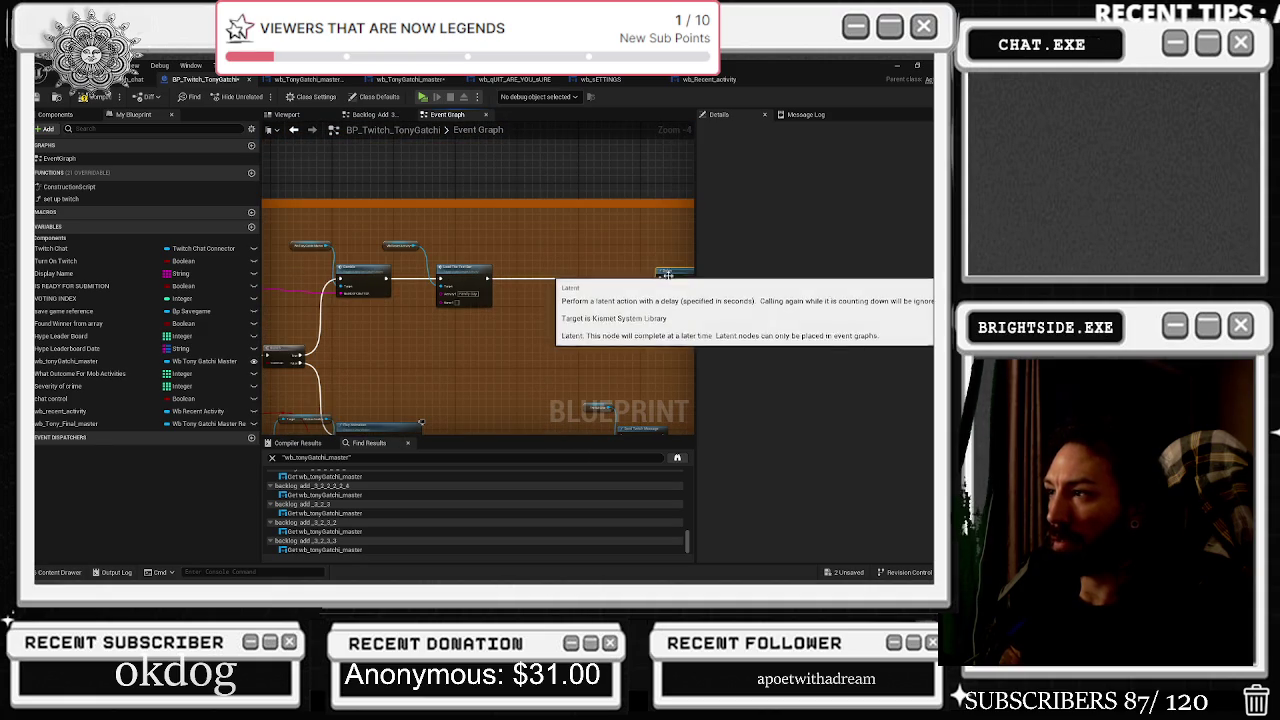
scroll(400, 323, up, 1)
drag(400, 323, 453, 327)
scroll(497, 310, up, 1)
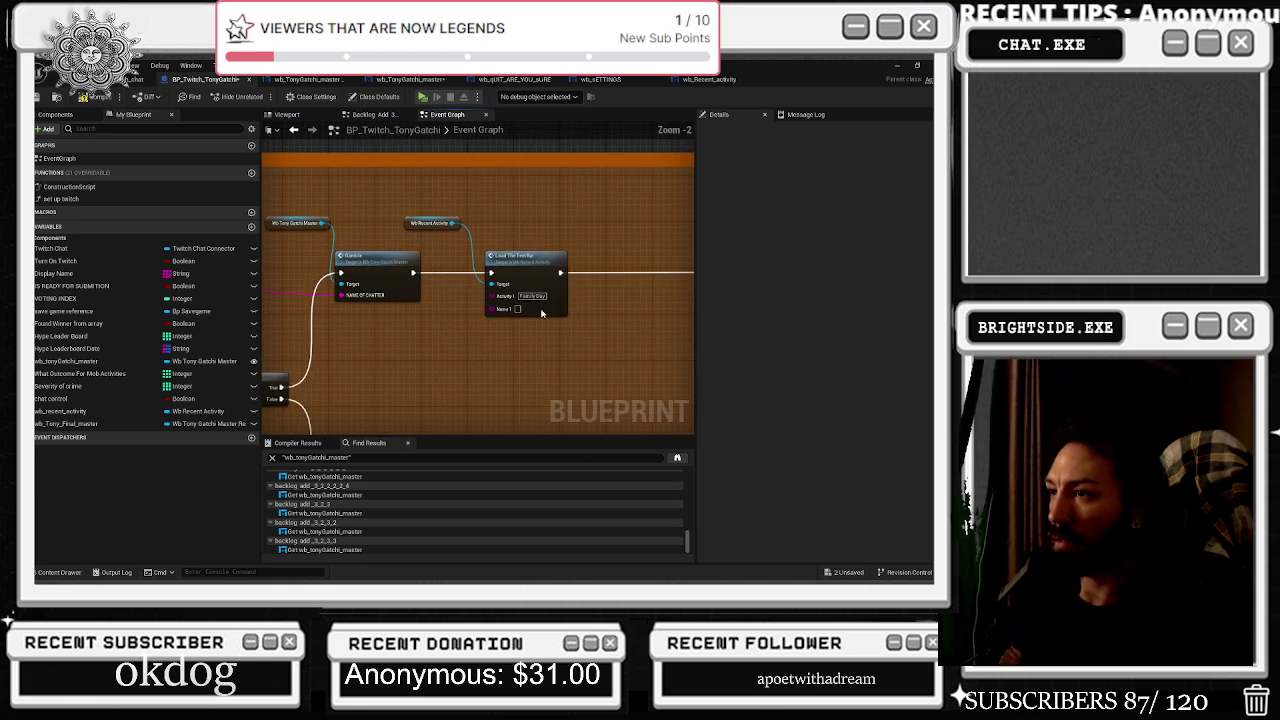
Shift the Gamble nodes left and review the Branch, Play Animation and backlog nodes.
click(532, 297)
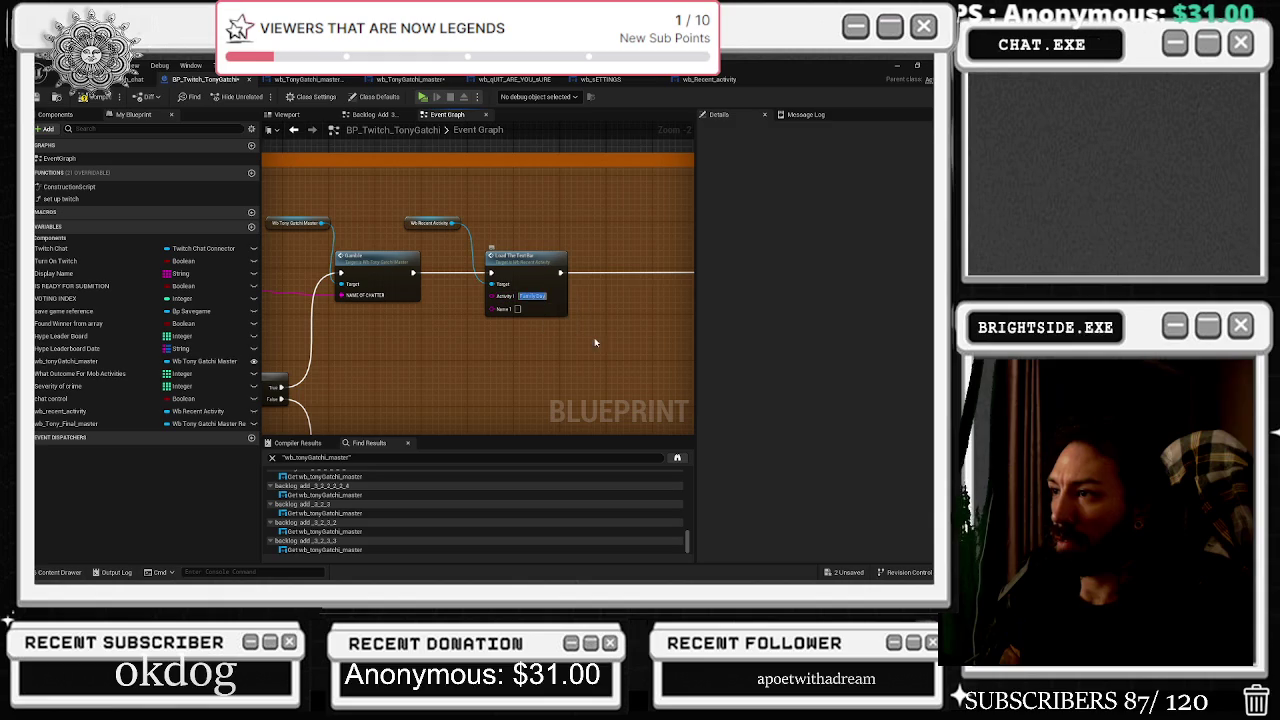
mouse_move(310, 215)
mouse_down()
mouse_move(351, 276)
mouse_move(415, 251)
mouse_up()
click(394, 223)
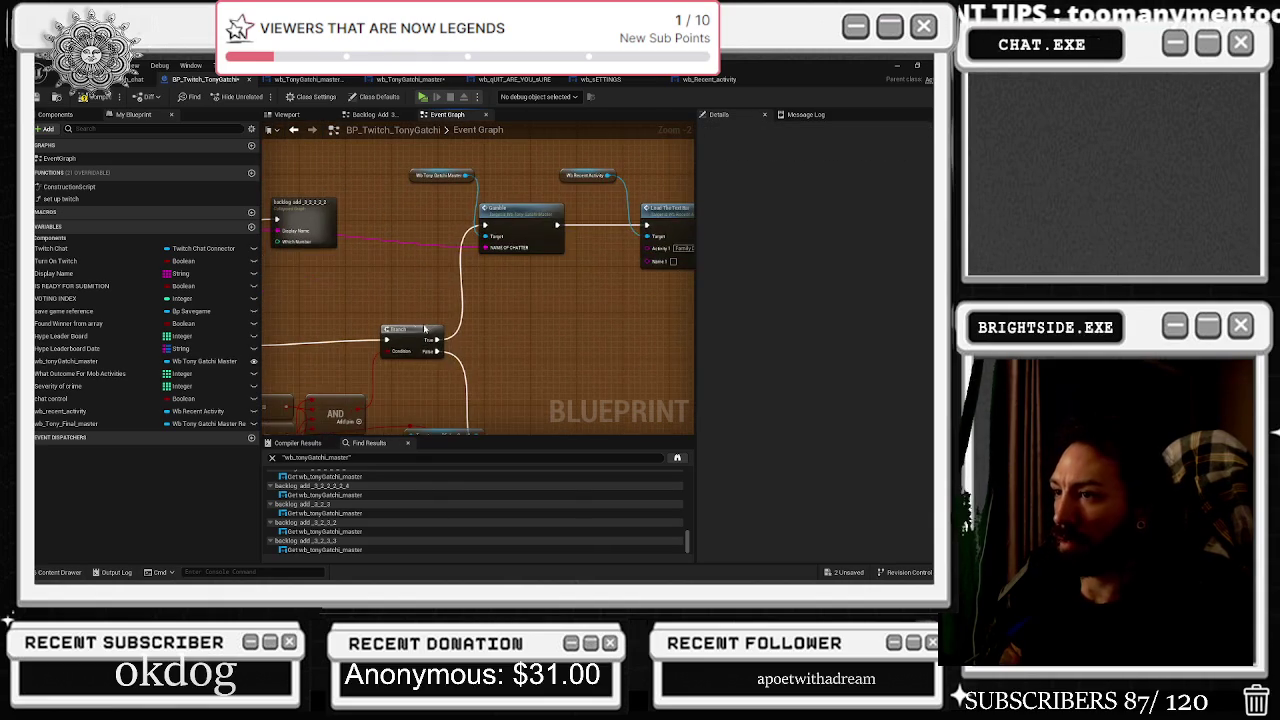
drag(502, 322, 488, 244)
click(488, 244)
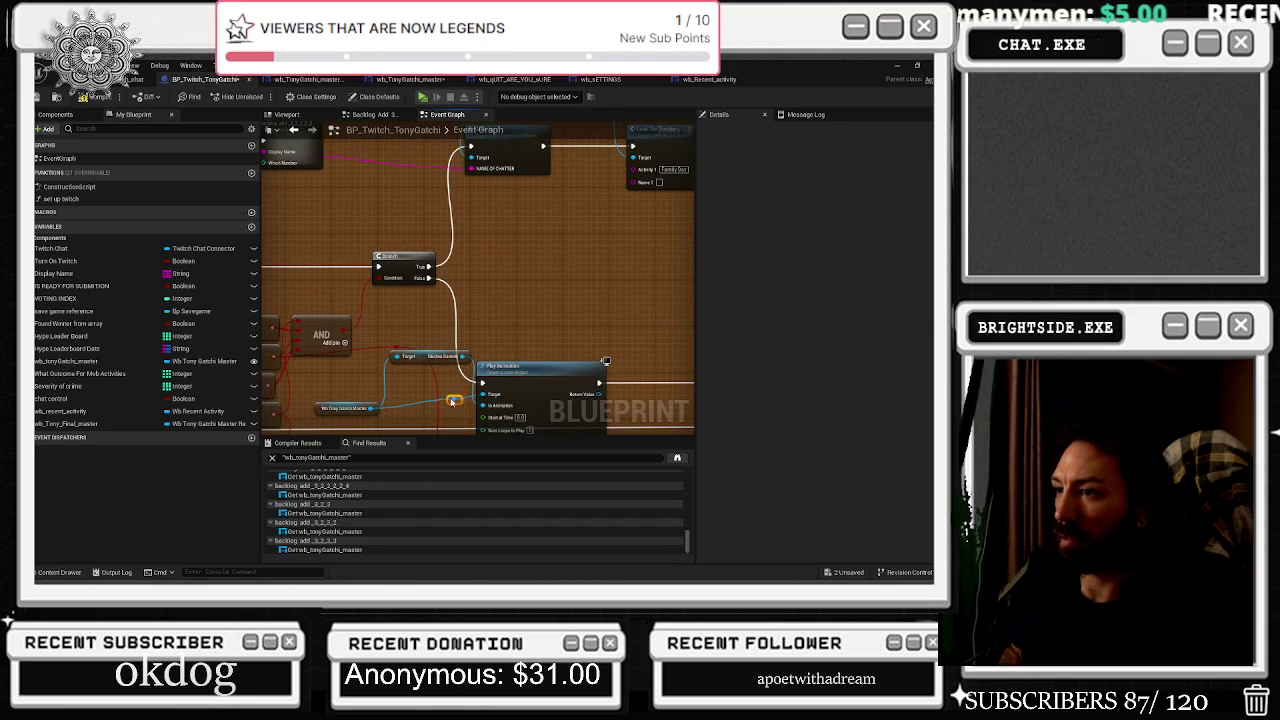
mouse_move(502, 332)
mouse_down()
mouse_move(448, 443)
mouse_move(430, 452)
mouse_up()
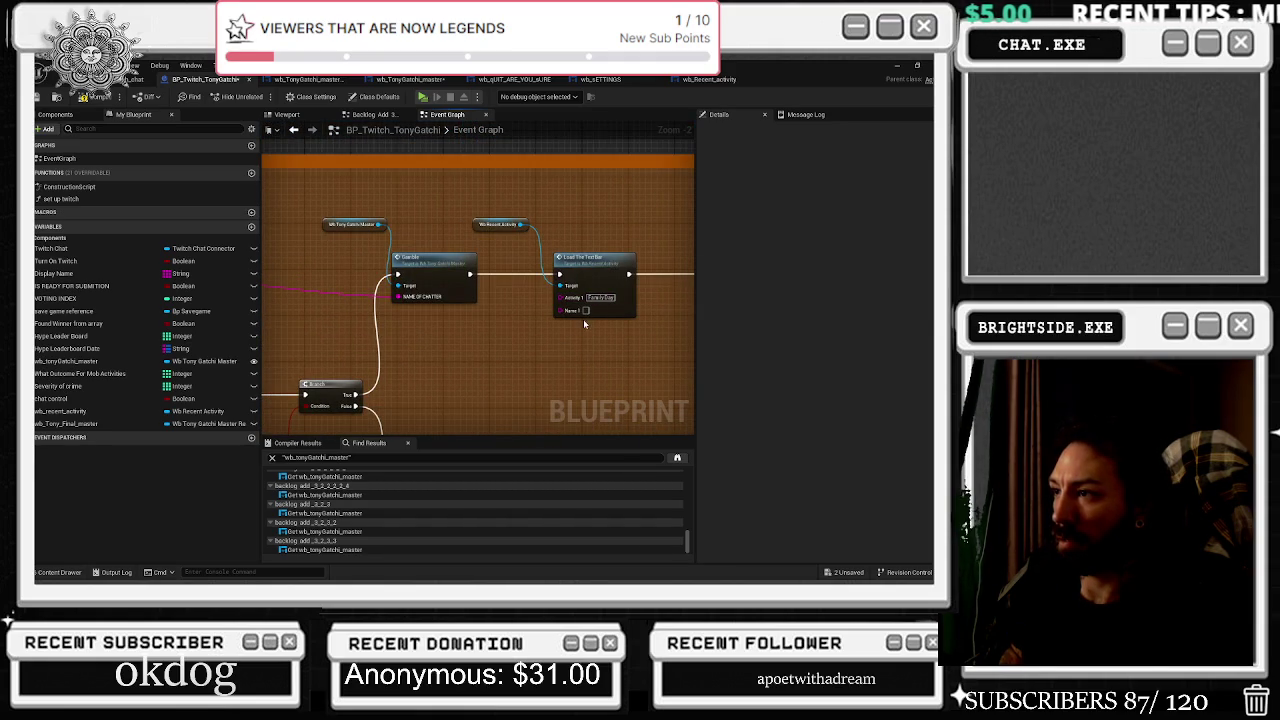
mouse_move(371, 303)
mouse_down()
mouse_move(614, 337)
mouse_move(588, 342)
mouse_up()
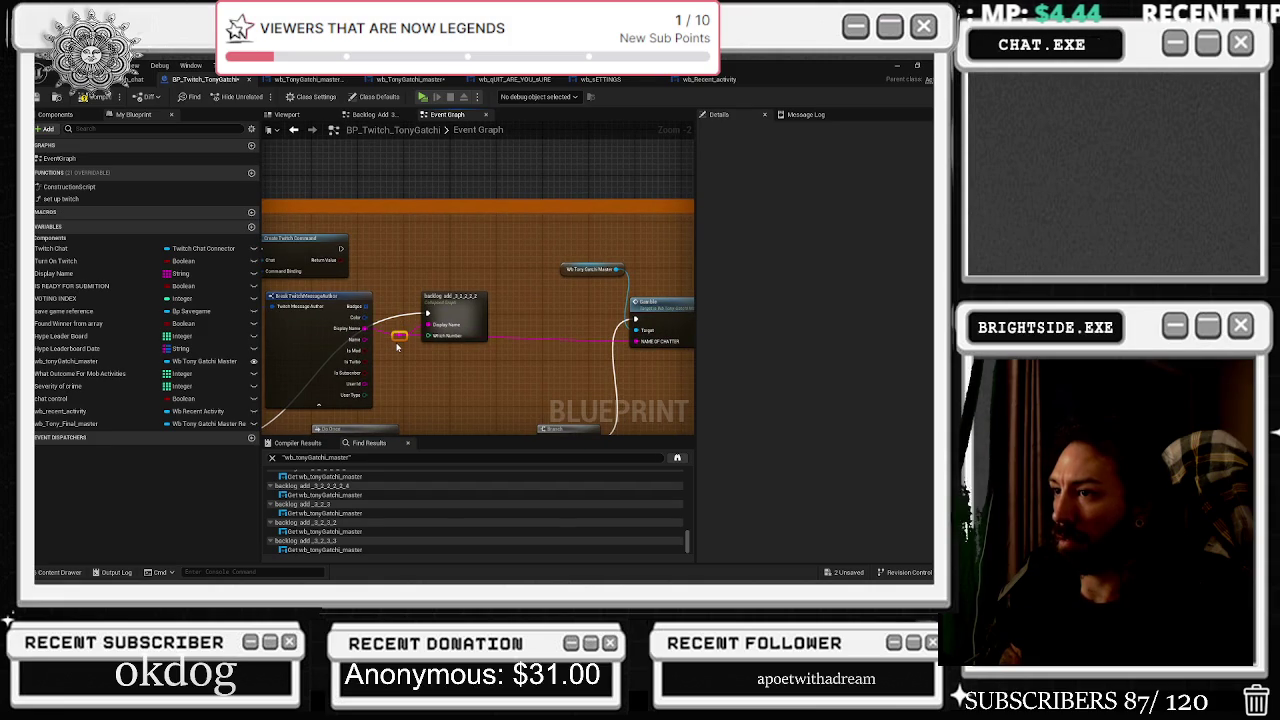
mouse_move(456, 302)
mouse_down()
mouse_move(495, 309)
mouse_move(602, 253)
mouse_up()
mouse_move(405, 375)
mouse_down()
mouse_move(421, 355)
mouse_move(410, 372)
mouse_up()
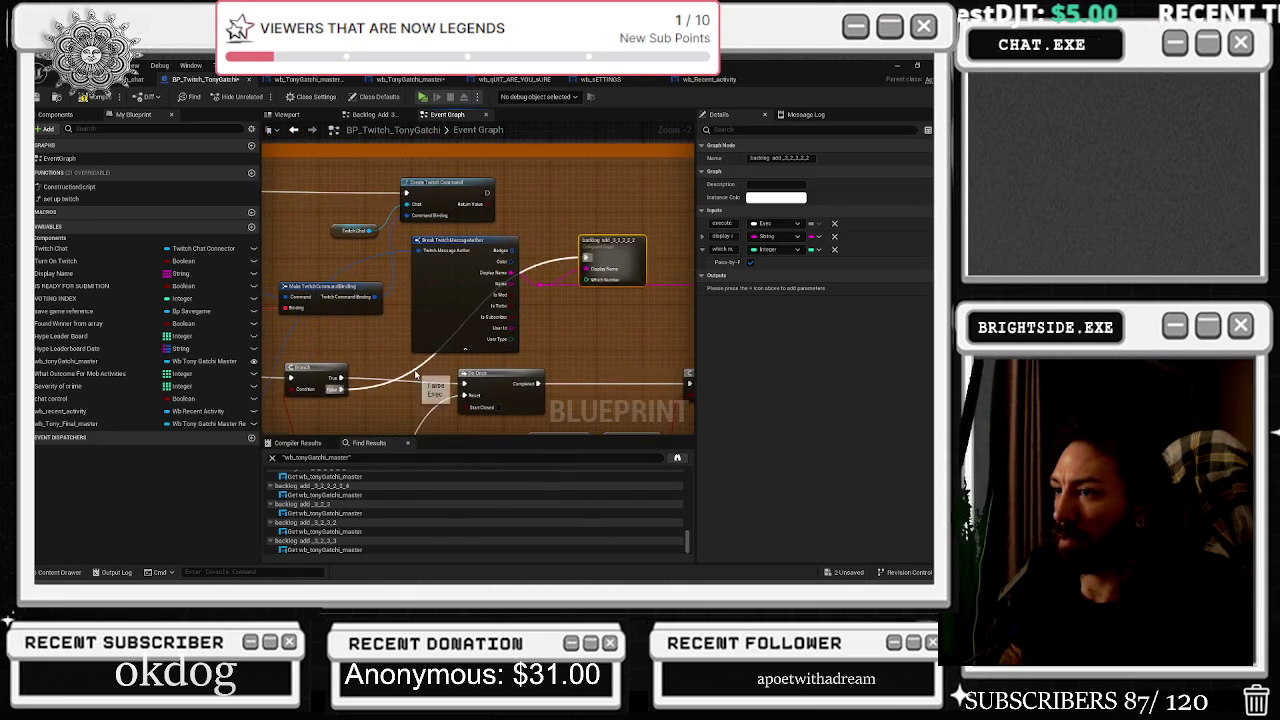
click(410, 372)
mouse_move(377, 293)
mouse_down()
mouse_move(360, 268)
mouse_move(364, 285)
mouse_up()
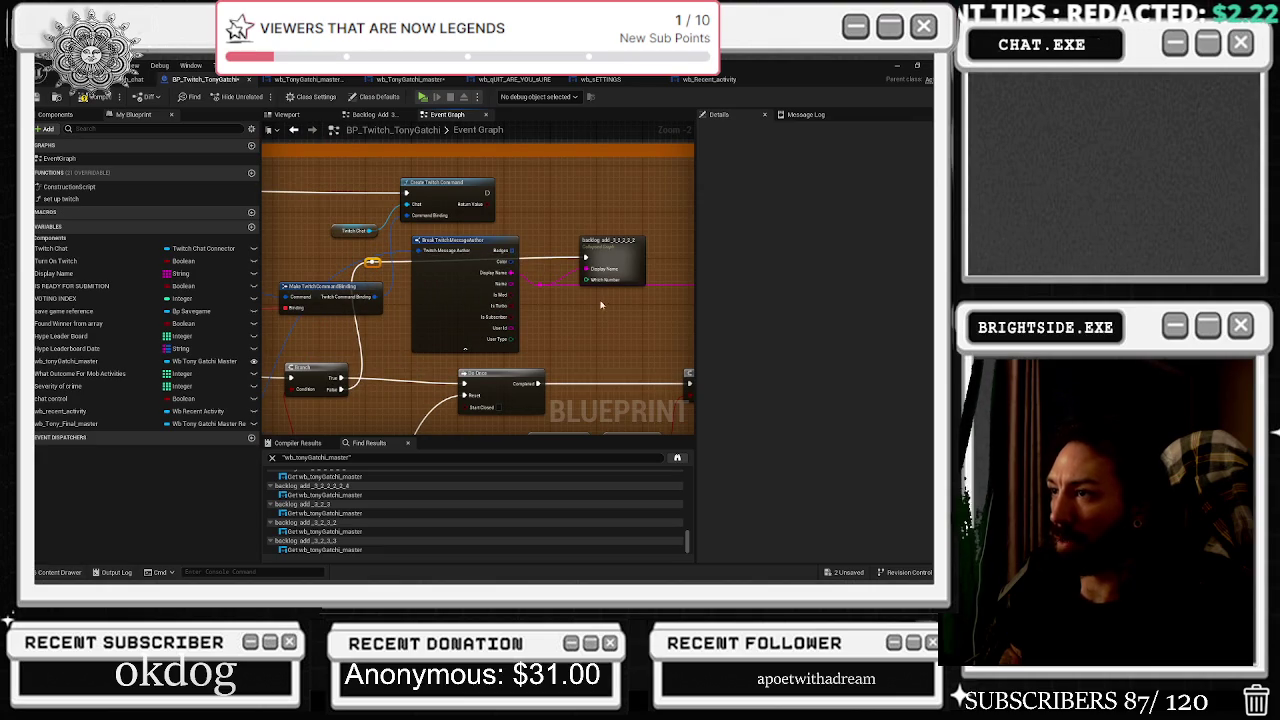
drag(611, 312, 325, 340)
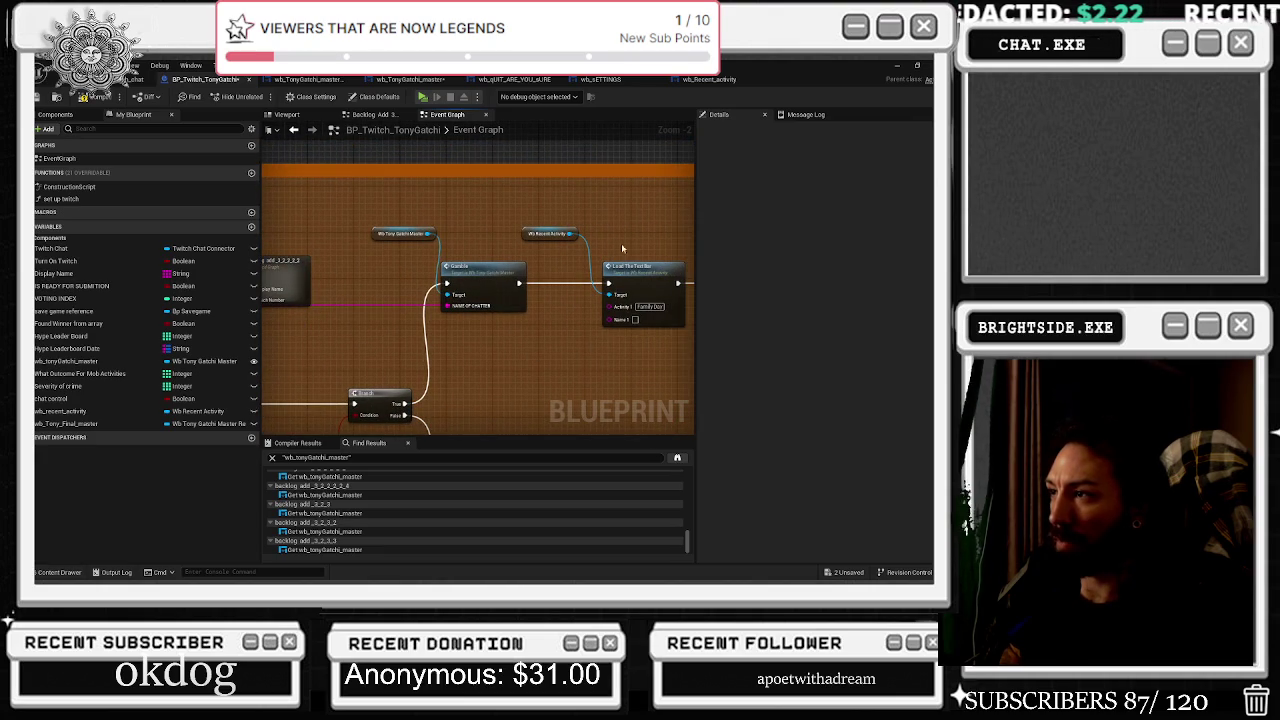
mouse_move(614, 287)
mouse_down()
mouse_move(581, 349)
mouse_move(526, 337)
mouse_move(569, 362)
mouse_move(650, 352)
mouse_move(562, 345)
mouse_up()
Change Activity 1 from Family Day to Gamble and reroute the chatter name into Name 1.
click(536, 314)
text(Gamble)
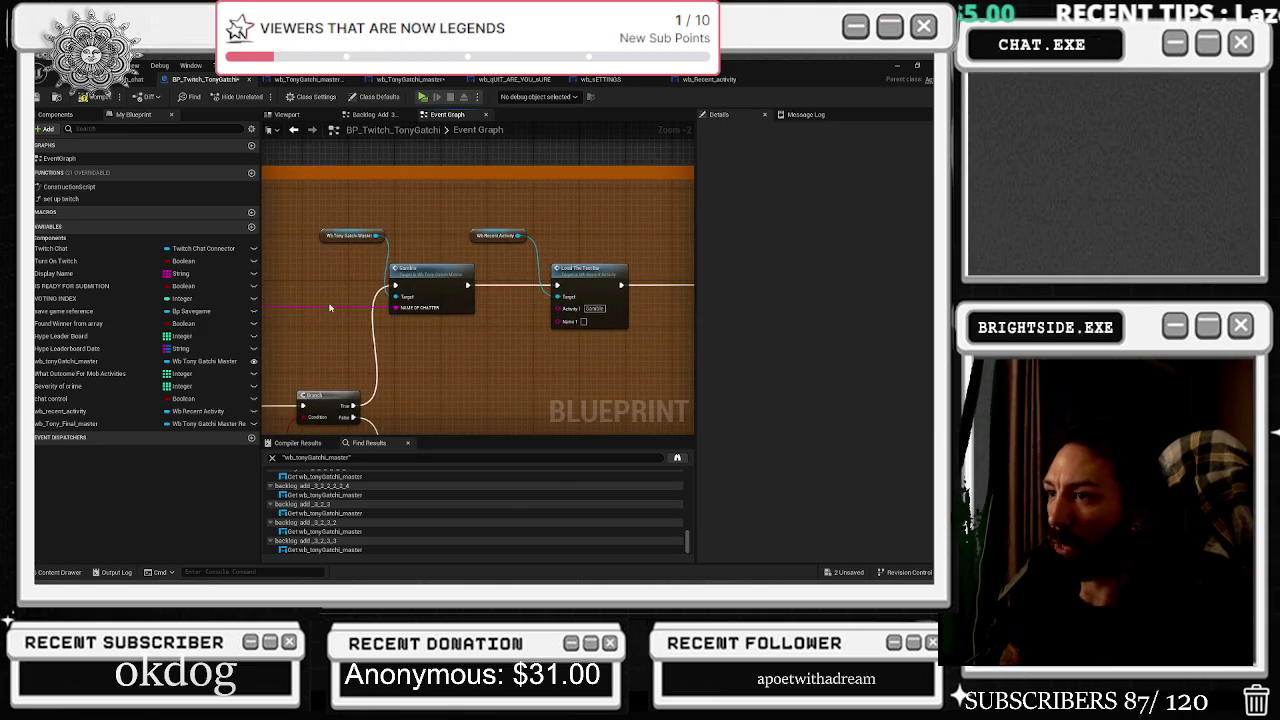
double_click(329, 300)
drag(329, 301, 557, 322)
mouse_move(359, 356)
mouse_down()
mouse_move(409, 226)
mouse_move(403, 267)
mouse_up()
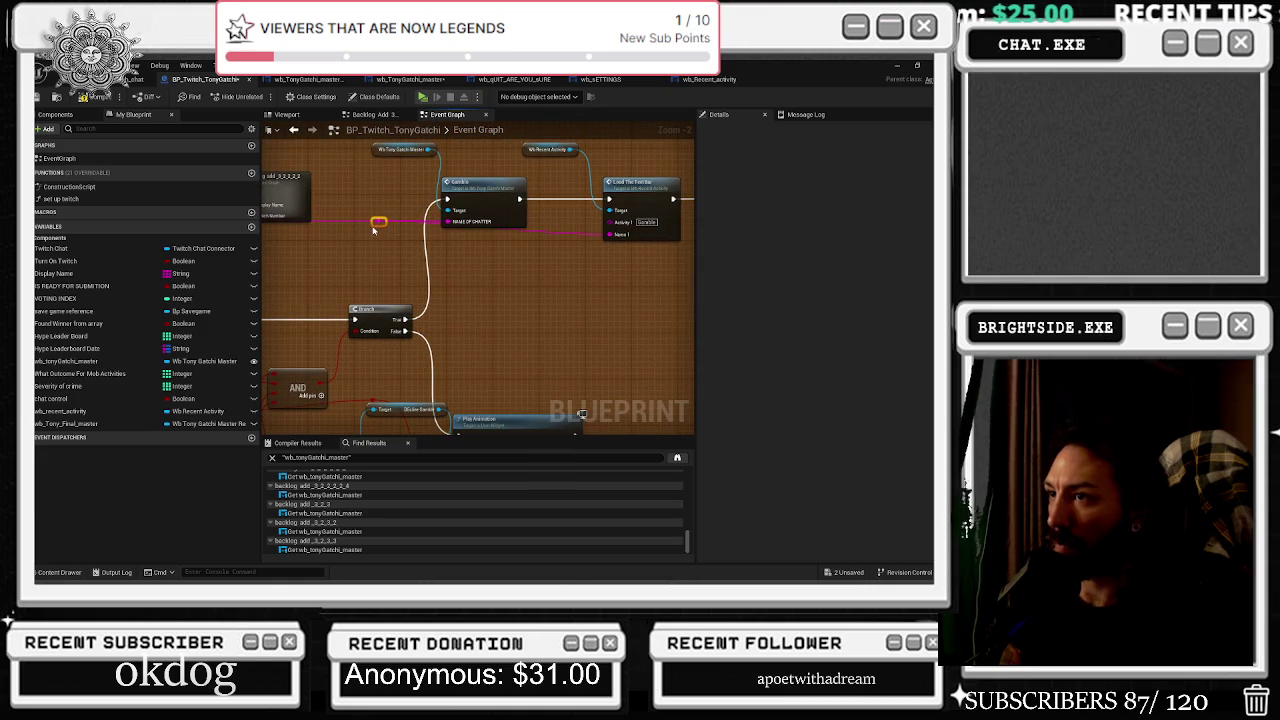
scroll(475, 269, down, 3)
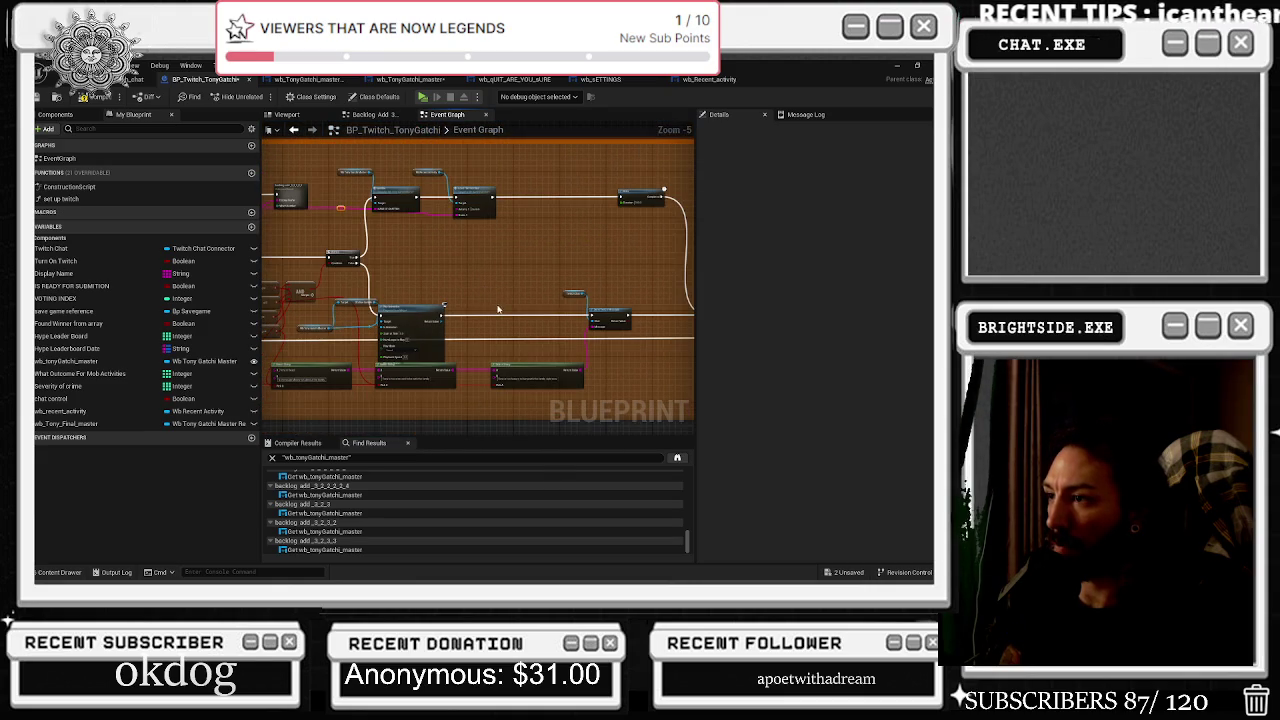
Paste the Load The Text Bar node beside JOHN CENA and wire its exec from the event.
scroll(498, 309, down, 3)
scroll(617, 183, up, 2)
mouse_move(594, 285)
mouse_down()
mouse_move(449, 305)
mouse_move(674, 206)
mouse_up()
scroll(674, 206, up, 1)
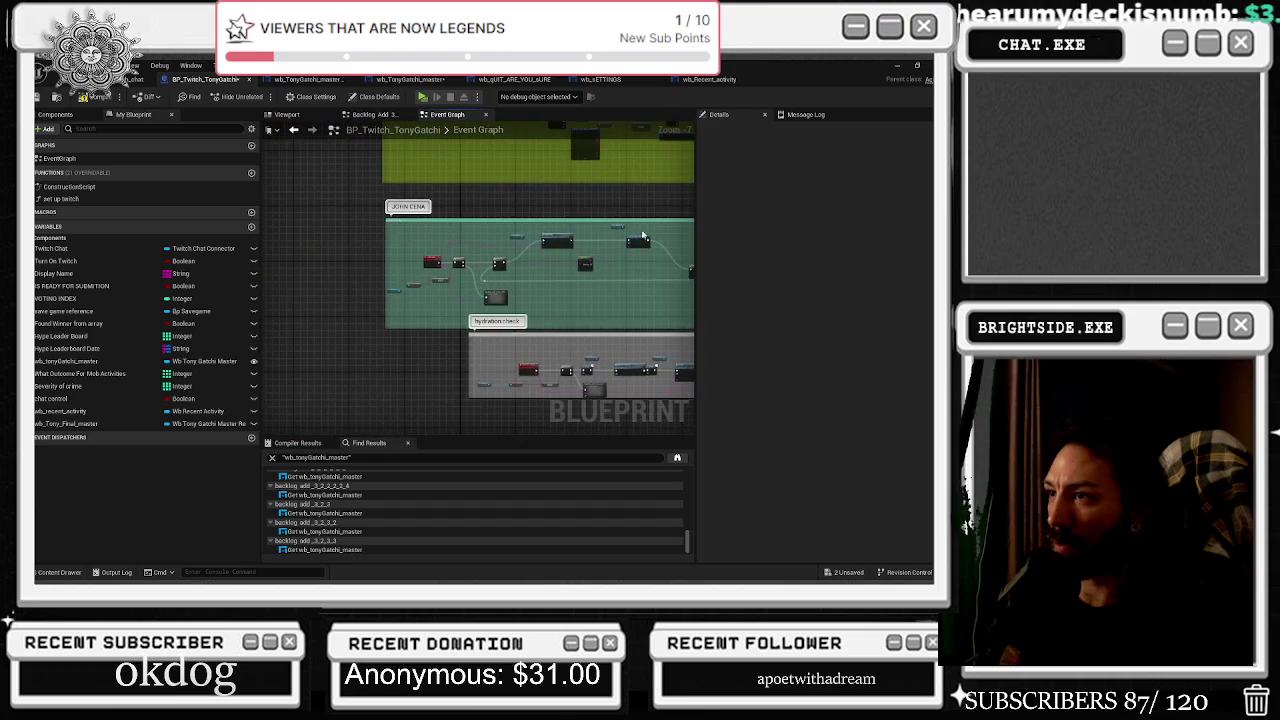
scroll(545, 262, up, 4)
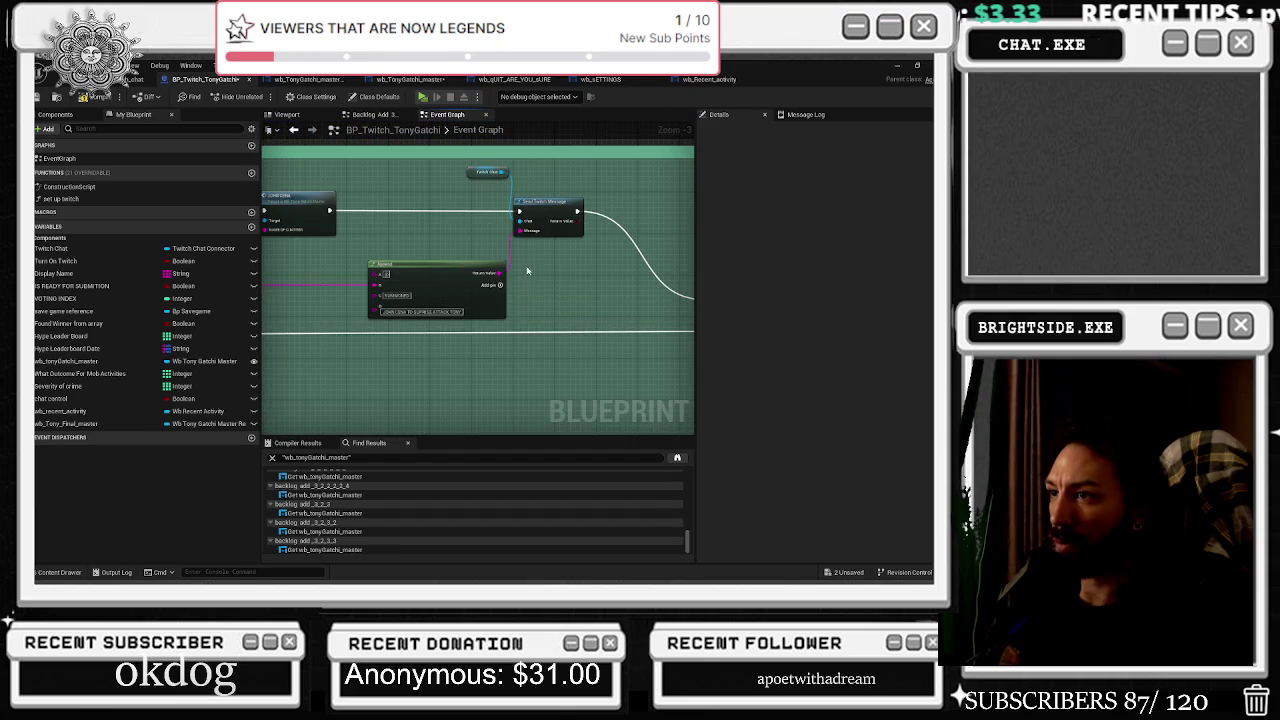
drag(526, 270, 574, 368)
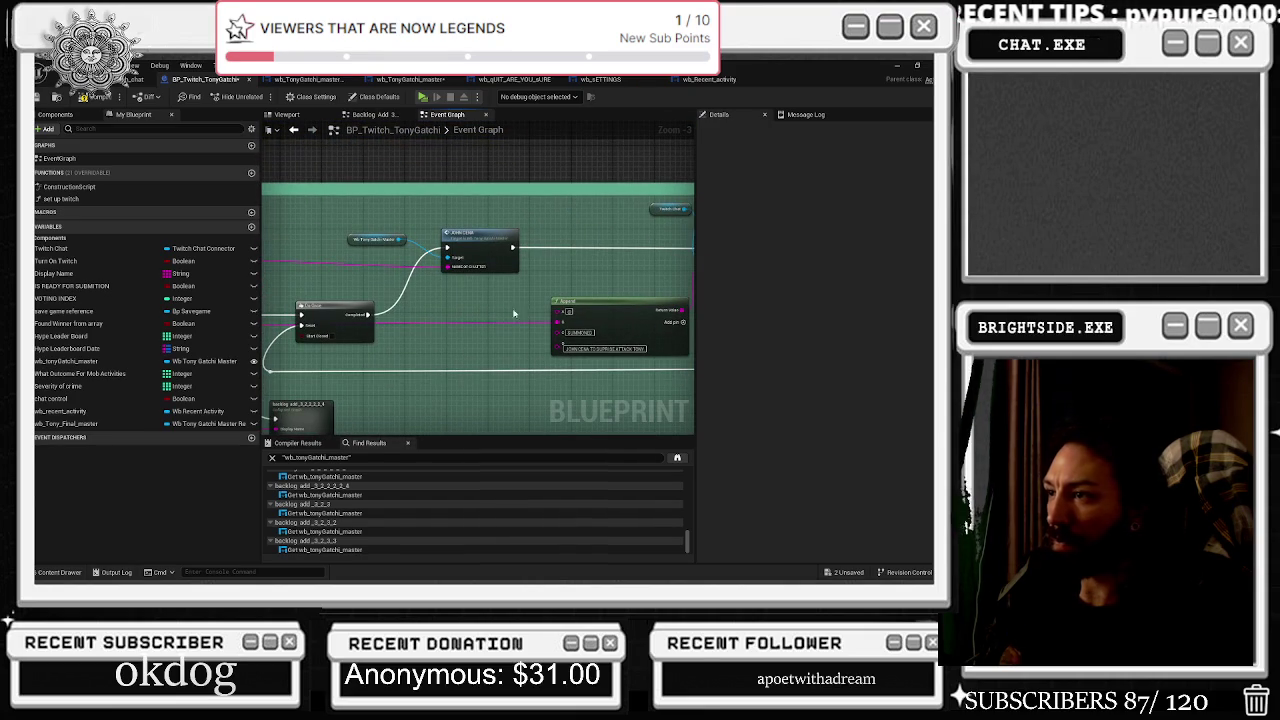
scroll(575, 300, up, 1)
key(ctrl+v)
drag(550, 312, 598, 232)
click(531, 238)
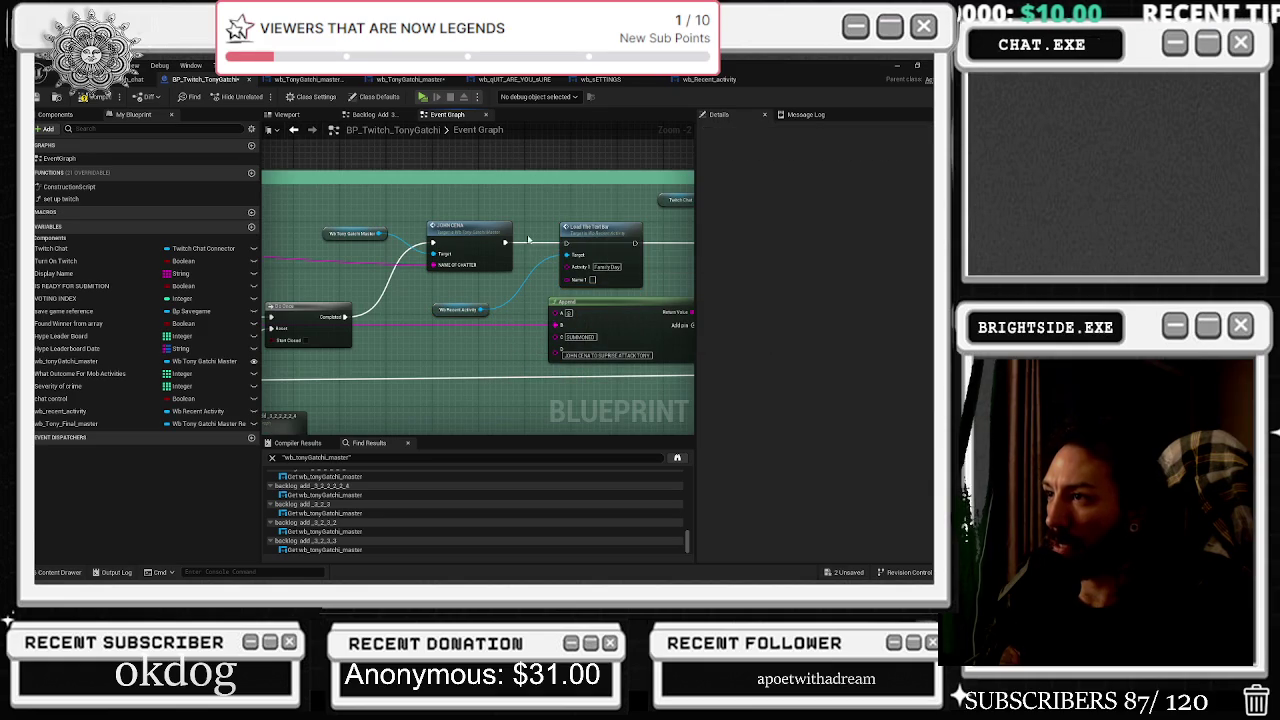
mouse_move(508, 243)
mouse_down()
mouse_move(566, 245)
mouse_move(506, 243)
mouse_up()
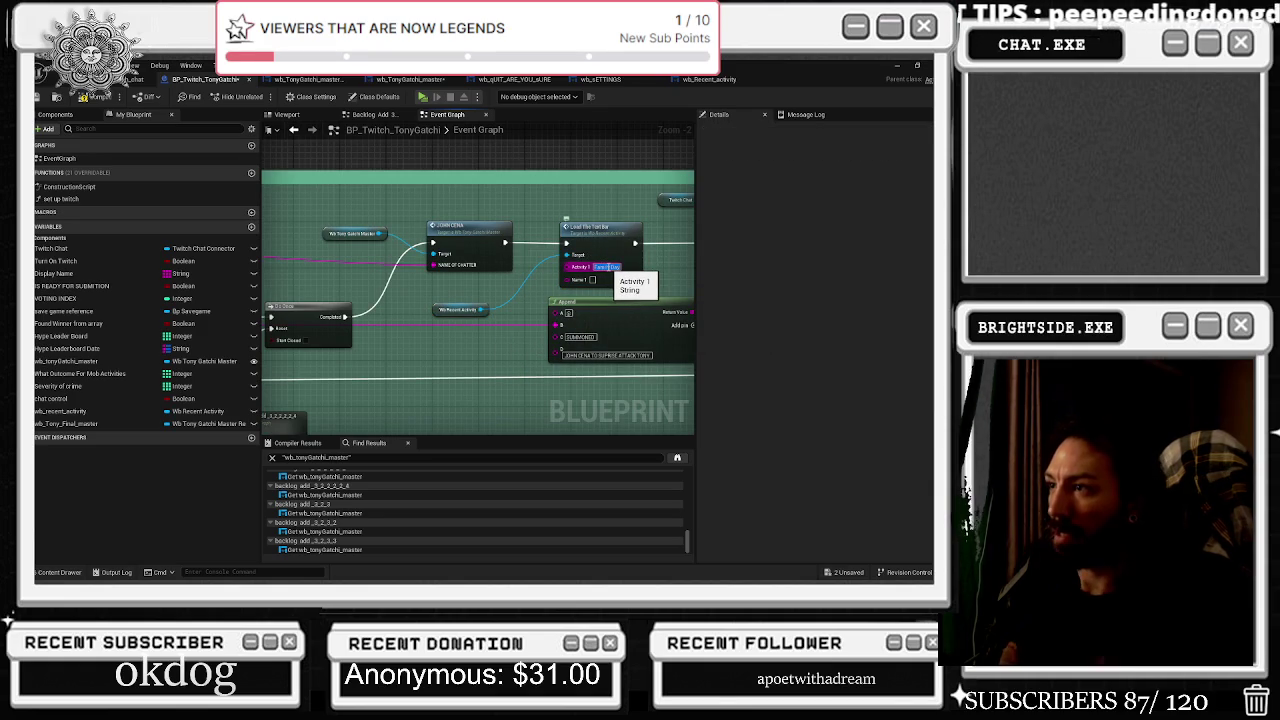
Set Activity 1 to 'You Cant See' and route the chatter name into Name 1 through a reroute point.
text(idle)
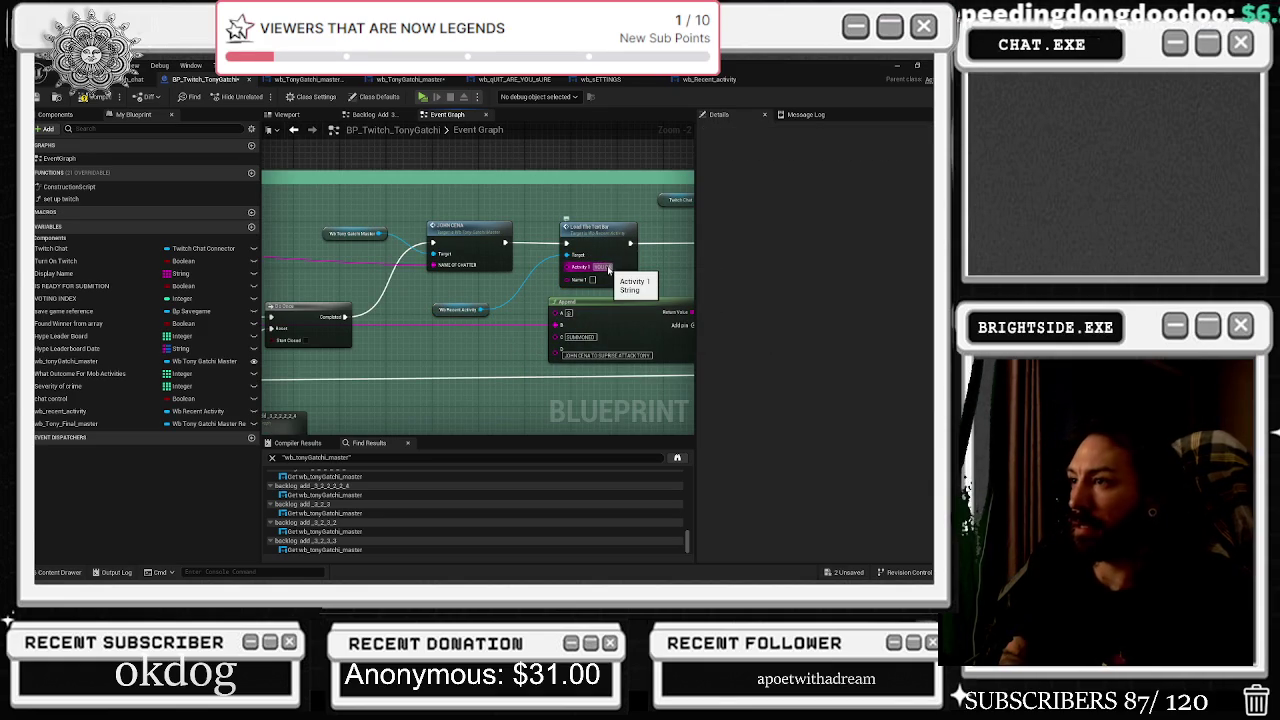
key(ctrl+v)
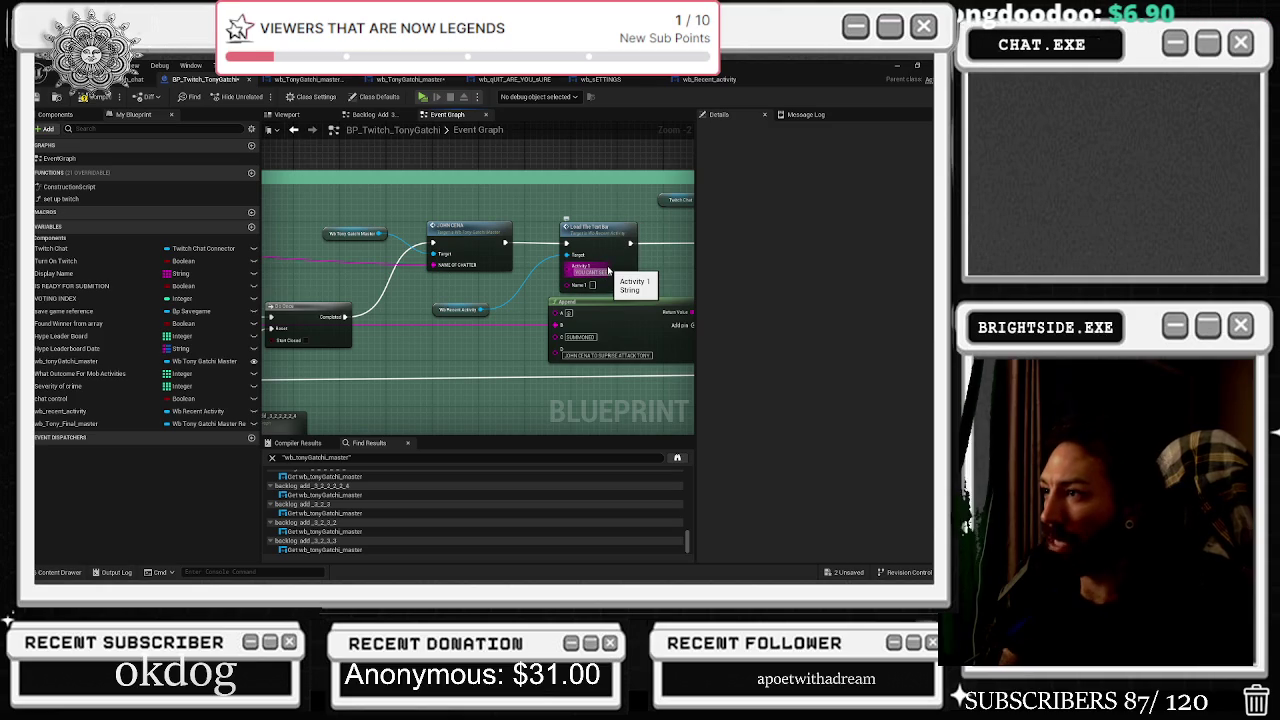
click(604, 231)
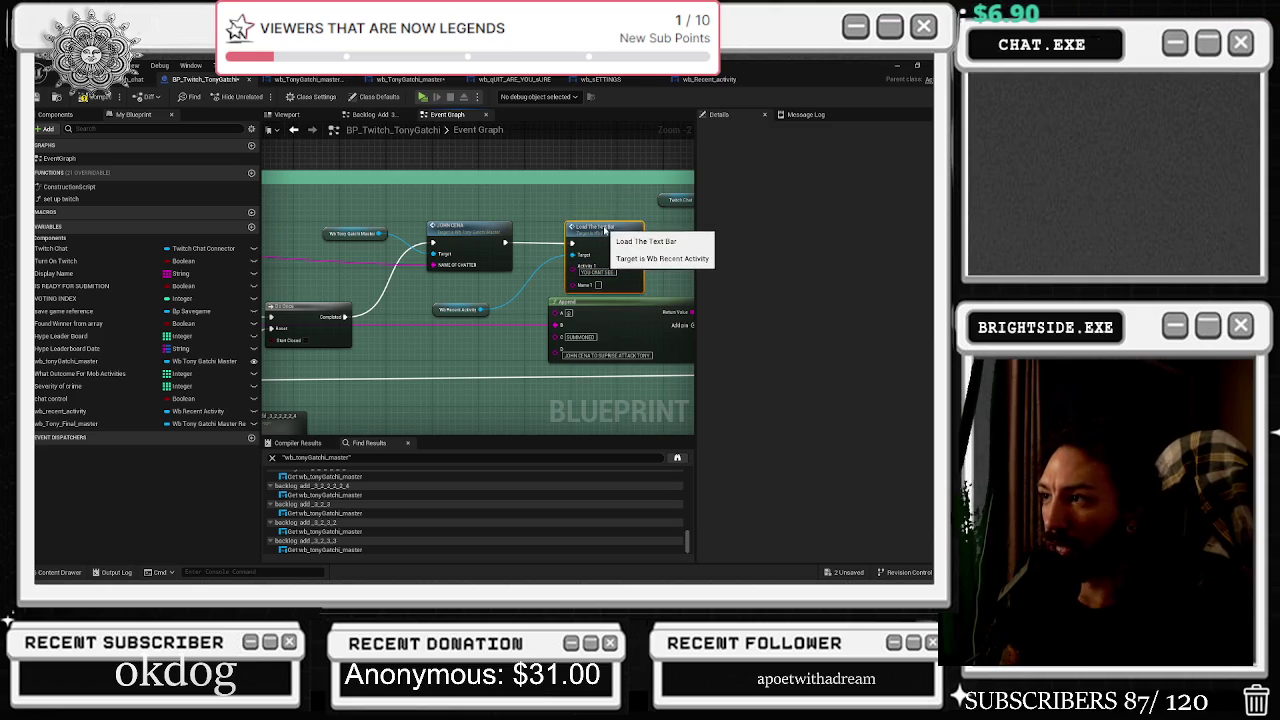
click(357, 269)
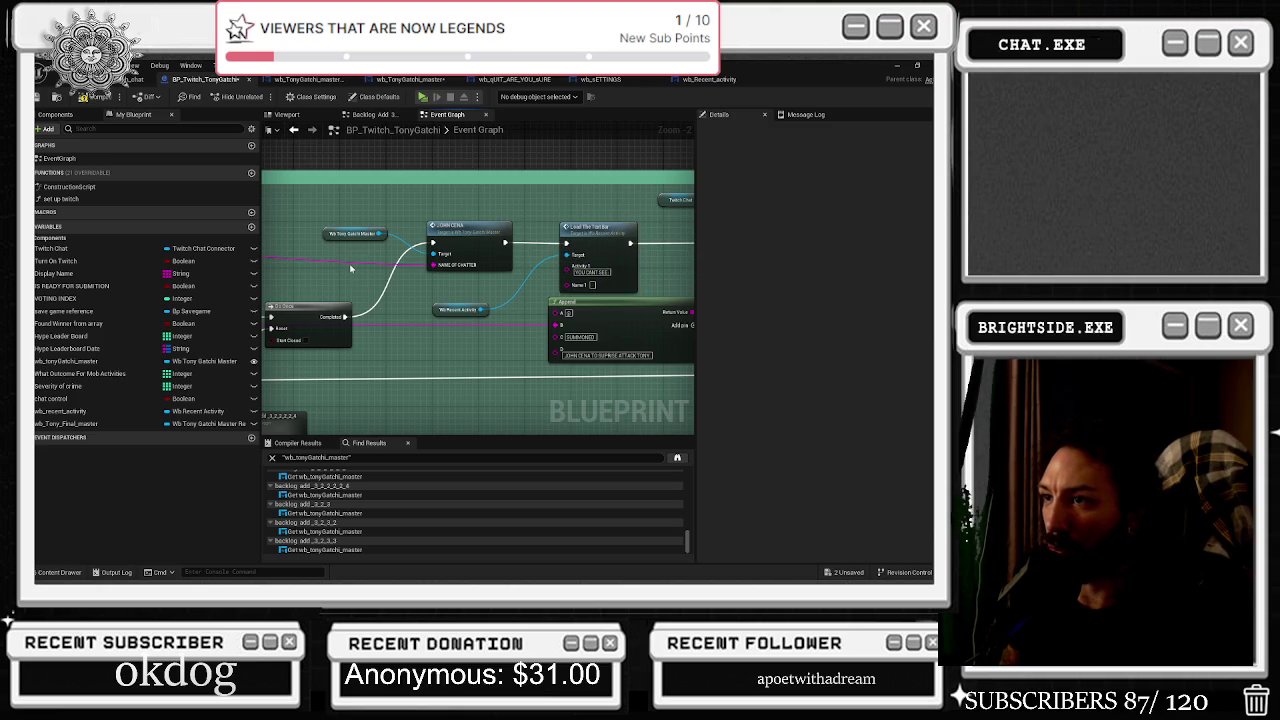
double_click(345, 262)
drag(343, 260, 572, 285)
drag(330, 272, 329, 271)
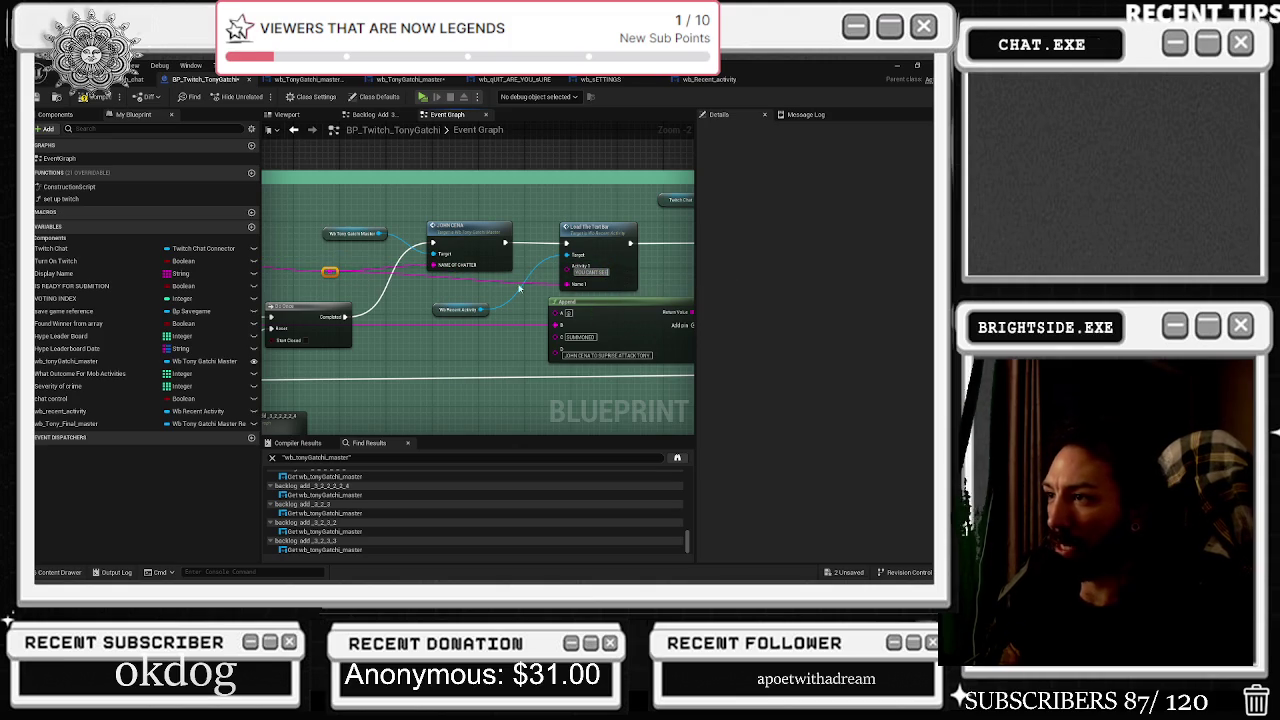
scroll(460, 281, down, 5)
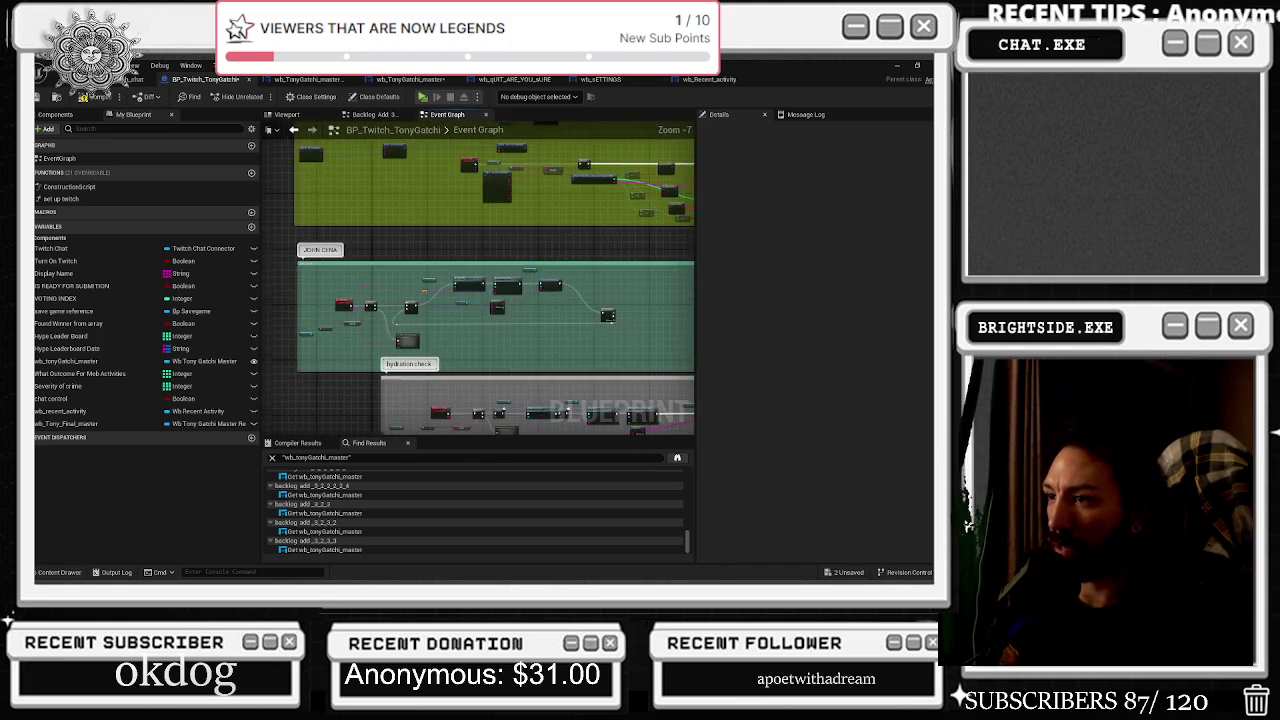
Rearrange the Twitch chat nodes and the hydration-check Load The Text Bar node to make room.
scroll(529, 342, up, 4)
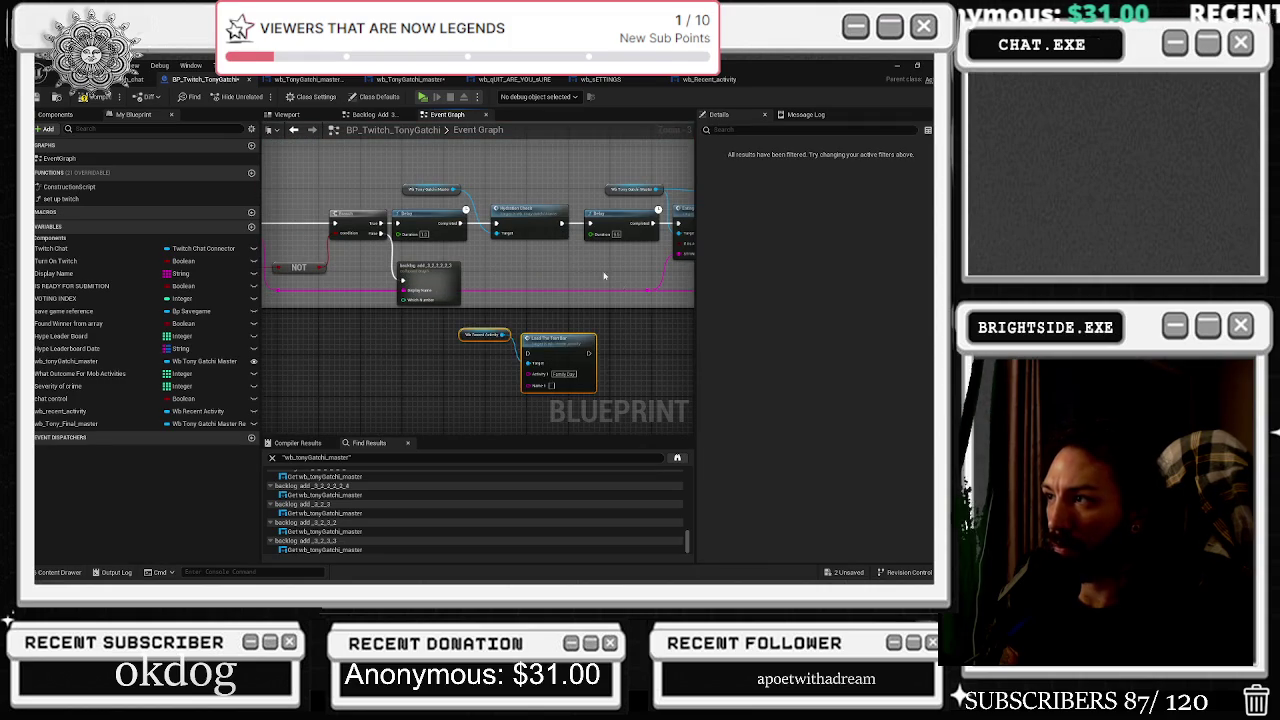
scroll(600, 280, down, 1)
scroll(373, 293, down, 1)
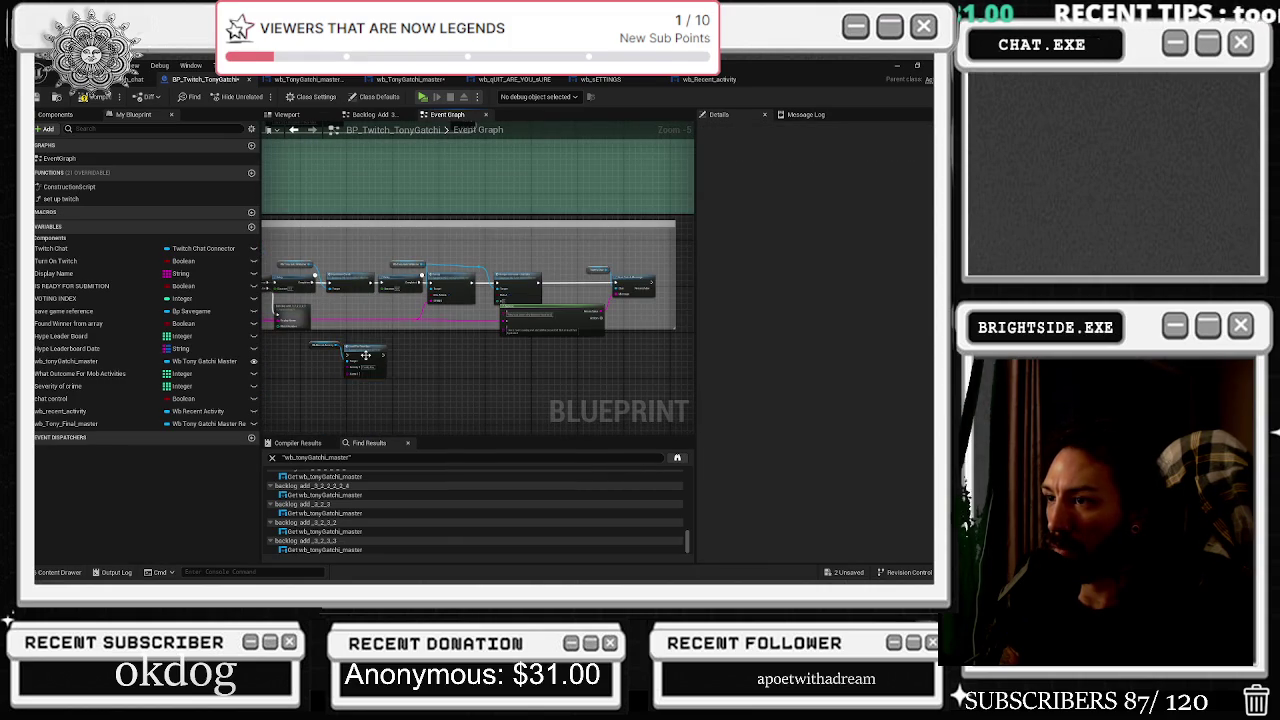
scroll(575, 255, up, 3)
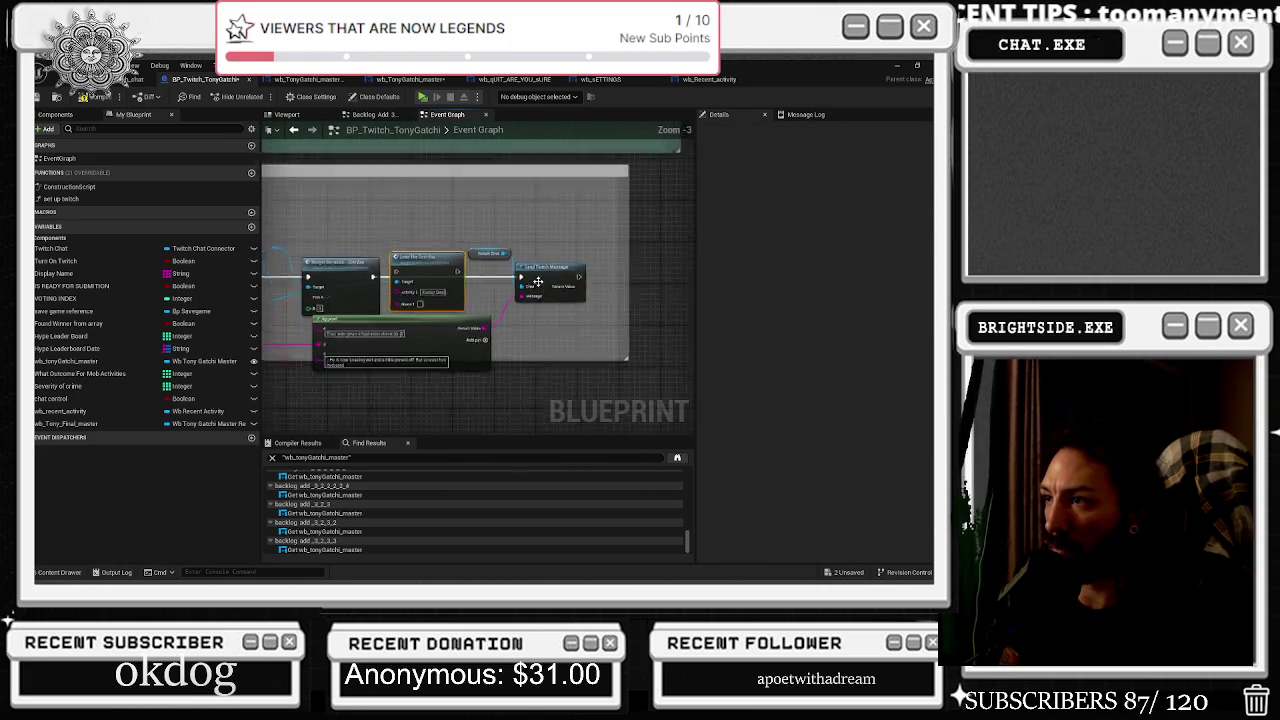
drag(593, 287, 599, 281)
click(397, 277)
drag(405, 255, 417, 261)
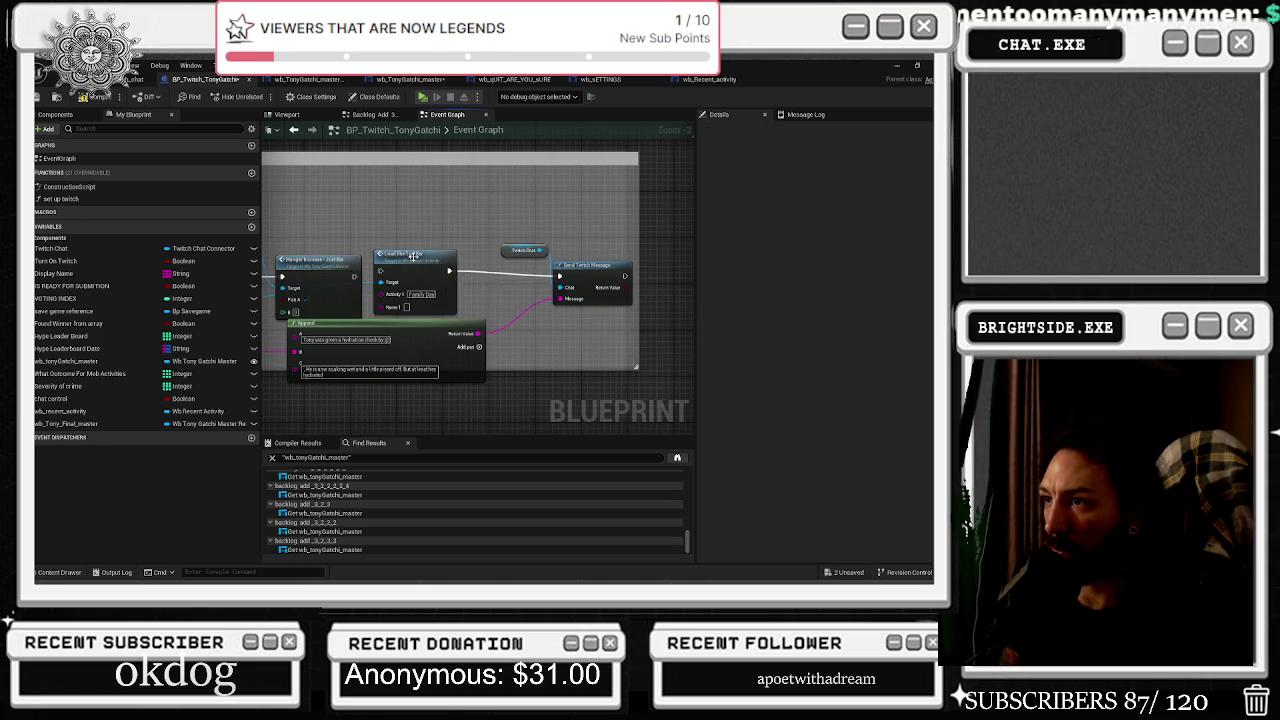
Change Activity 1 to 'Hydration Check', move the Append node into clear space, and return to the level viewport.
click(436, 300)
text(Hydration)
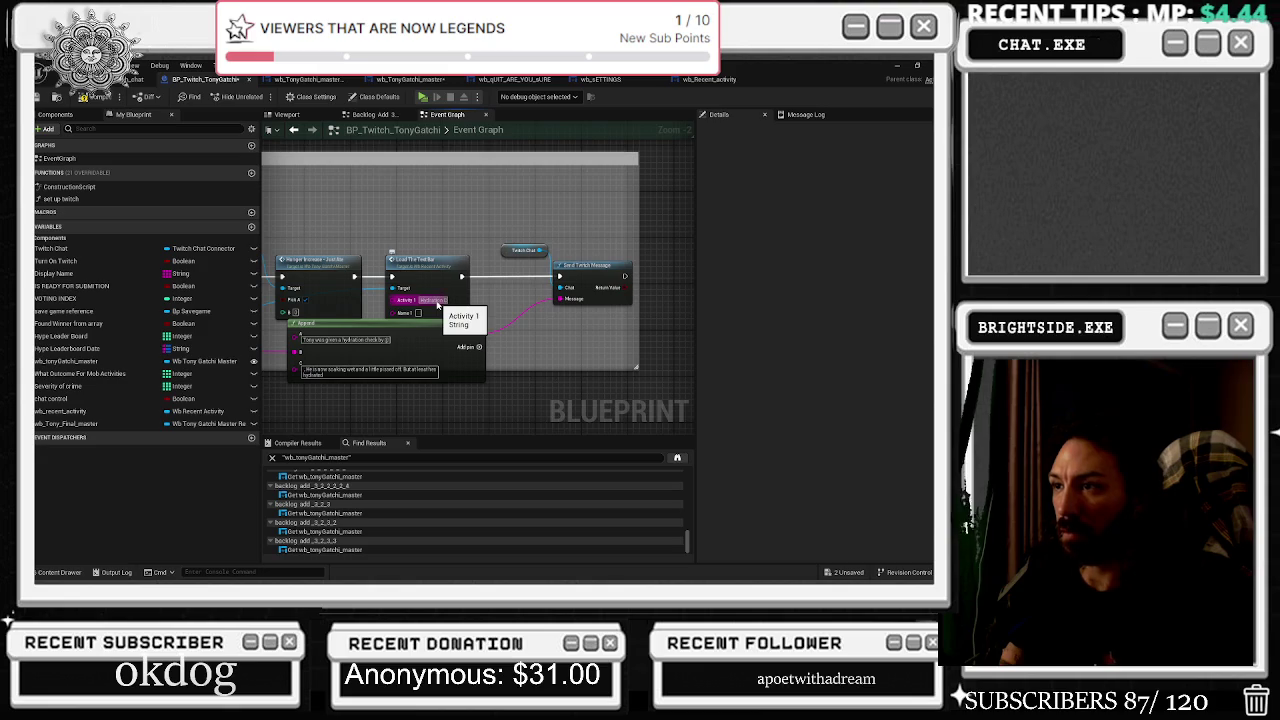
text( Check)
mouse_move(440, 330)
mouse_down()
mouse_move(519, 326)
mouse_move(460, 340)
mouse_up()
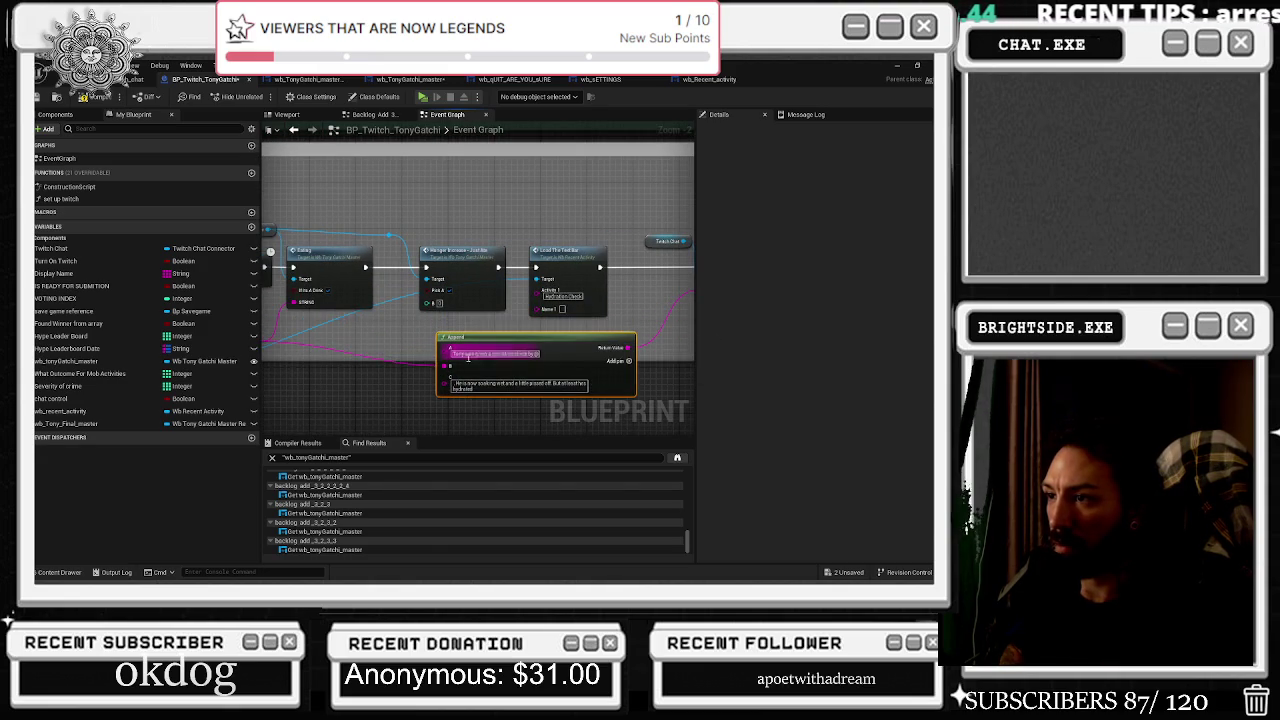
mouse_move(270, 343)
mouse_down()
mouse_move(618, 332)
mouse_move(630, 308)
mouse_up()
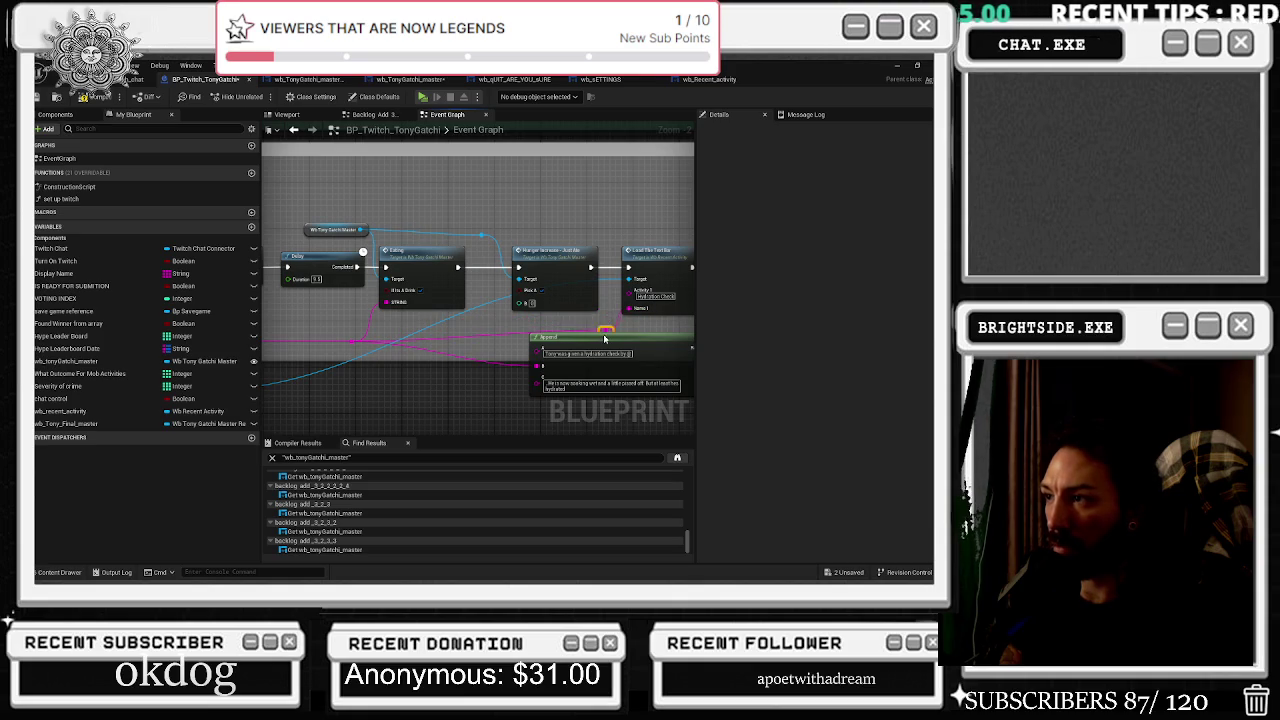
mouse_move(585, 338)
mouse_down()
mouse_move(420, 330)
mouse_move(385, 358)
mouse_move(330, 358)
mouse_move(460, 358)
mouse_up()
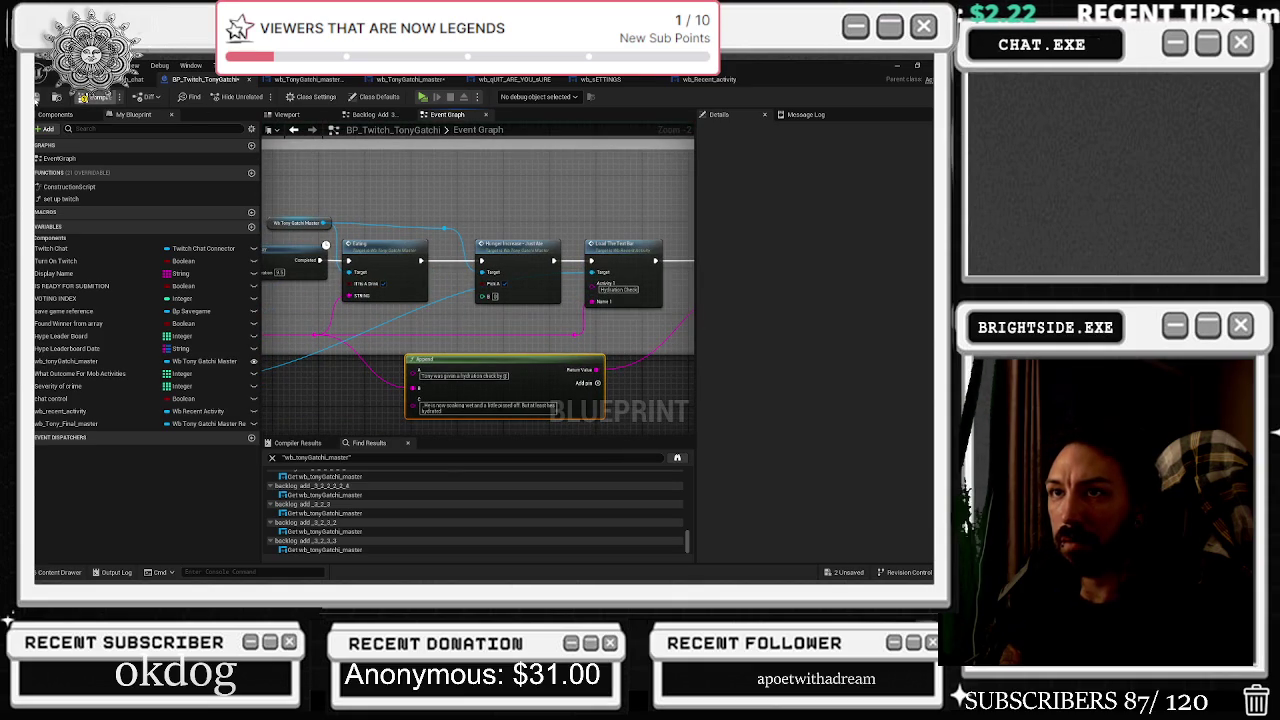
click(128, 79)
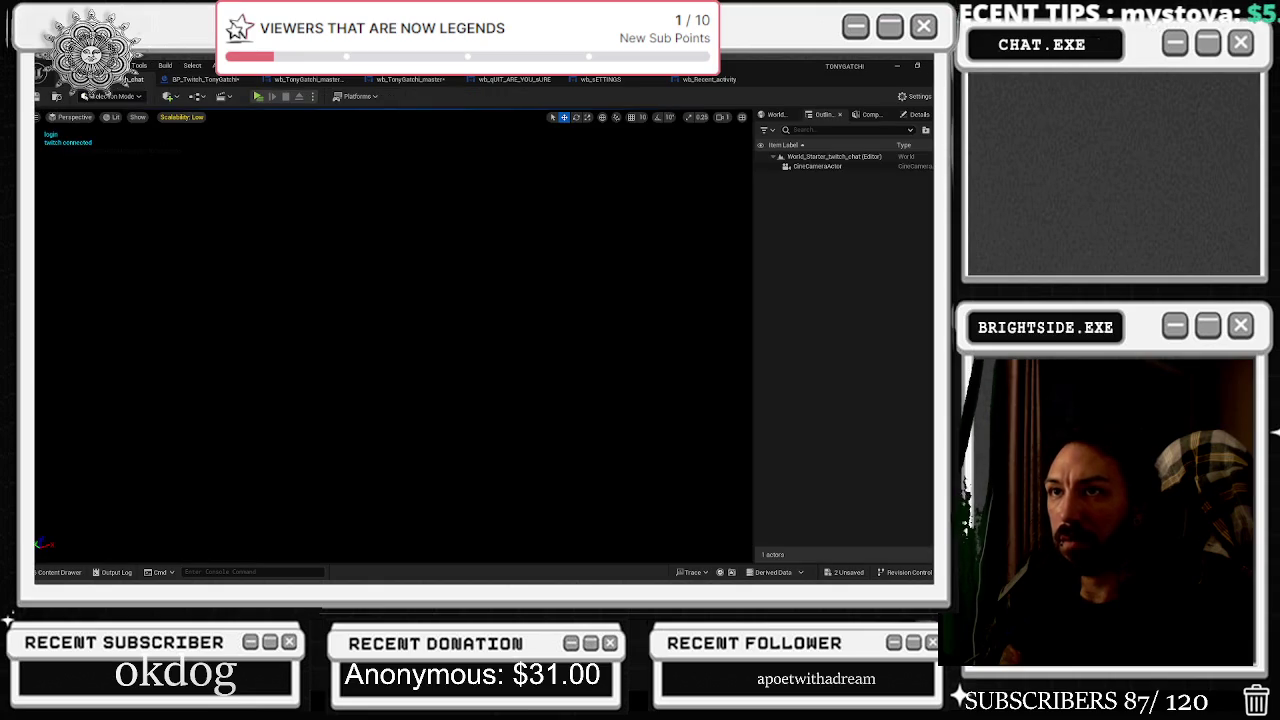
Save both assets listed under '2 Unsaved' in the status bar.
click(845, 572)
click(577, 461)
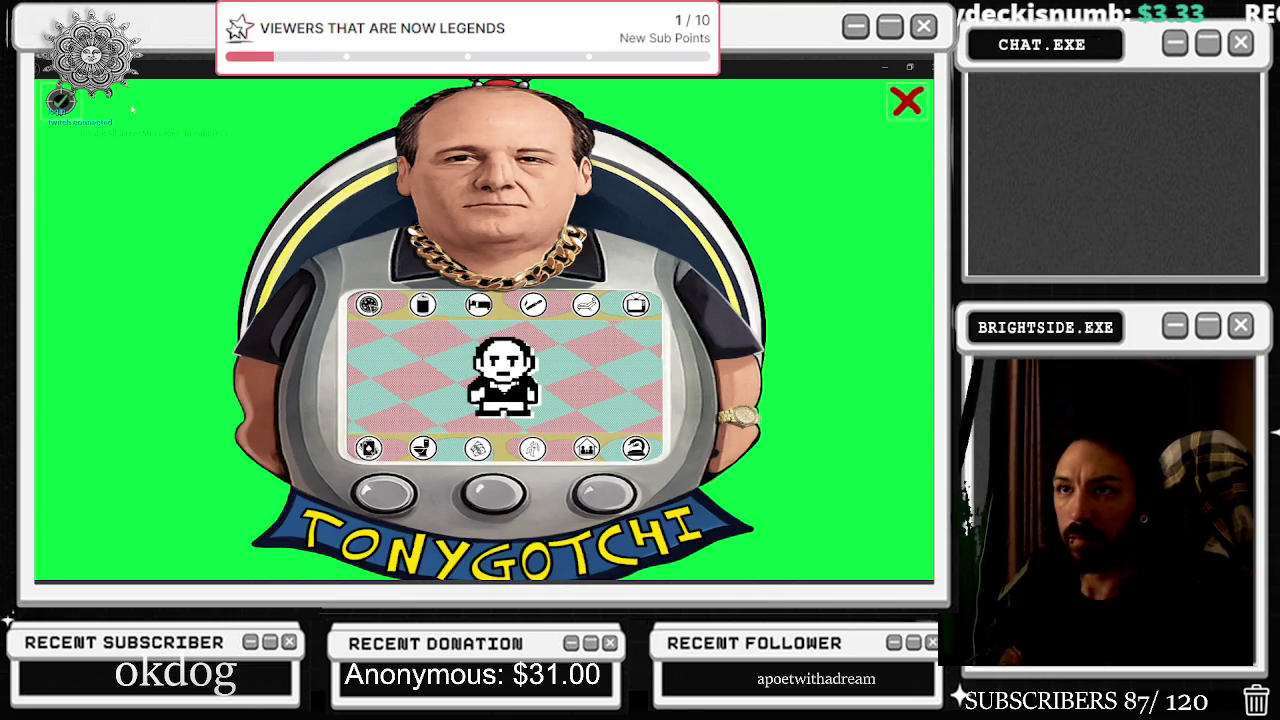
In the running game's settings panel, turn the Tony overlay off and send the pet to the toilet.
click(60, 100)
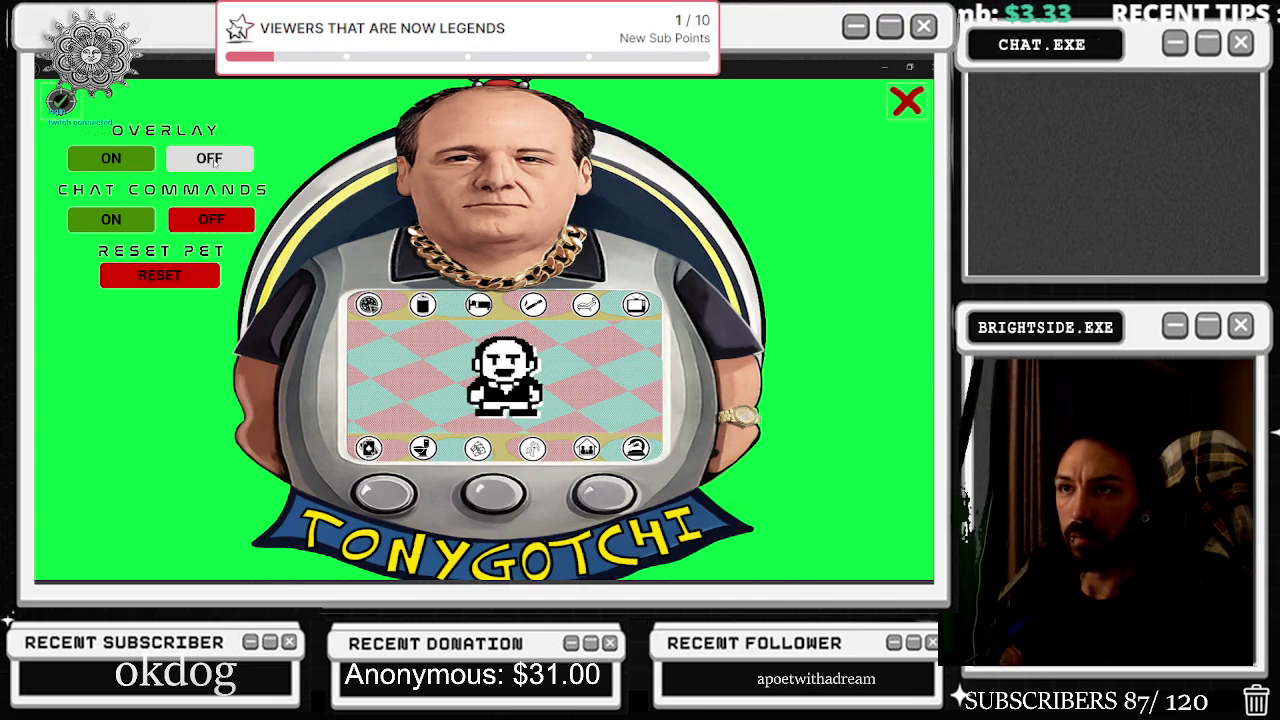
click(210, 159)
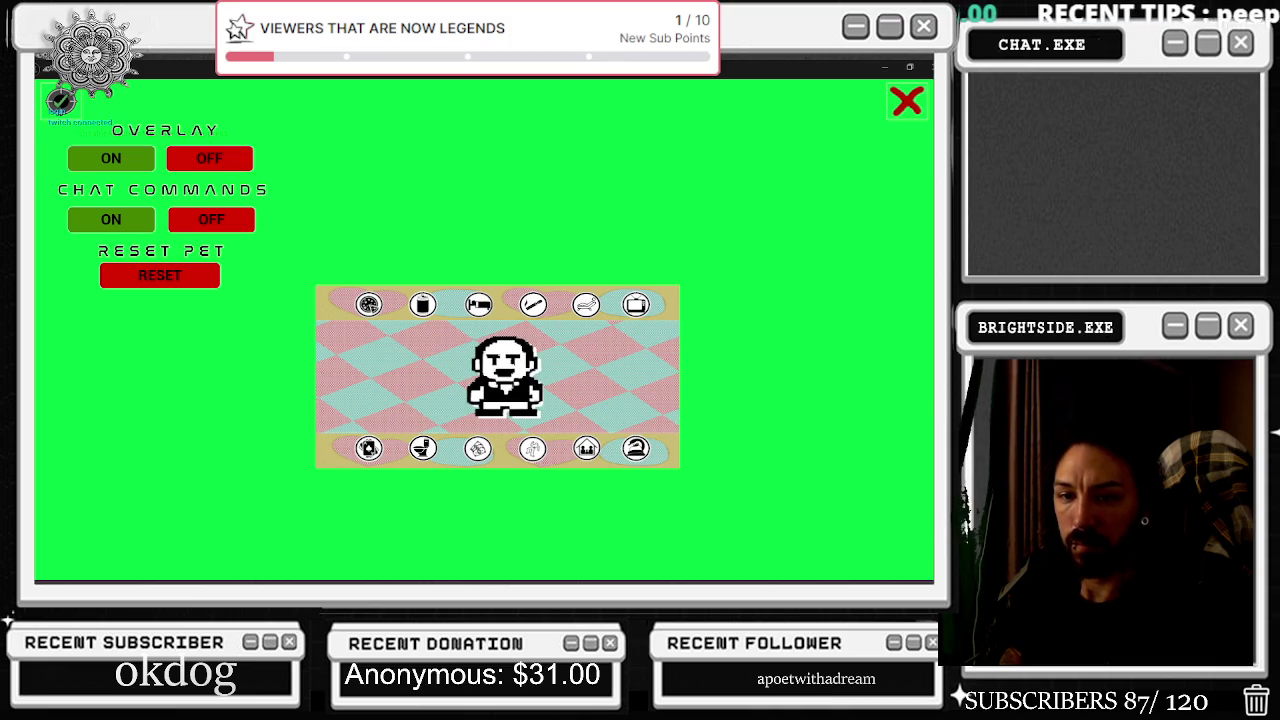
click(423, 448)
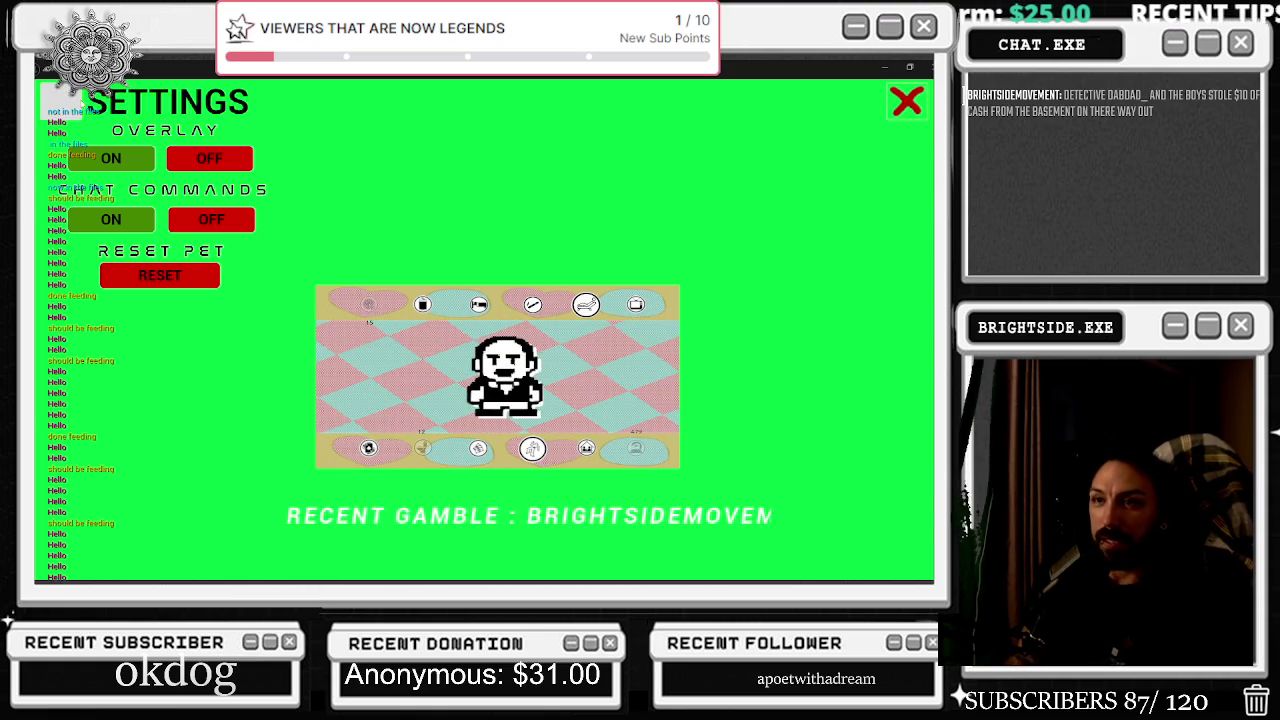
Toggle the Tonygotchi overlay frame ON and OFF several times, leaving it ON.
click(112, 160)
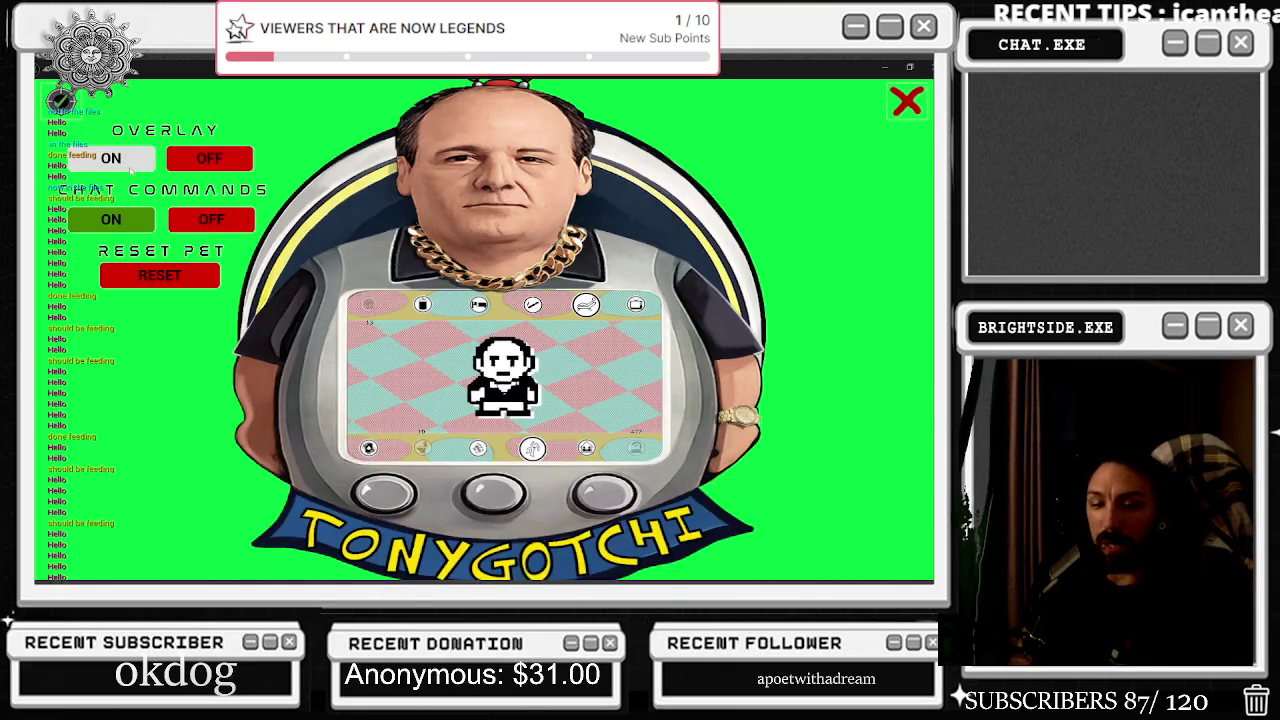
click(209, 158)
click(110, 158)
click(209, 158)
click(110, 158)
click(205, 156)
click(110, 158)
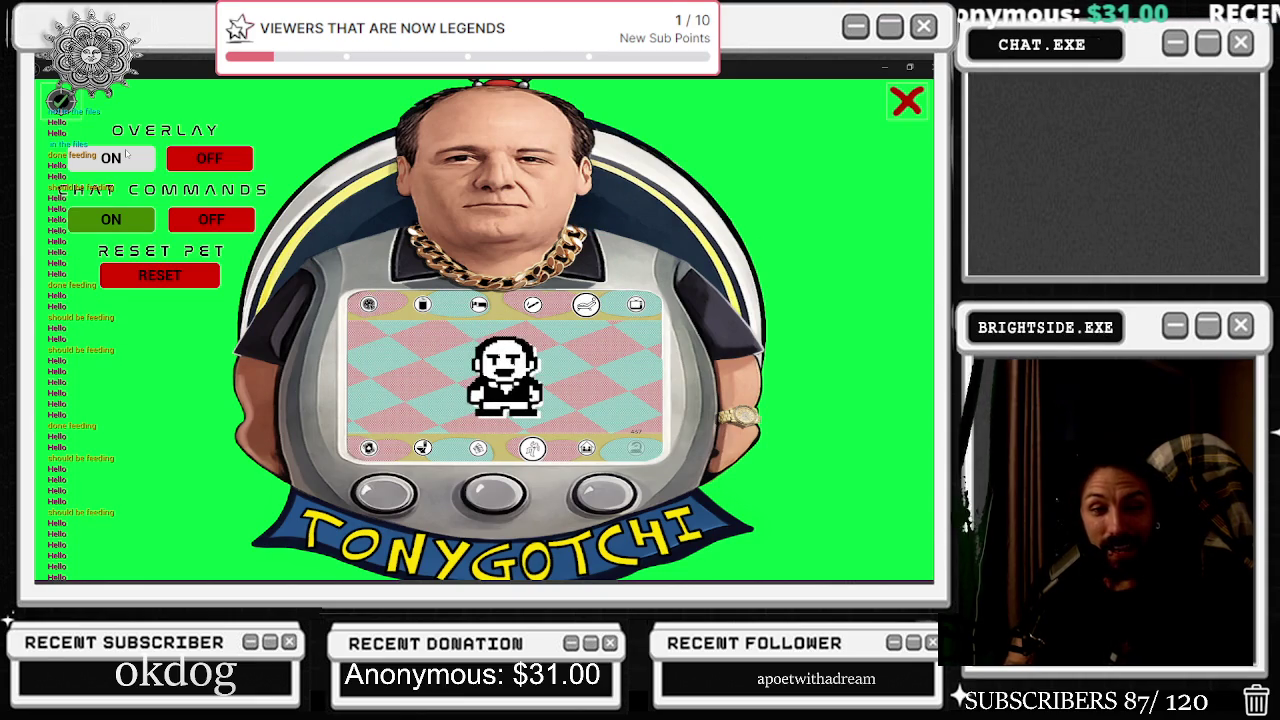
click(126, 153)
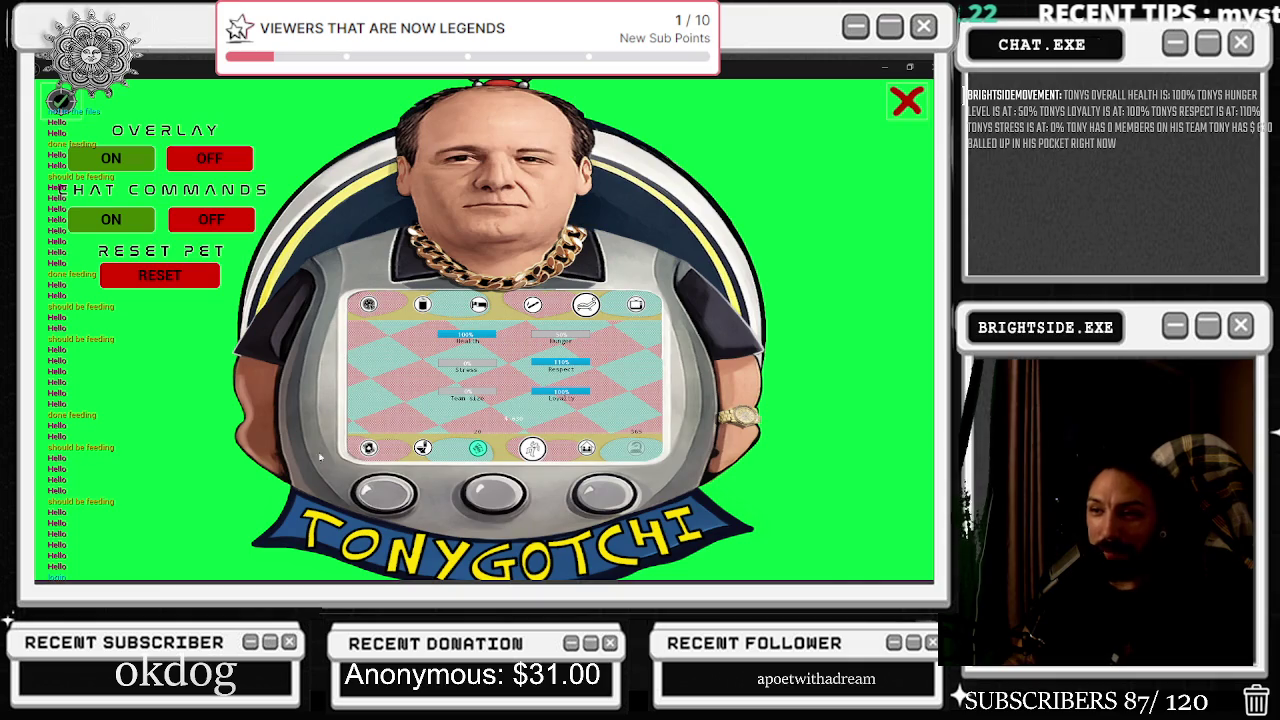
Use the red X close button to raise the 'ARE YOU SURE?' YES/NO prompt.
click(906, 101)
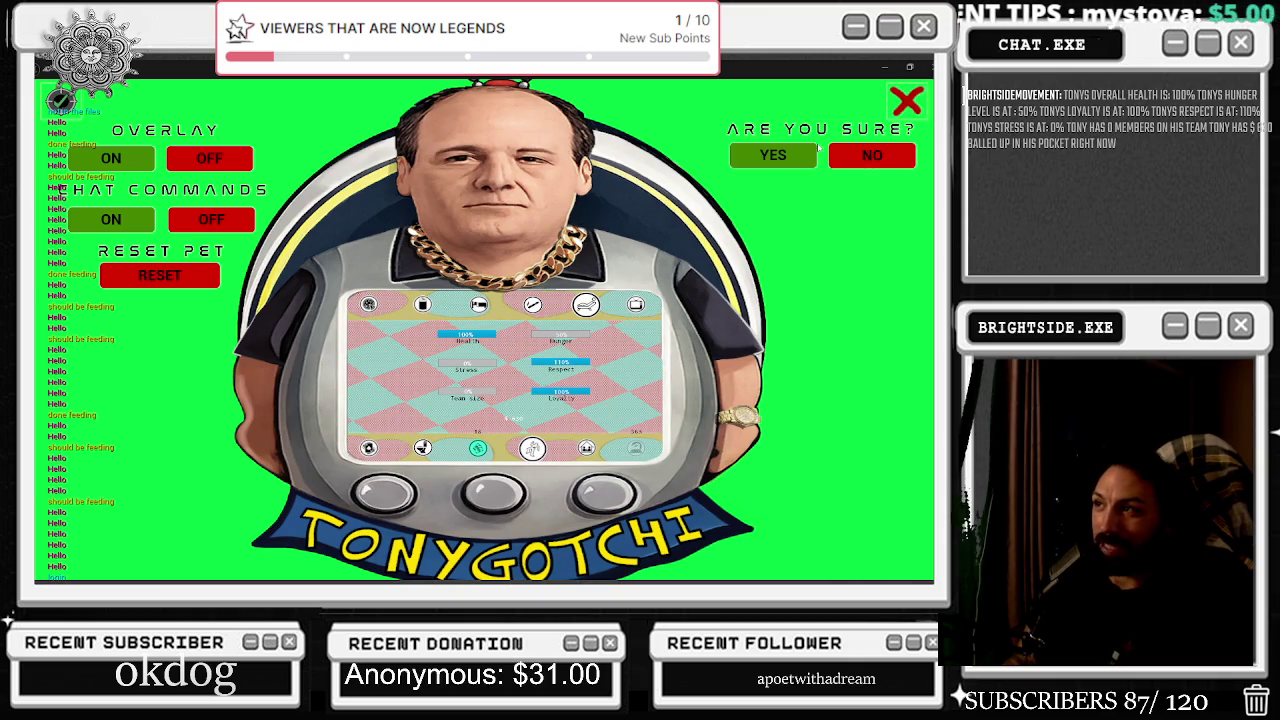
Confirm quitting the game preview and look over the wb_Recent_activity widget layout.
click(788, 160)
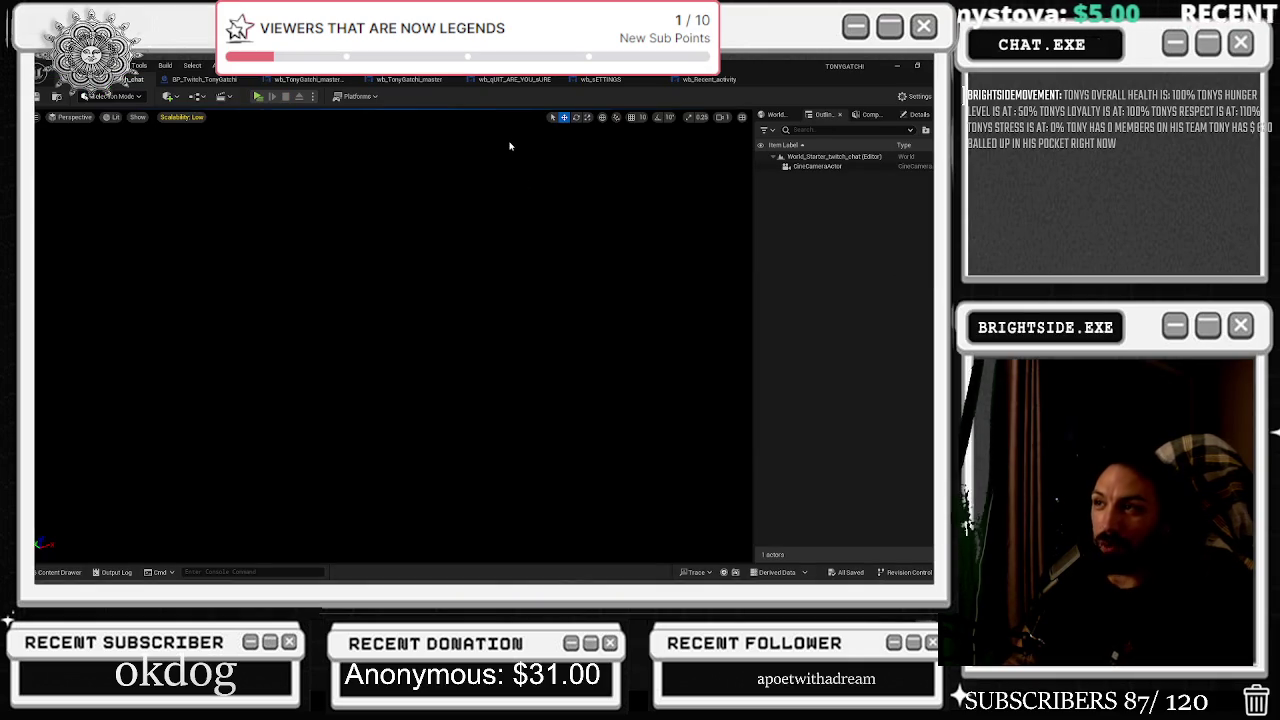
click(709, 79)
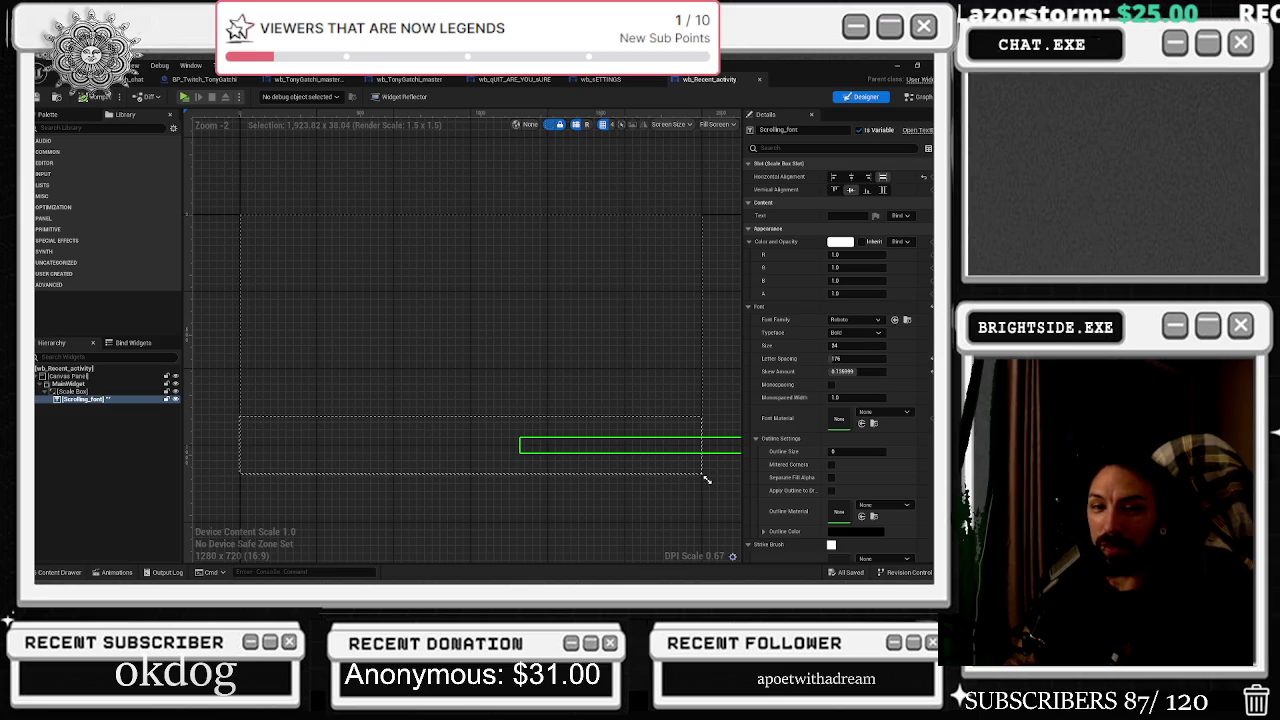
scroll(676, 458, down, 2)
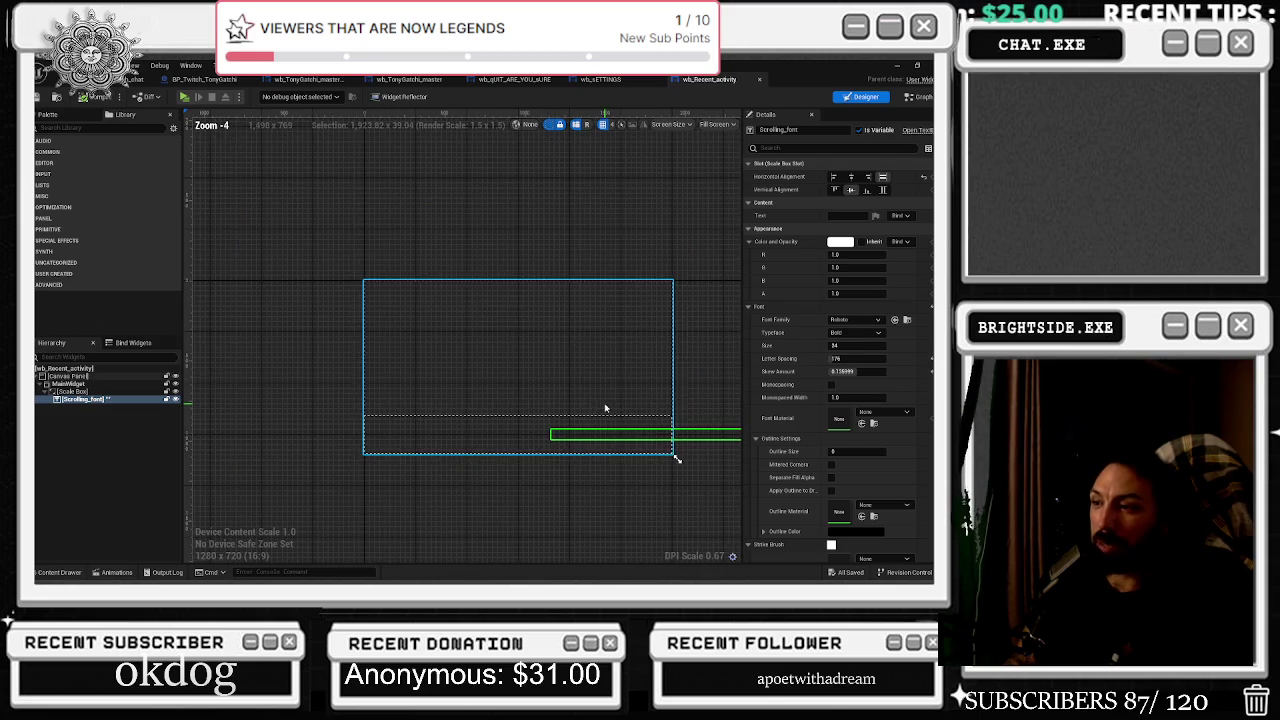
In the BP_Twitch_TonyGatchi event graph, add a reroute point on the pink wire near Send Twitch Message.
click(205, 79)
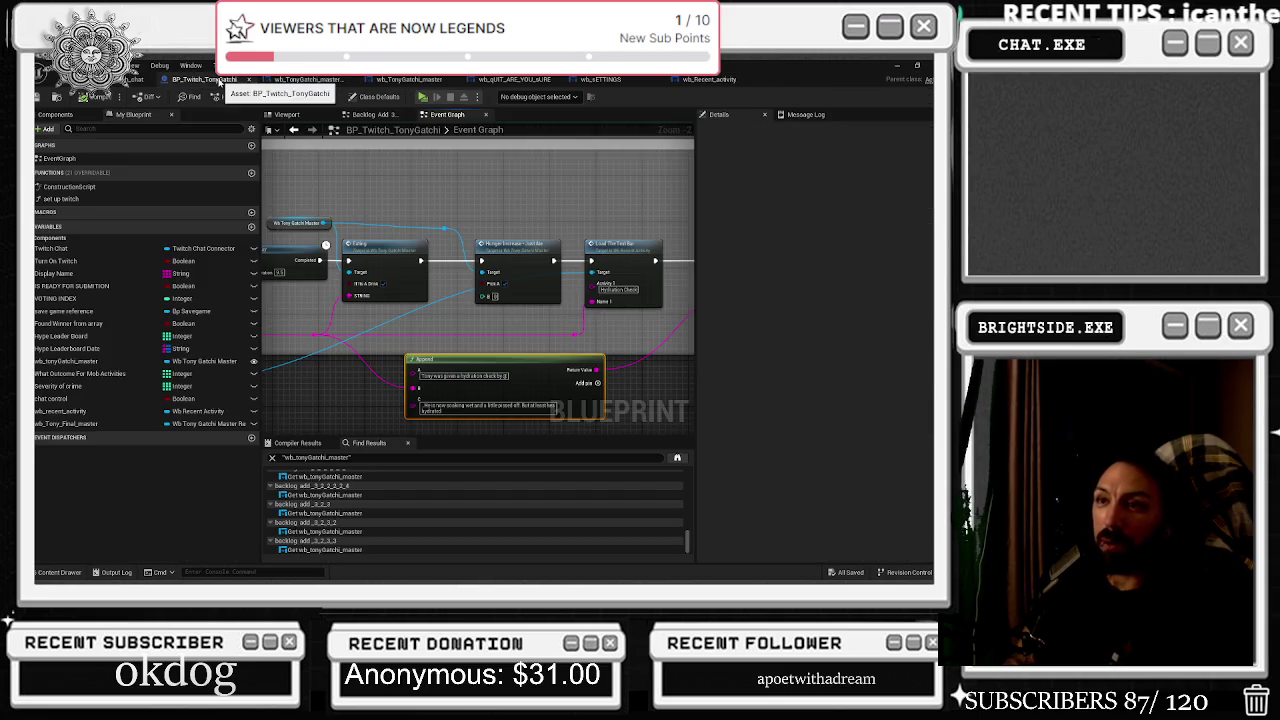
mouse_move(513, 357)
mouse_down()
mouse_move(400, 329)
mouse_move(432, 305)
mouse_move(508, 363)
mouse_move(522, 343)
mouse_up()
click(440, 304)
double_click(449, 298)
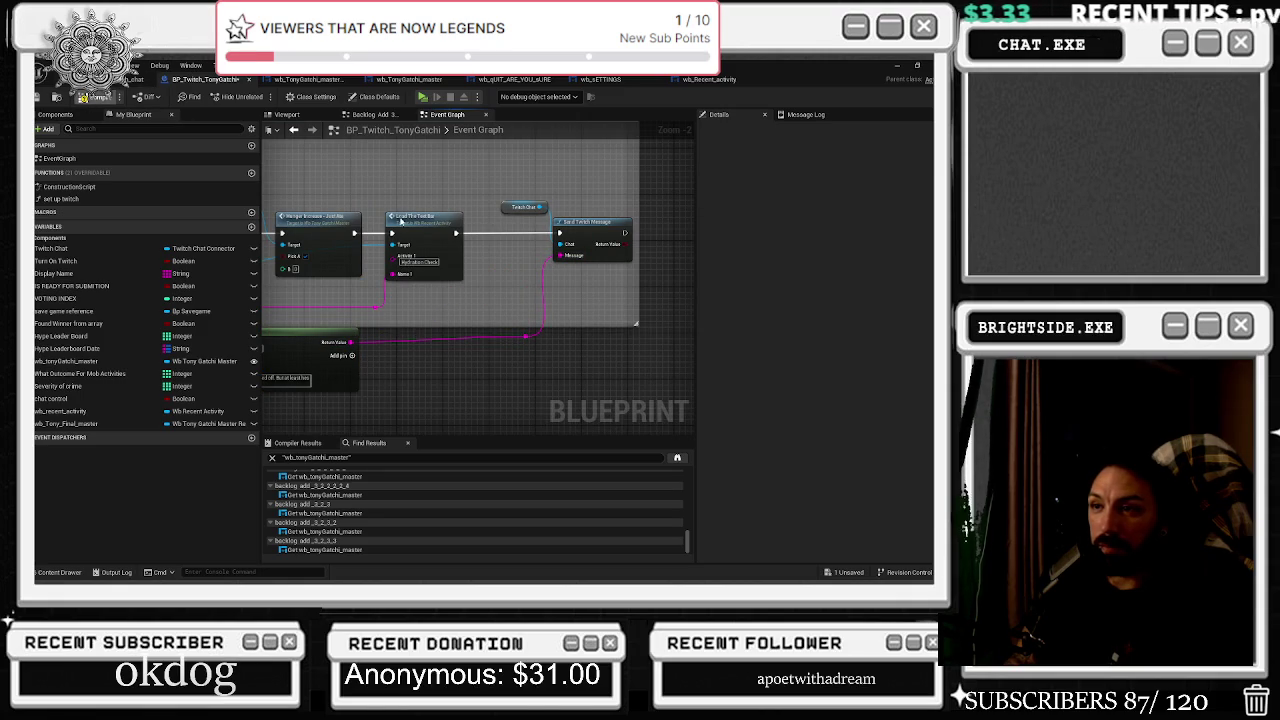
right_click(627, 285)
drag(391, 303, 677, 251)
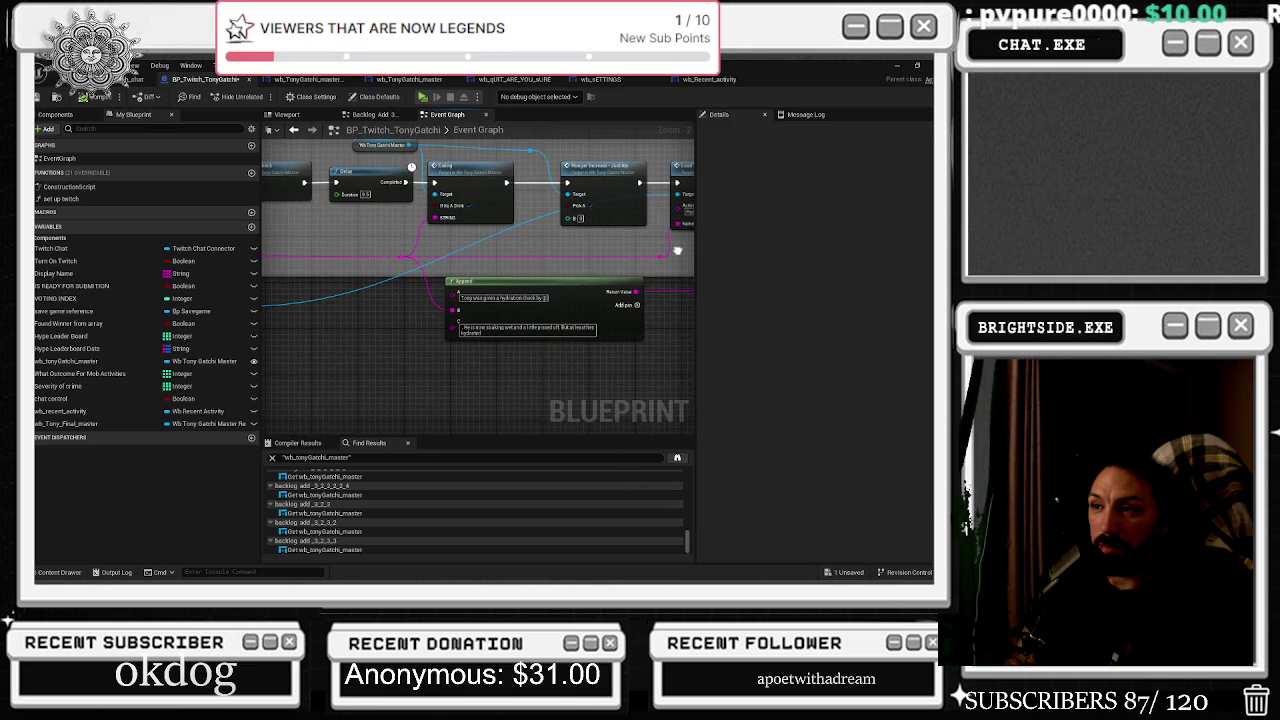
Review the wb_TonyGatchi_master design and its Food/Sleep graph.
click(298, 79)
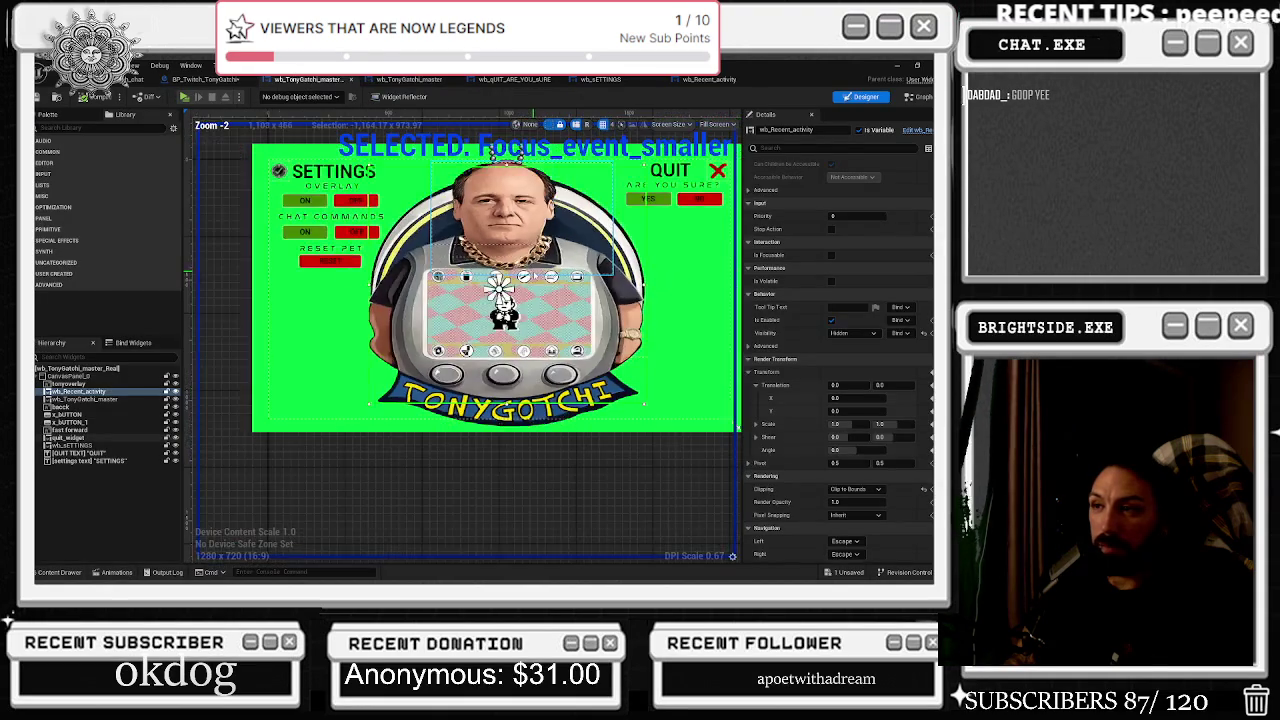
click(410, 79)
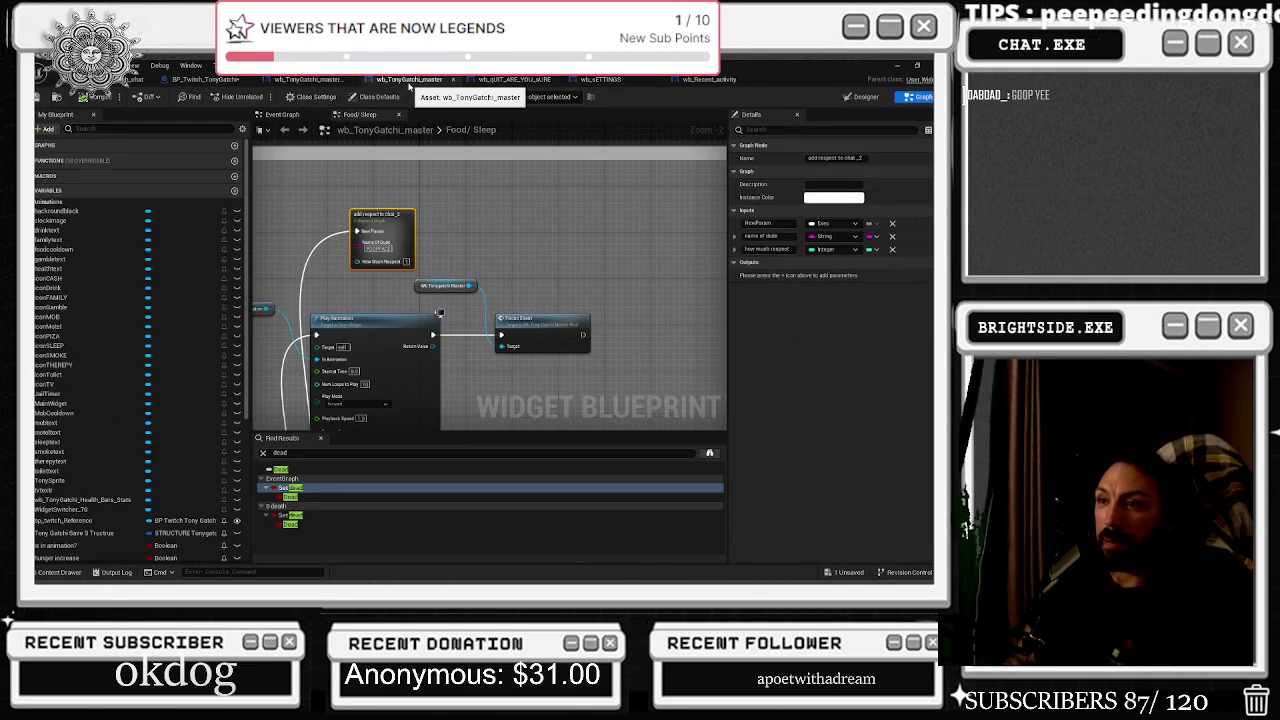
scroll(450, 275, down, 8)
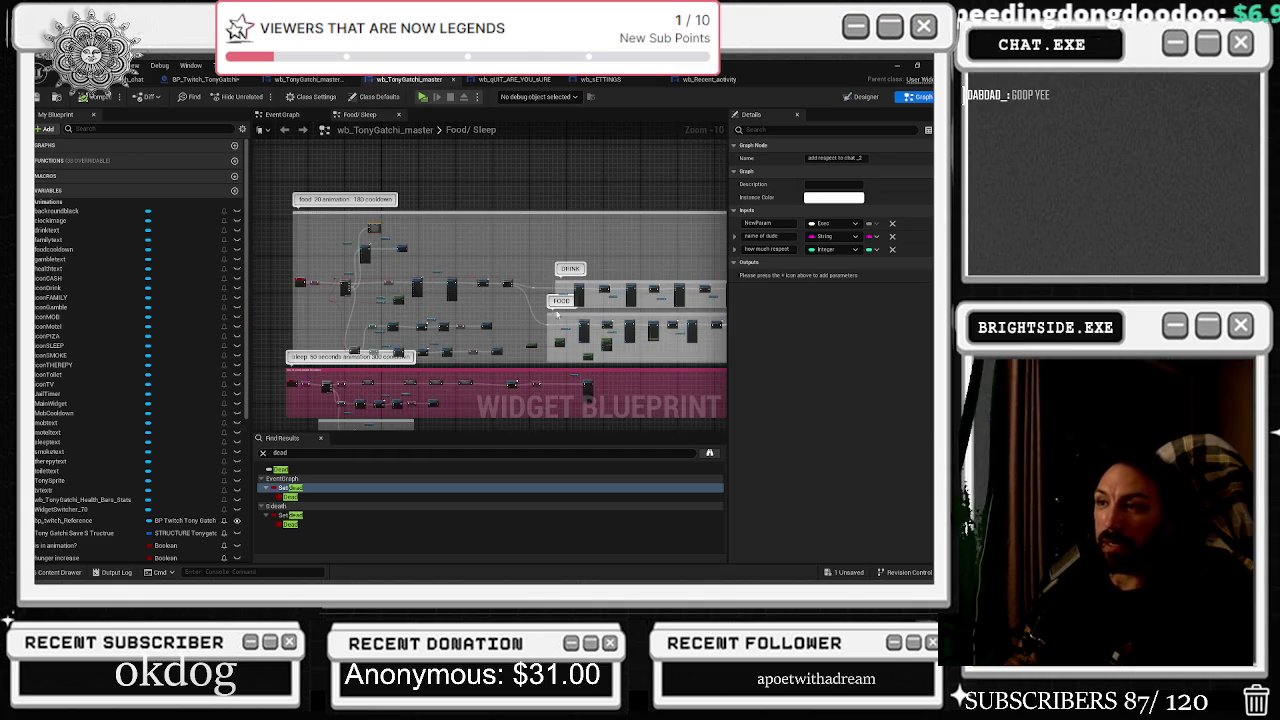
scroll(525, 317, down, 2)
mouse_move(500, 370)
mouse_down()
mouse_move(471, 266)
mouse_move(423, 365)
mouse_up()
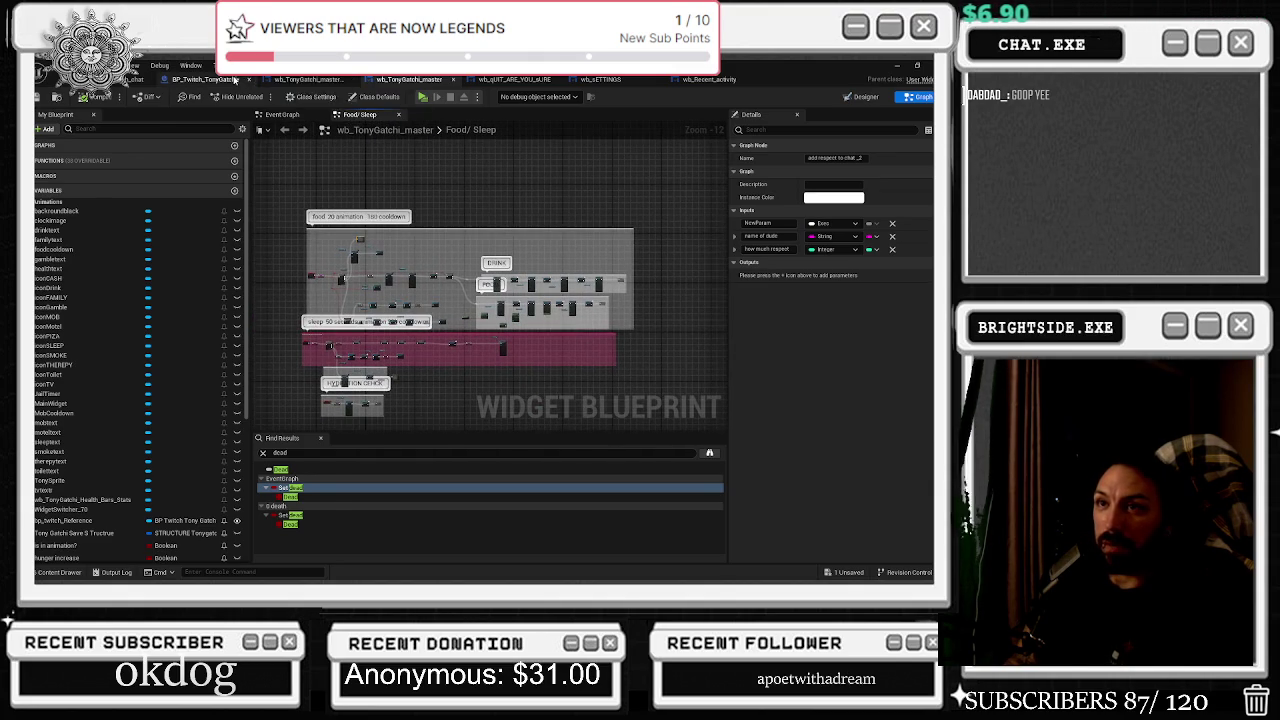
Go back to the BP_Twitch_TonyGatchi Event Graph, centred on the Hydration Check text bar nodes.
click(232, 79)
mouse_move(418, 272)
mouse_down()
mouse_move(384, 375)
mouse_move(392, 391)
mouse_up()
scroll(557, 322, up, 1)
drag(557, 322, 367, 355)
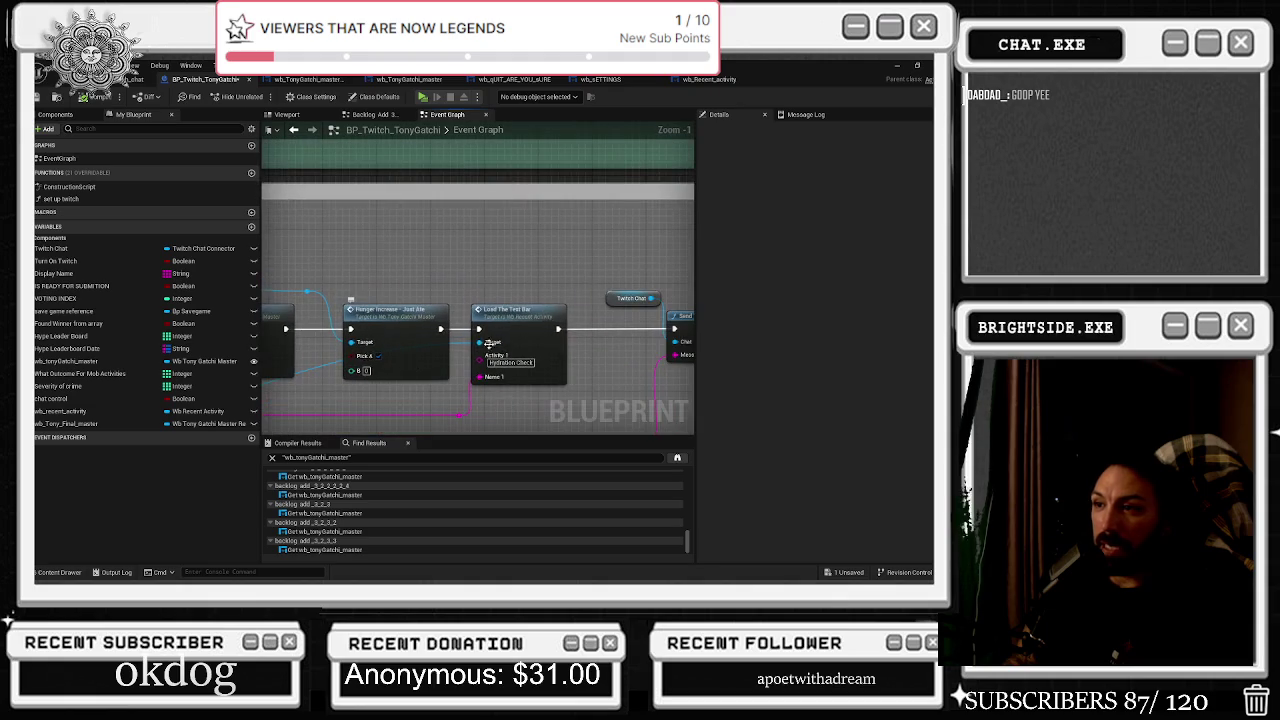
Select the Load The Text Bar node and survey its neighbouring Append node.
mouse_move(462, 296)
mouse_down()
mouse_move(526, 421)
mouse_move(584, 374)
mouse_up()
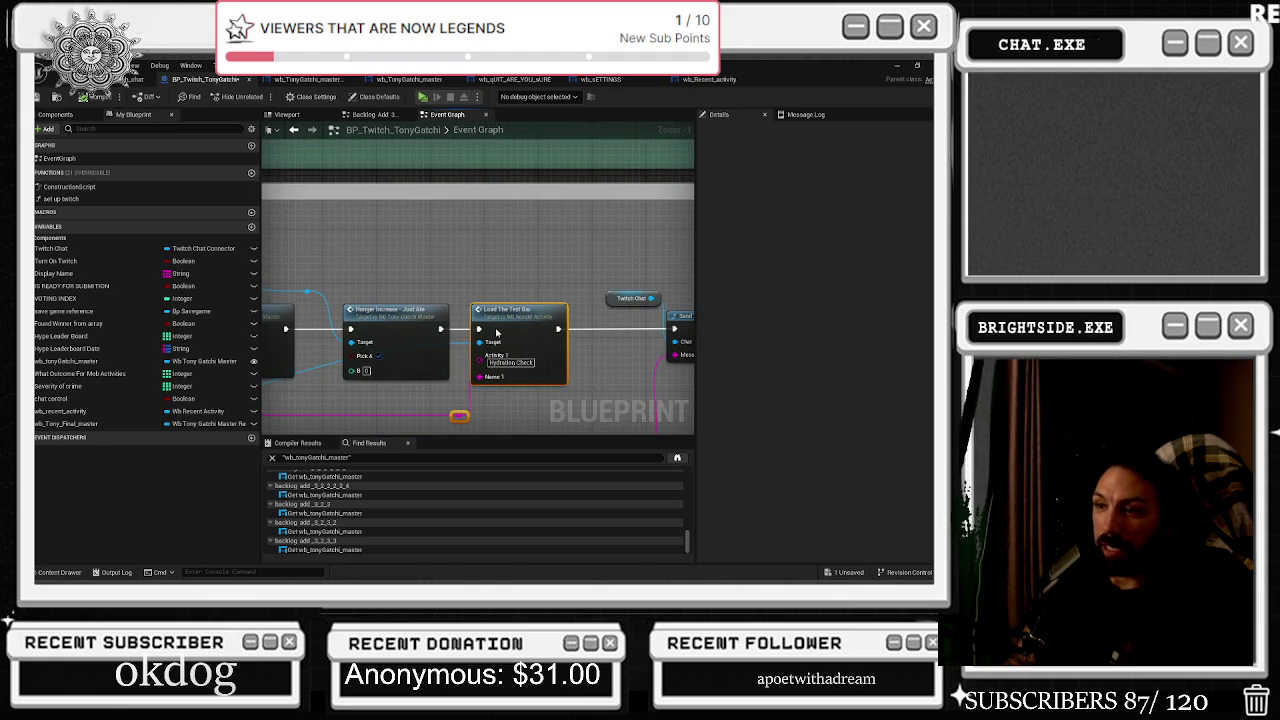
scroll(497, 333, down, 4)
scroll(508, 341, up, 2)
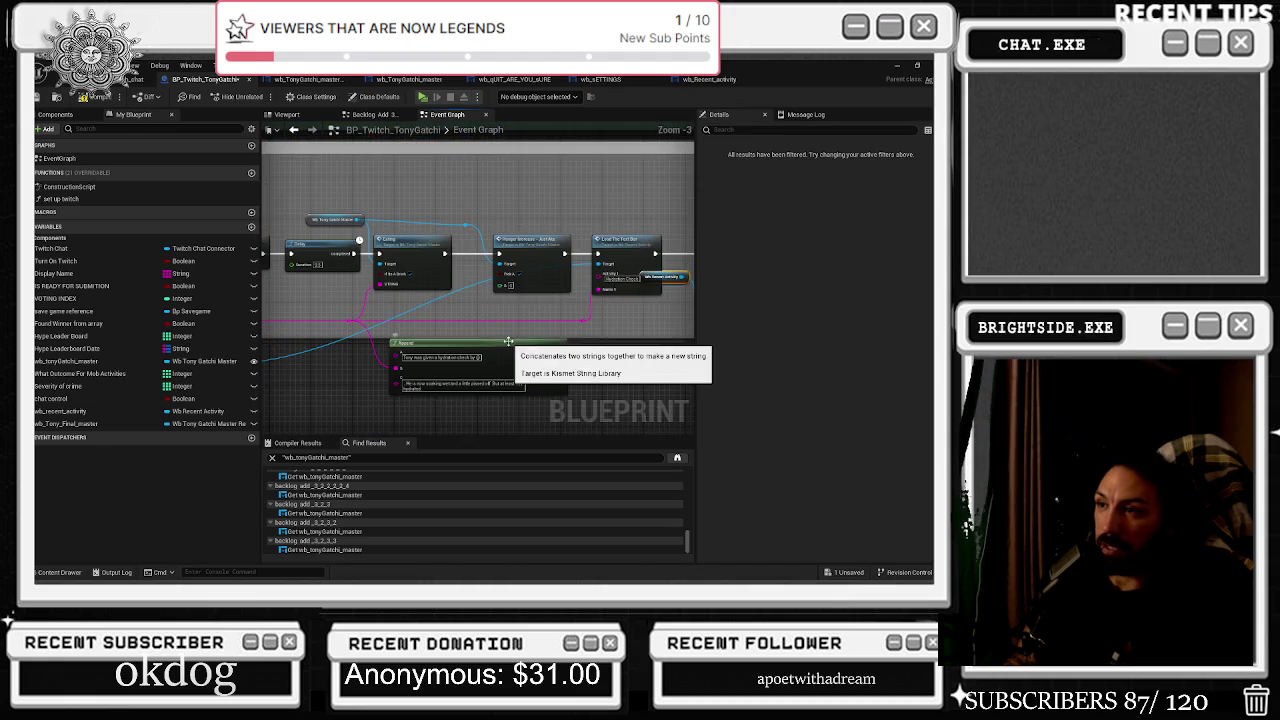
scroll(500, 330, down, 2)
scroll(440, 310, up, 3)
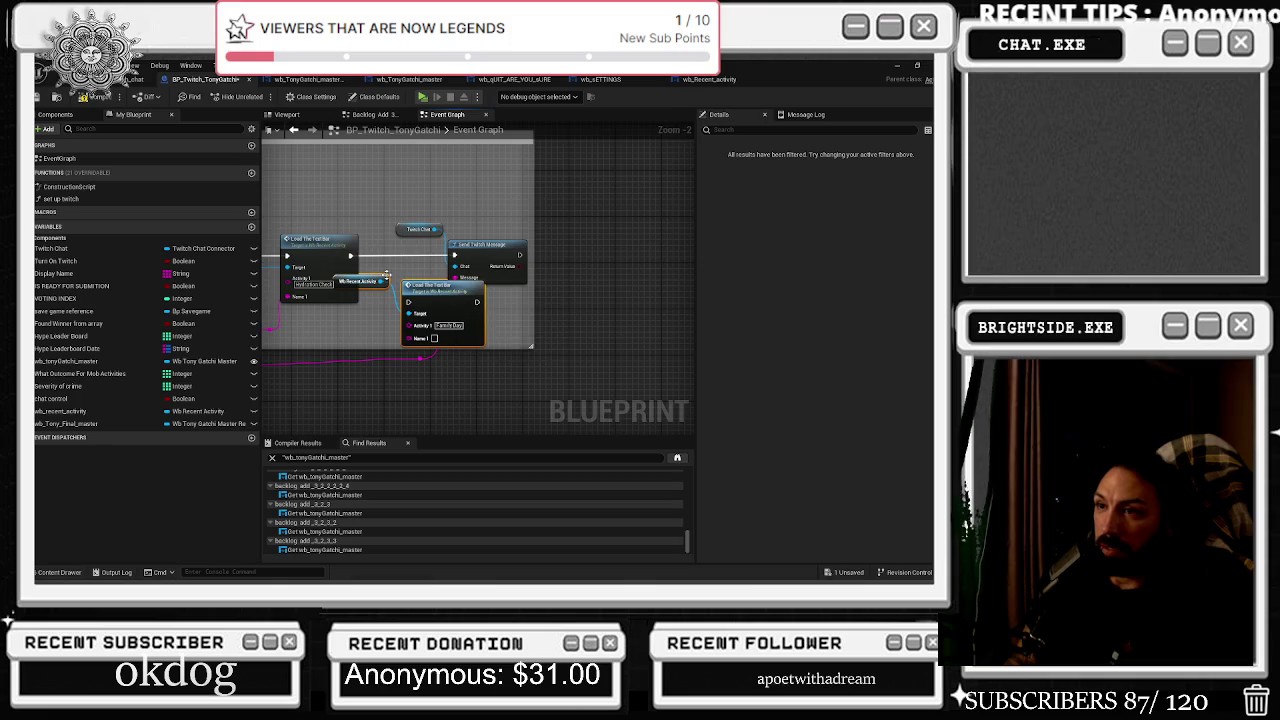
drag(374, 270, 695, 309)
scroll(653, 308, down, 2)
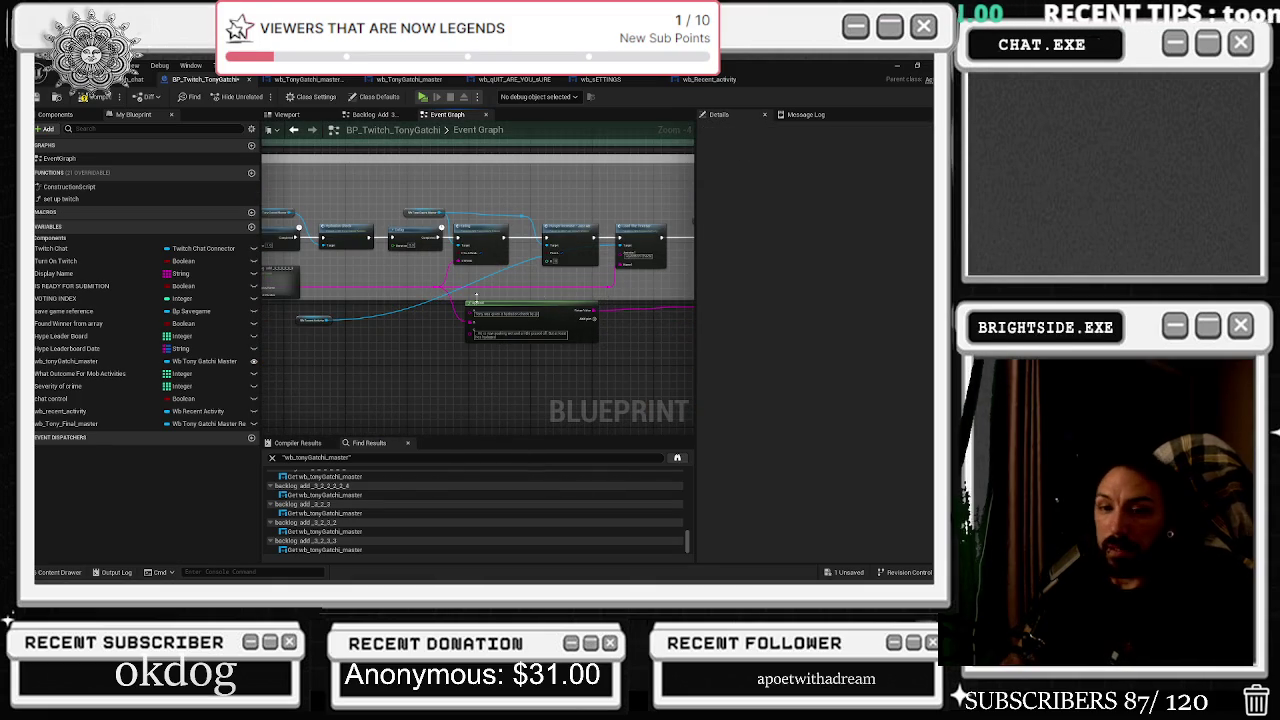
scroll(603, 295, down, 4)
Pan across the comment groups to the Gifted Sub event and wire it into a Load The Text Bar copy.
mouse_move(250, 200)
mouse_down()
mouse_move(480, 200)
mouse_move(470, 326)
mouse_up()
scroll(470, 326, down, 2)
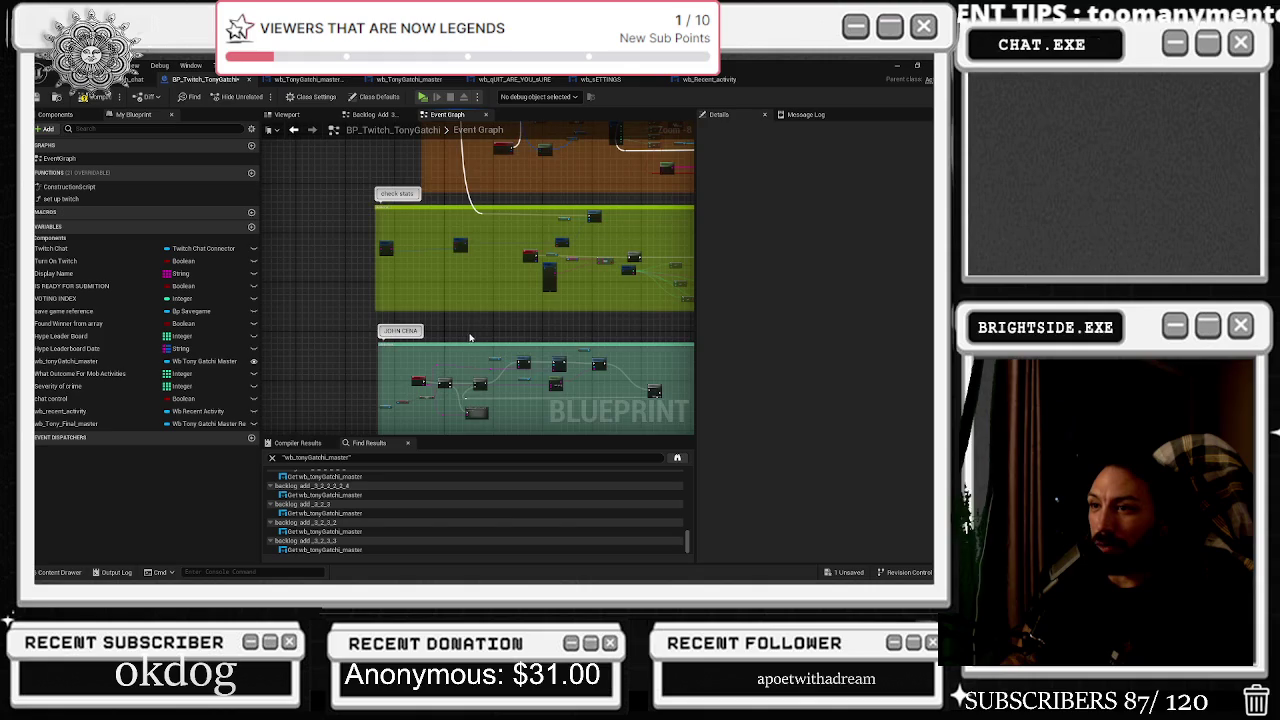
scroll(470, 326, down, 2)
mouse_move(479, 300)
mouse_down()
mouse_move(240, 290)
mouse_move(270, 316)
mouse_up()
scroll(479, 300, up, 9)
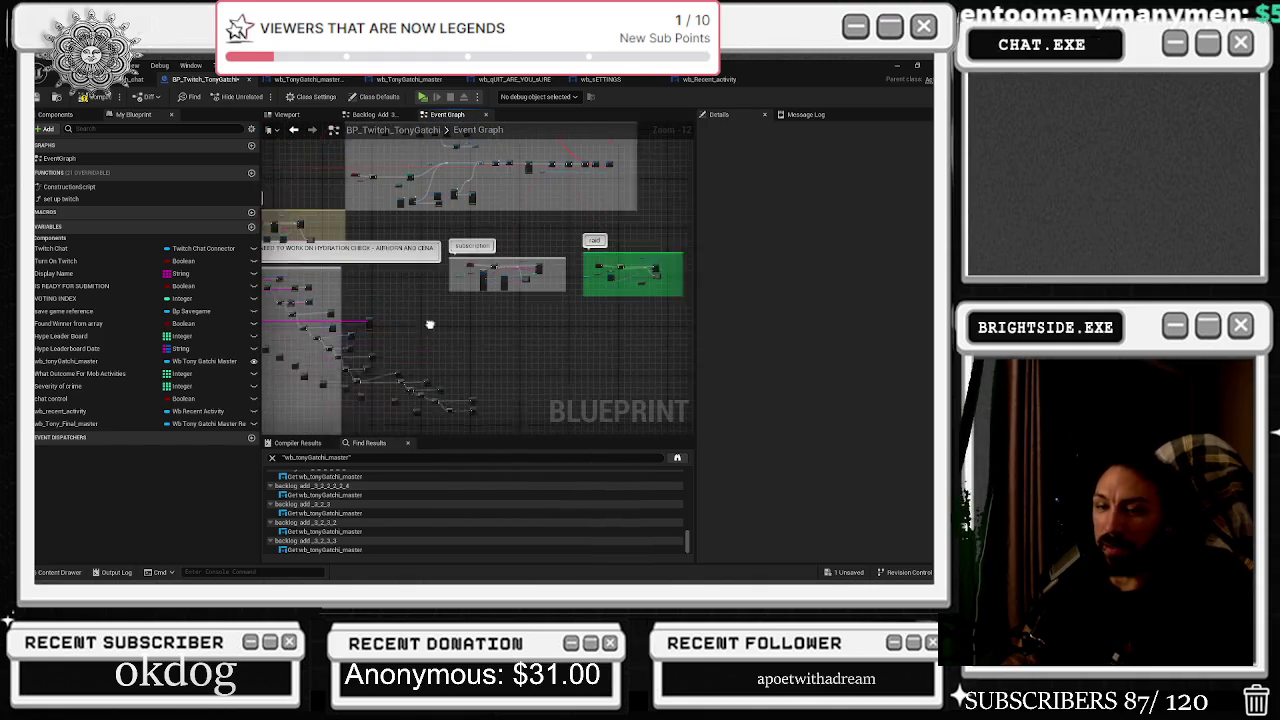
drag(509, 306, 228, 390)
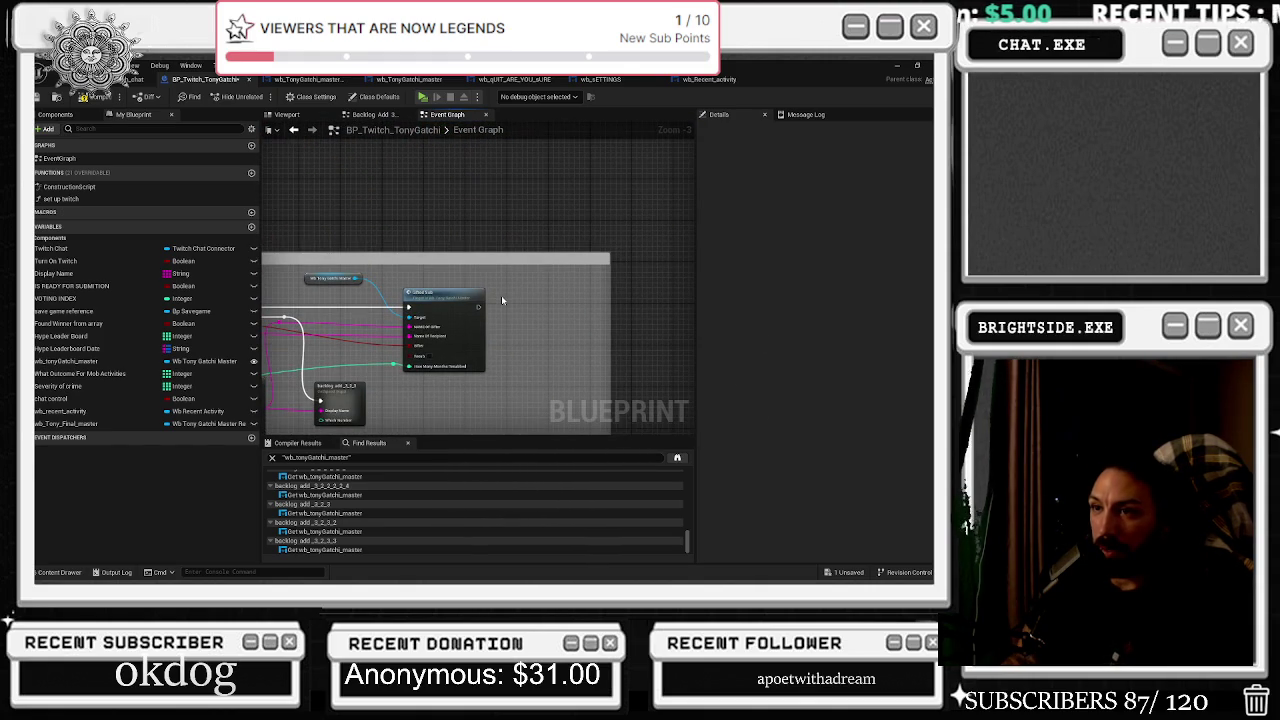
scroll(481, 314, up, 3)
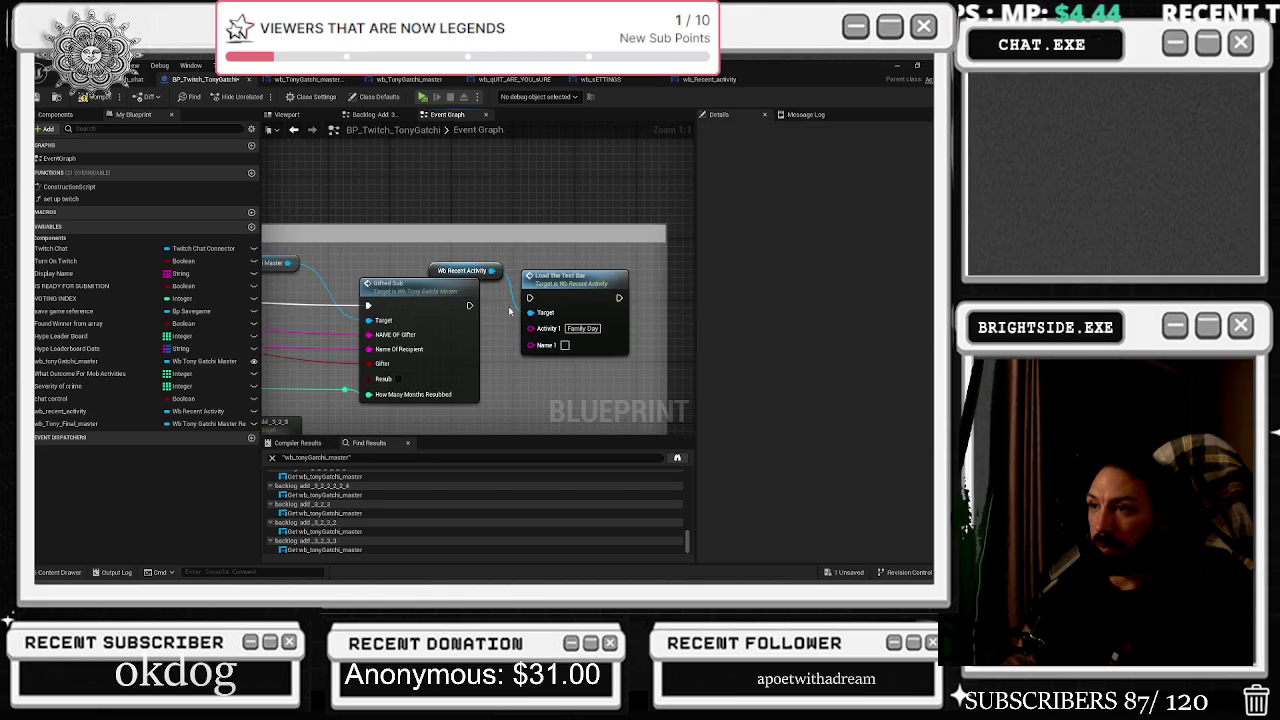
drag(468, 305, 530, 298)
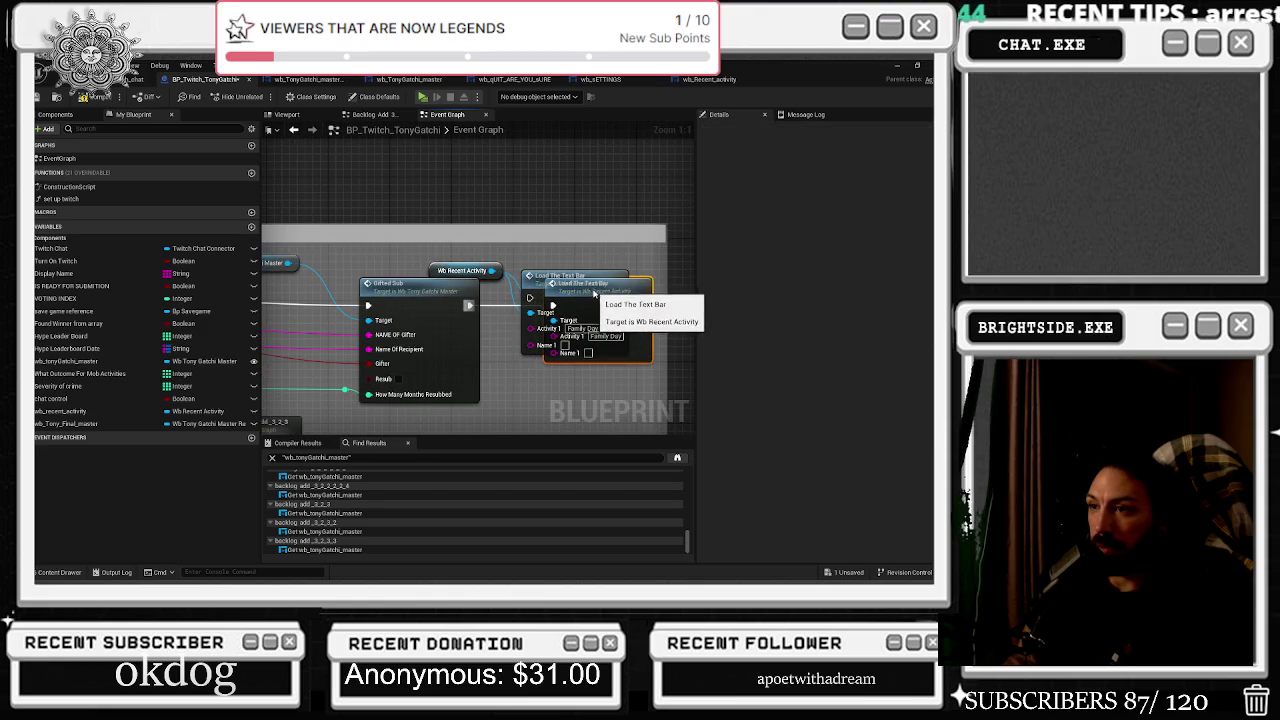
Place the Load The Text Bar copy under Gifted Sub beside the Wb Recent Activity getter.
mouse_move(613, 270)
mouse_down()
mouse_move(636, 376)
mouse_move(513, 306)
mouse_up()
click(350, 197)
ctrl+click(450, 200)
mouse_move(484, 223)
mouse_down()
mouse_move(657, 268)
mouse_move(669, 230)
mouse_up()
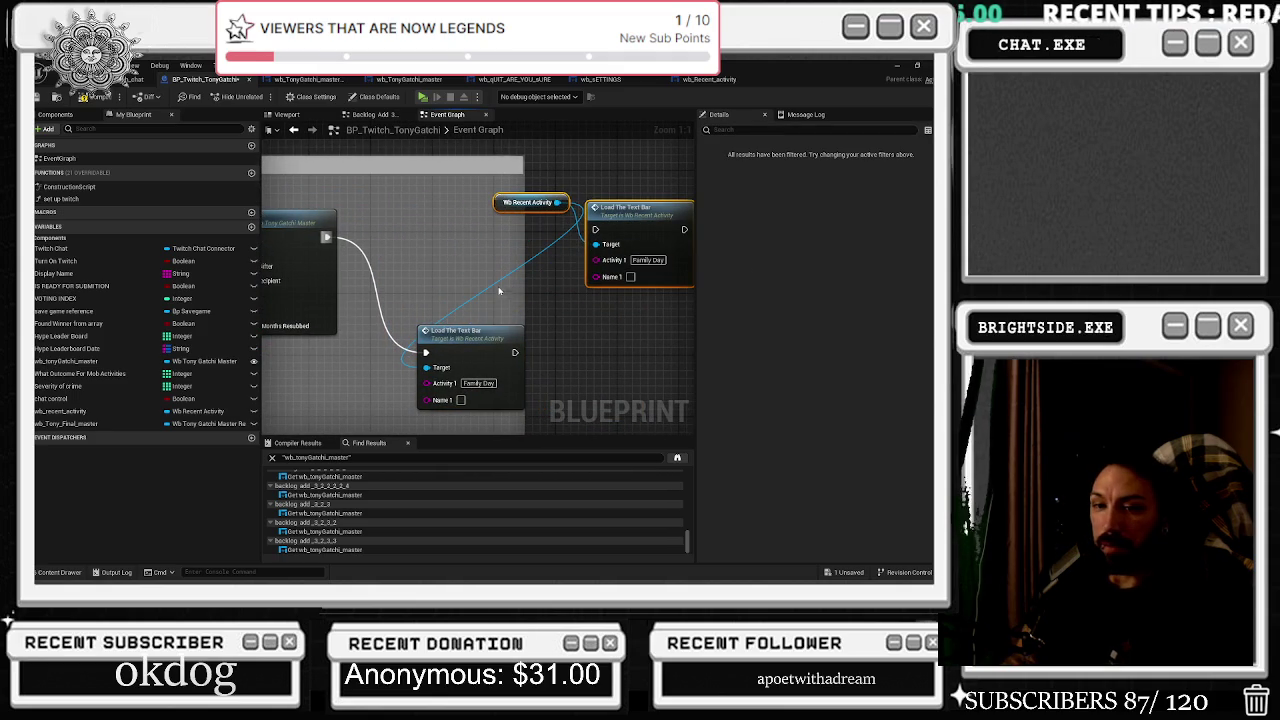
mouse_move(430, 340)
mouse_down()
mouse_move(403, 247)
mouse_move(414, 225)
mouse_up()
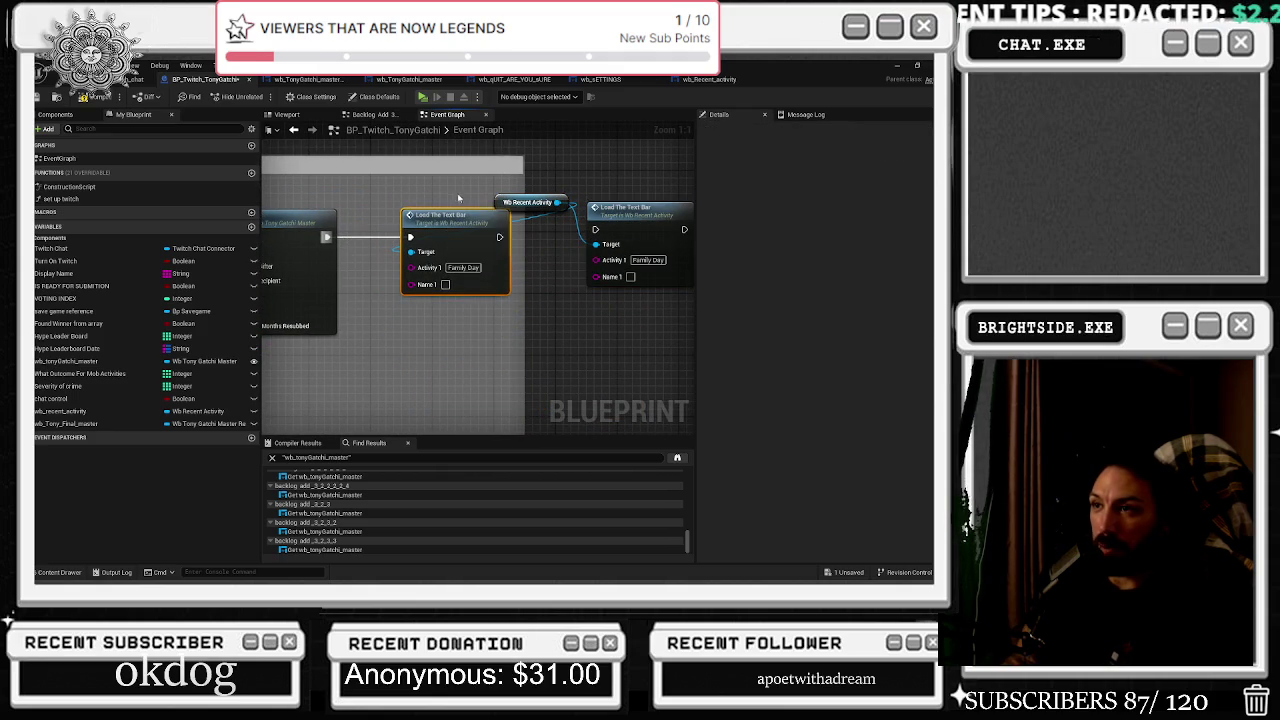
Paste a second Wb Recent Activity getter for the new node and arrange the getters.
key(ctrl+v)
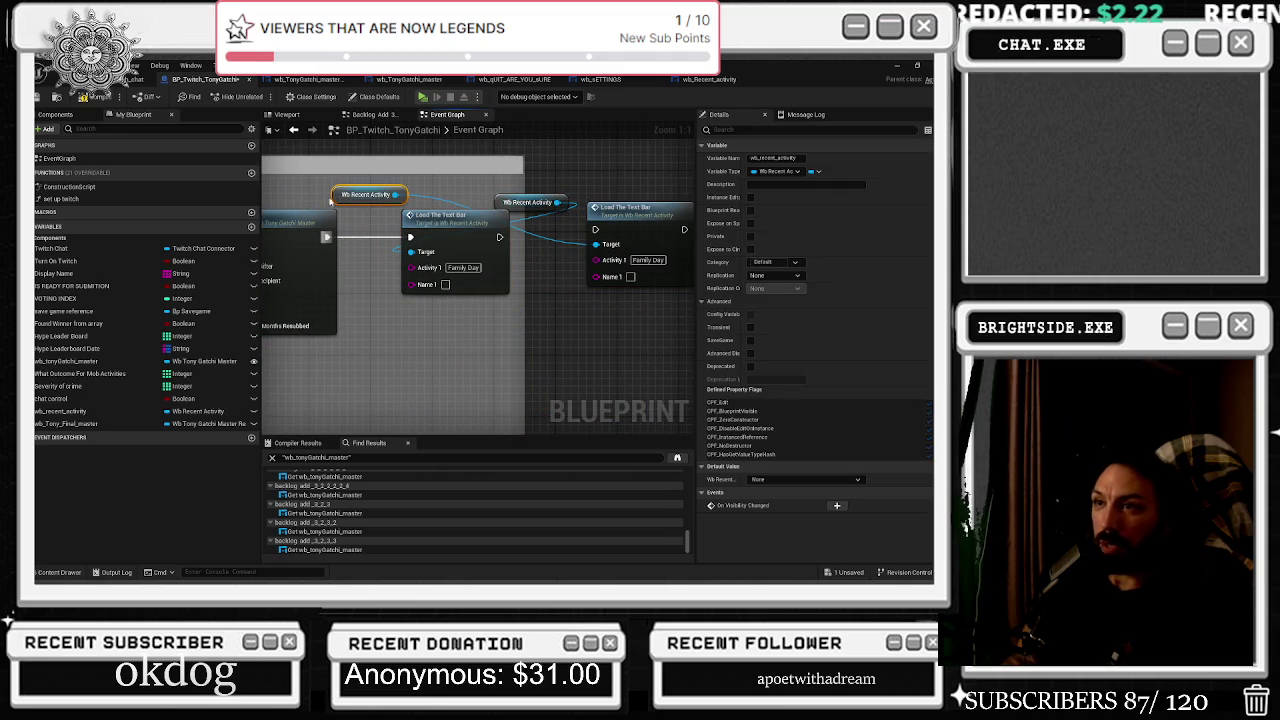
click(334, 197)
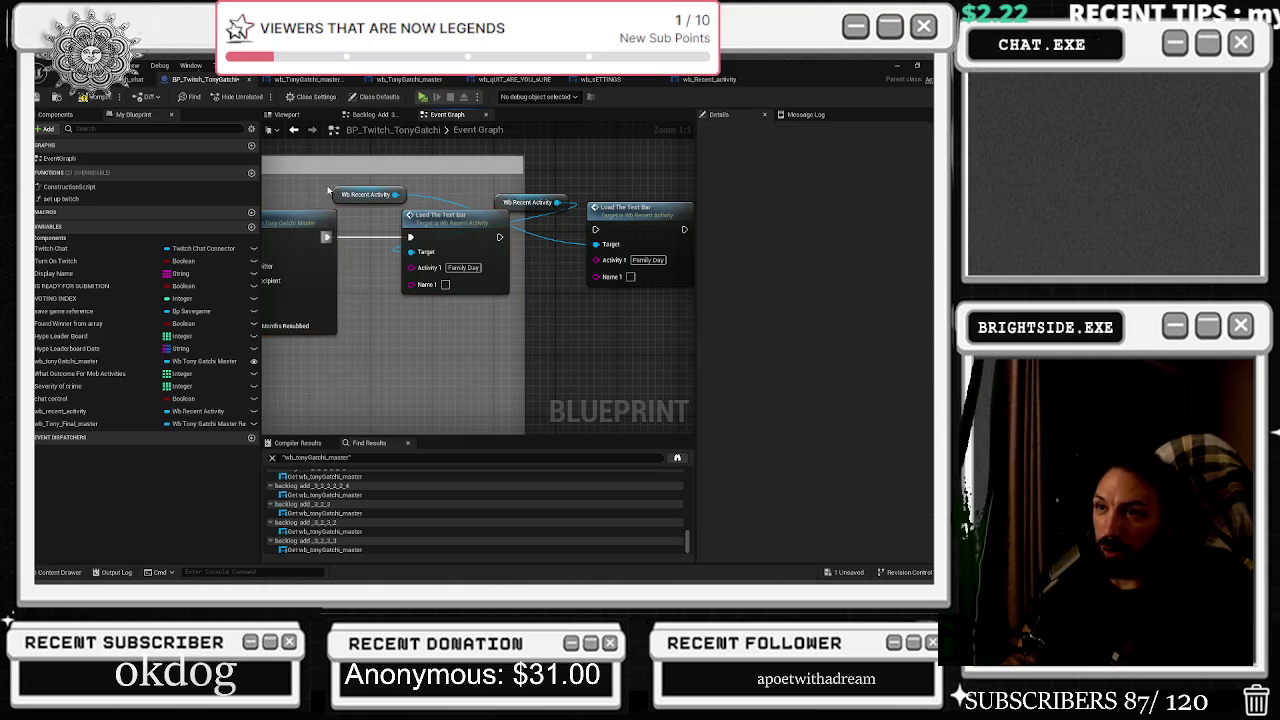
mouse_move(530, 203)
mouse_down()
mouse_move(528, 360)
mouse_move(542, 364)
mouse_up()
mouse_move(342, 199)
mouse_down()
mouse_move(304, 199)
mouse_move(327, 192)
mouse_up()
drag(439, 201, 528, 230)
drag(393, 234, 503, 236)
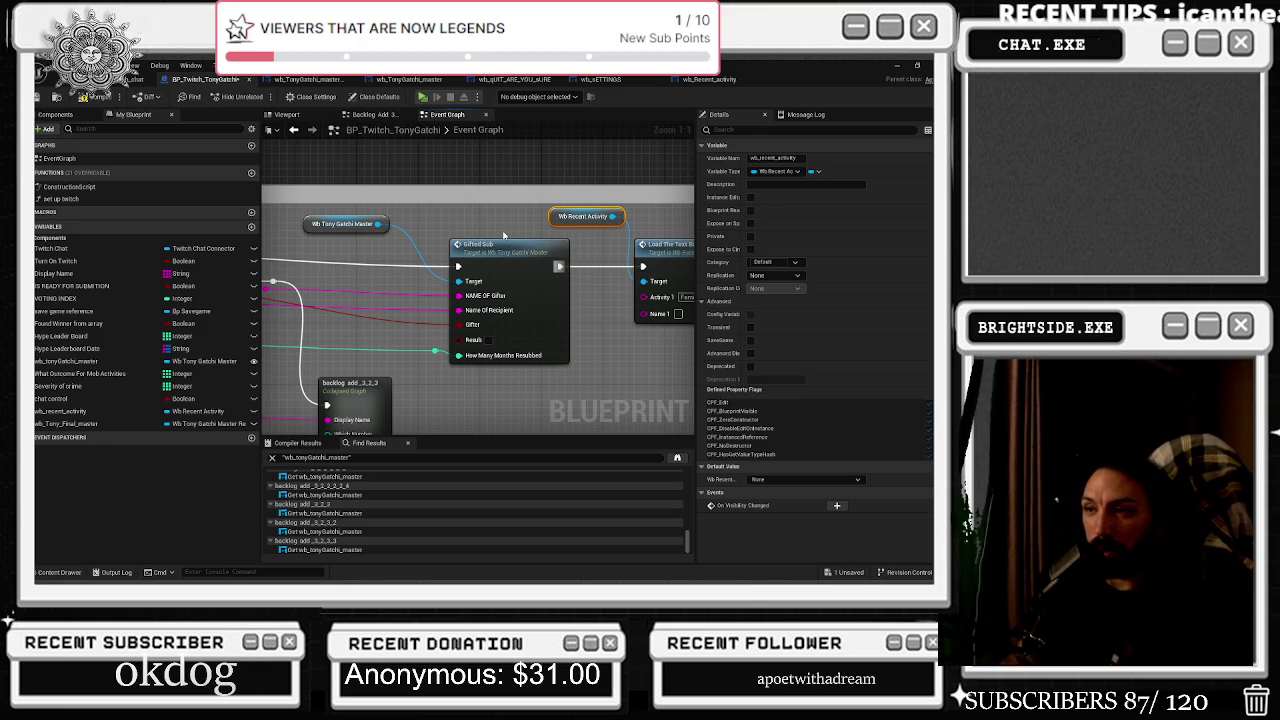
Reposition the Gifted Sub event and Load The Text Bar nodes and line up the getter.
mouse_move(491, 245)
mouse_down()
mouse_move(483, 222)
mouse_move(362, 244)
mouse_move(394, 251)
mouse_move(356, 228)
mouse_up()
click(505, 282)
drag(505, 283, 497, 260)
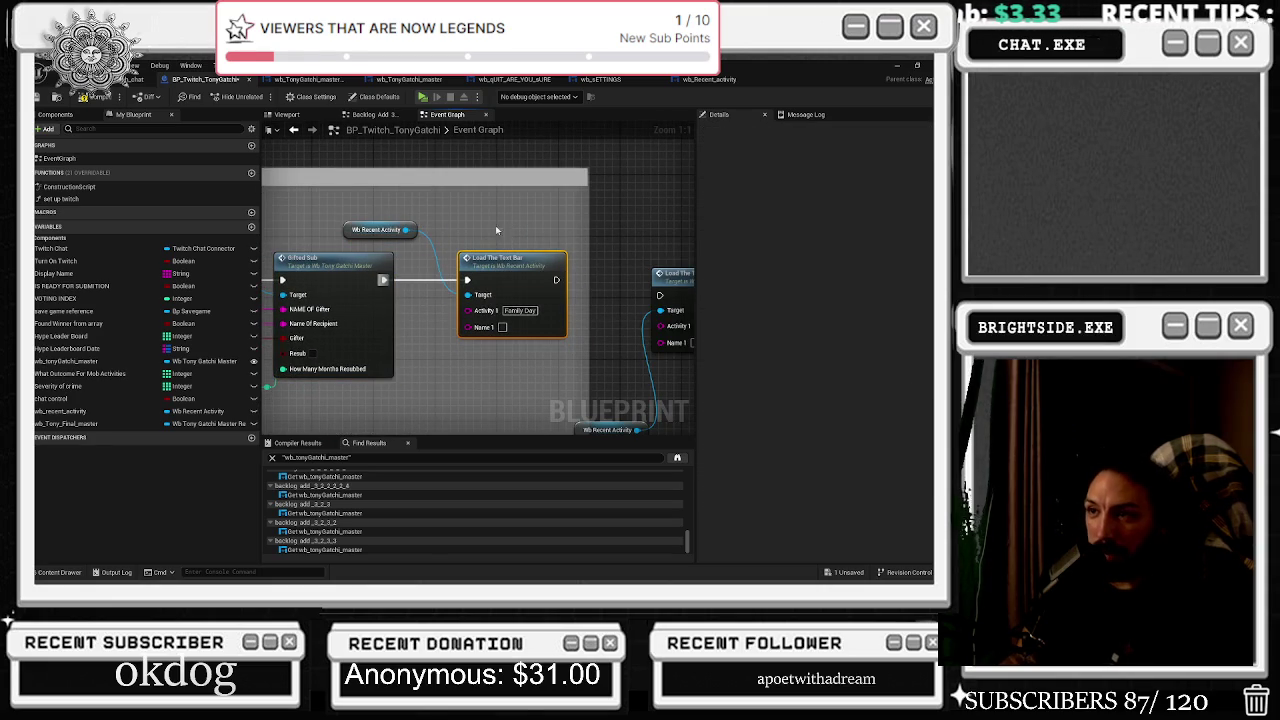
drag(353, 236, 370, 236)
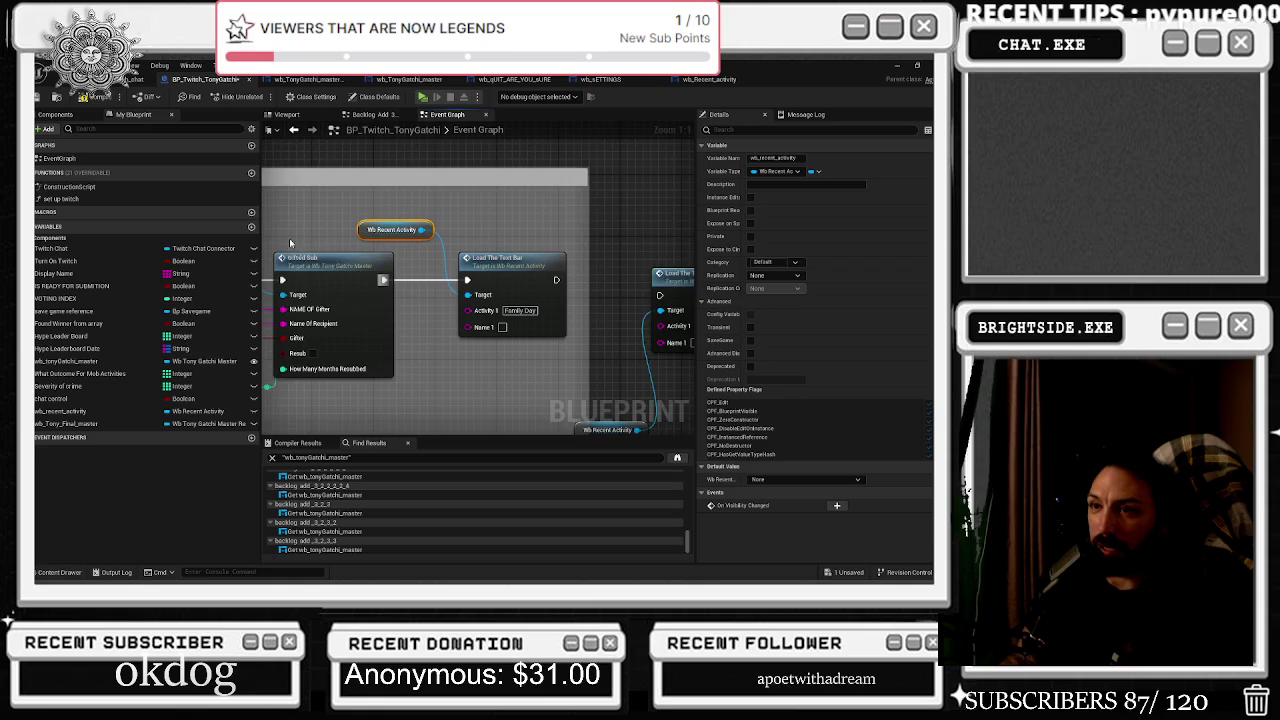
click(400, 265)
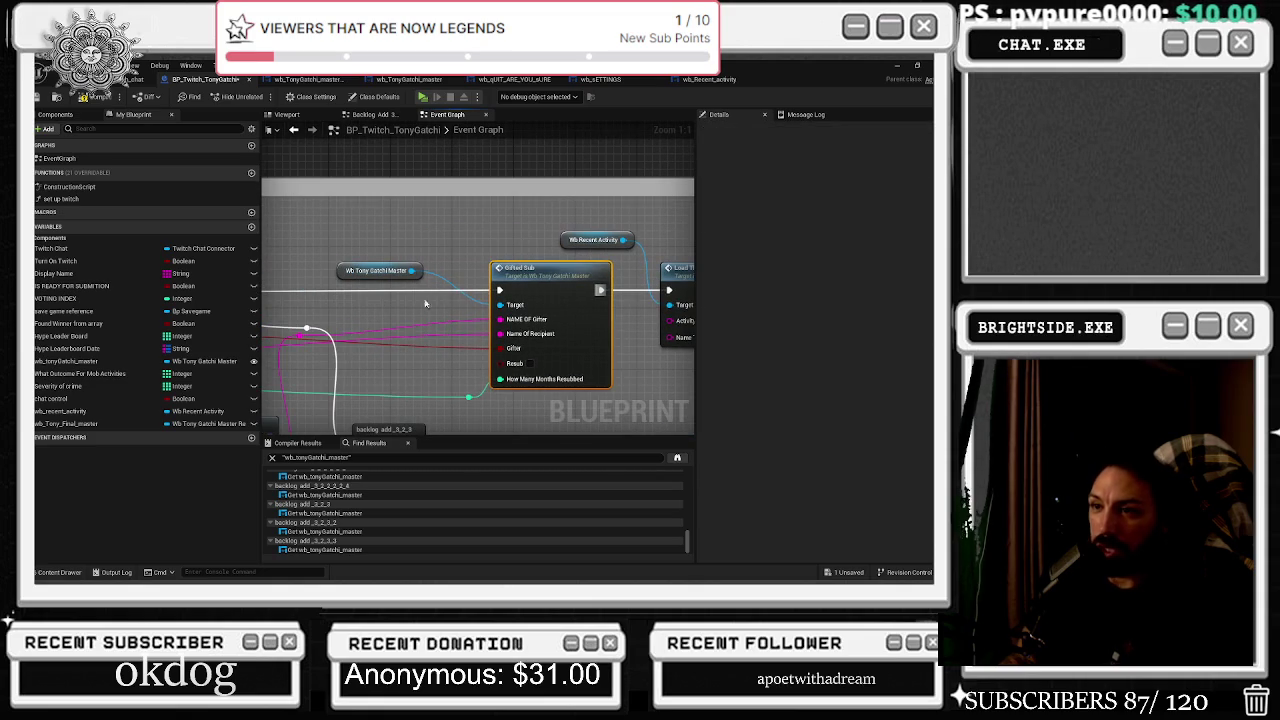
mouse_move(495, 312)
mouse_down()
mouse_move(613, 273)
mouse_move(414, 293)
mouse_move(571, 262)
mouse_up()
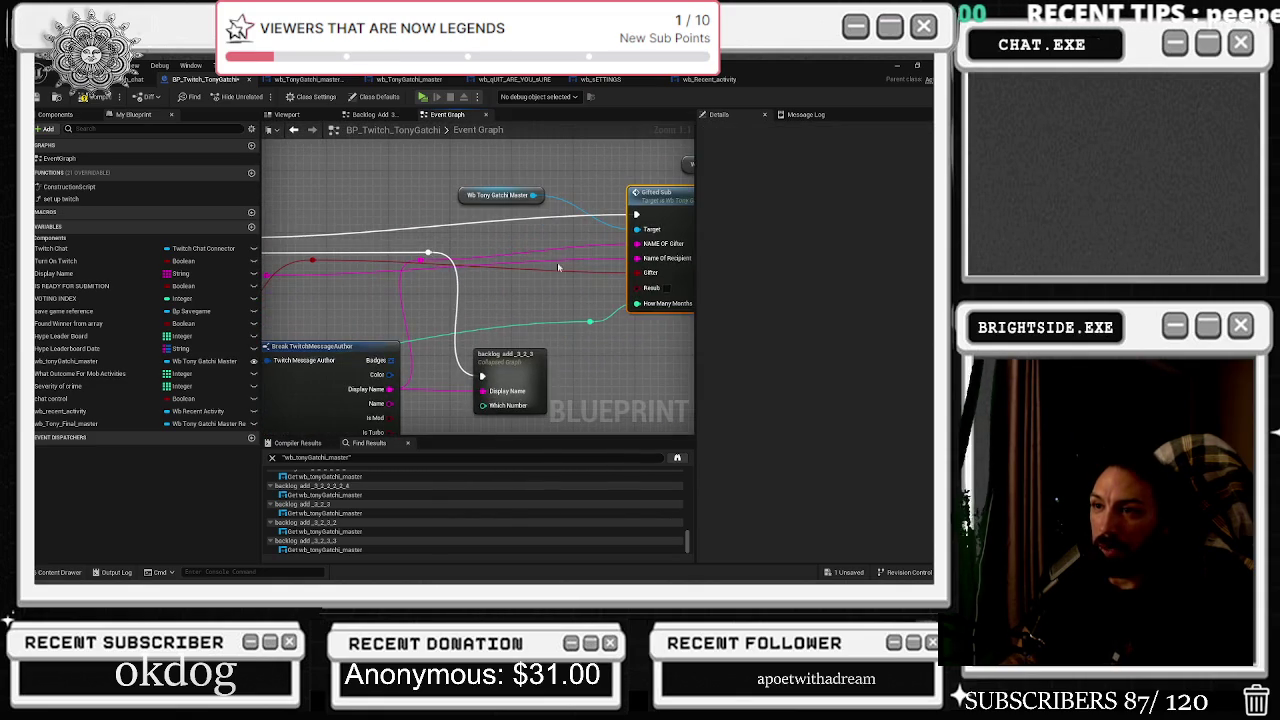
drag(311, 285, 315, 283)
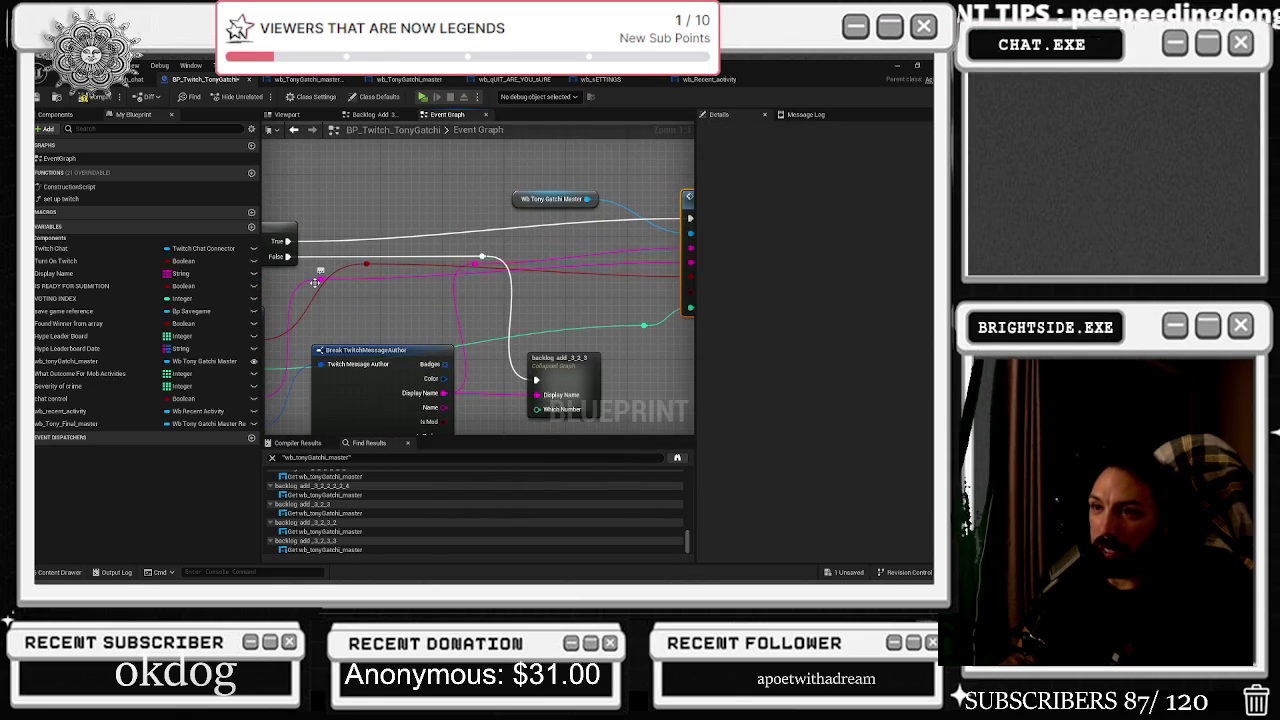
Add a reroute point on the pink wire left of Gifted Sub, then start wiring into Name 1.
double_click(384, 272)
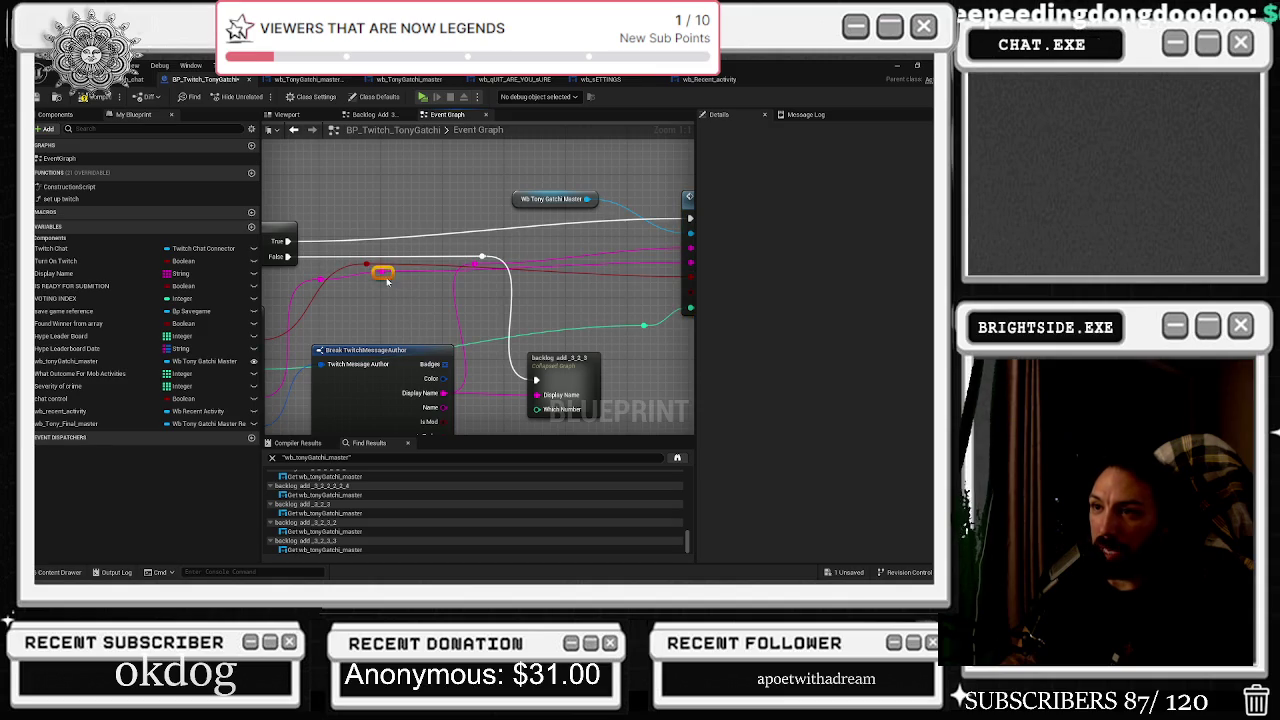
mouse_move(647, 277)
mouse_down()
mouse_move(650, 294)
mouse_move(648, 277)
mouse_up()
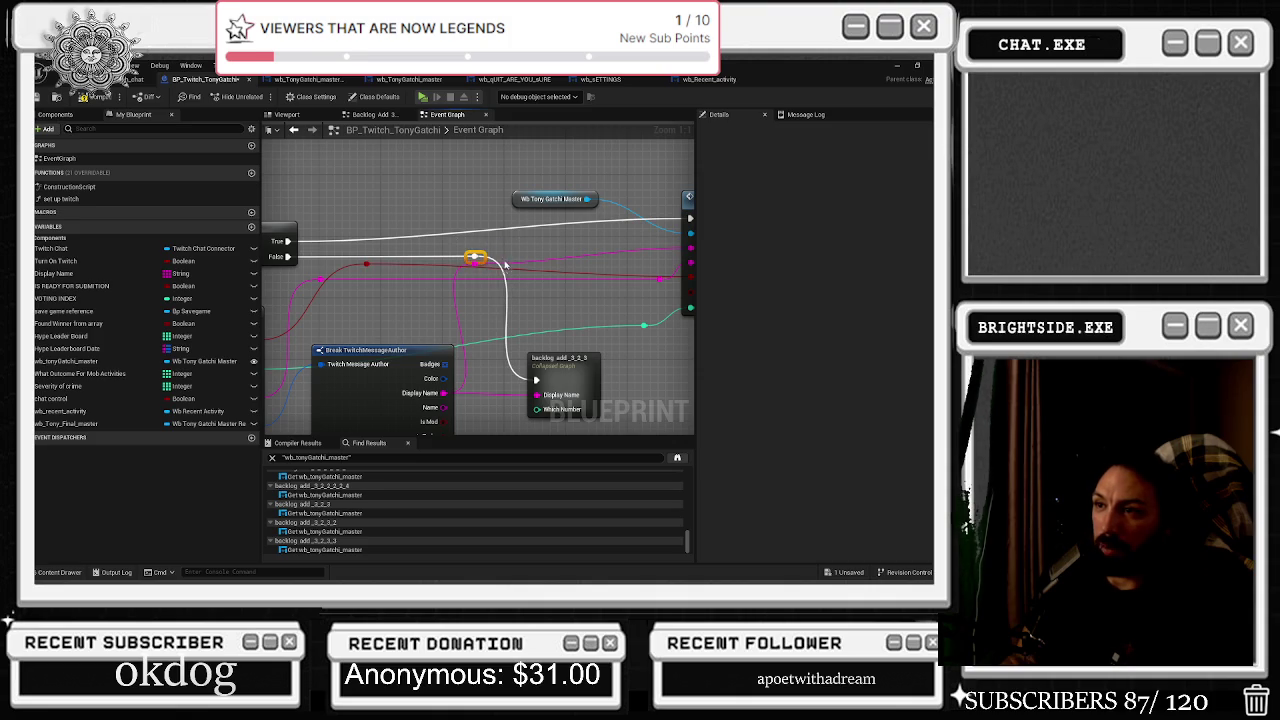
double_click(474, 252)
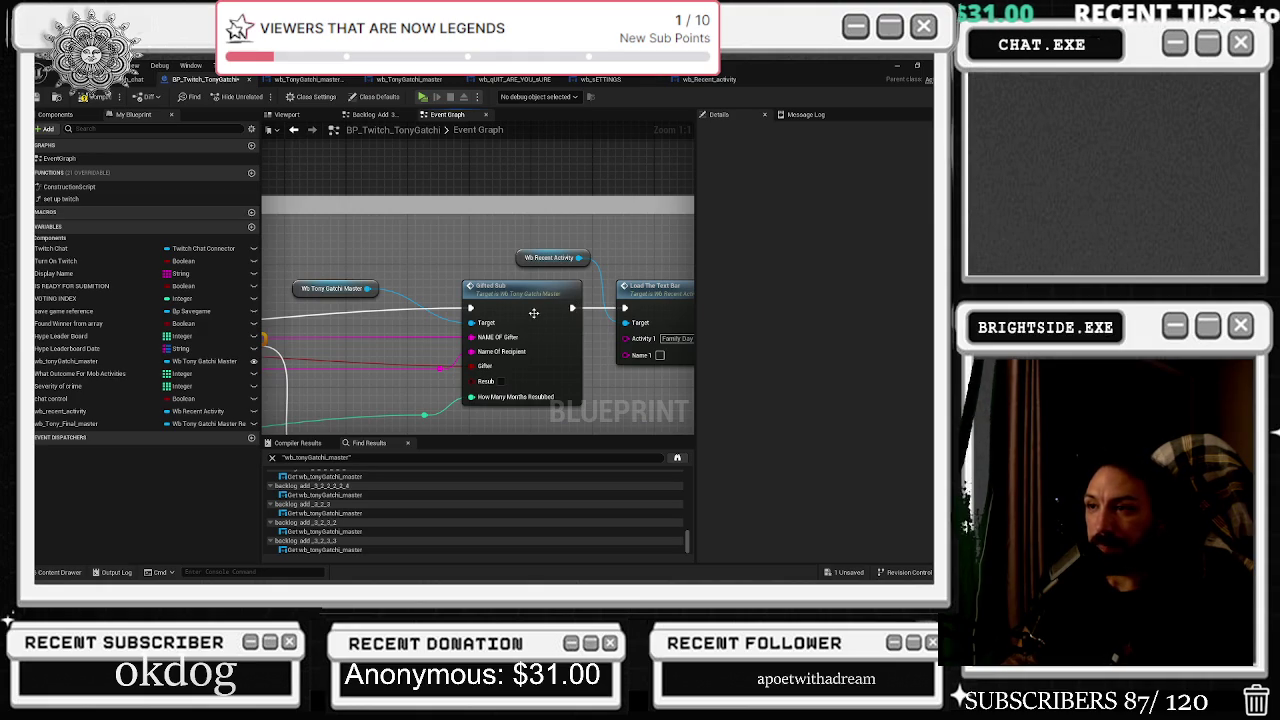
mouse_move(439, 384)
mouse_down()
mouse_move(440, 410)
mouse_move(520, 360)
mouse_move(350, 363)
mouse_move(336, 317)
mouse_move(277, 322)
mouse_up()
drag(651, 331, 521, 351)
drag(634, 334, 573, 331)
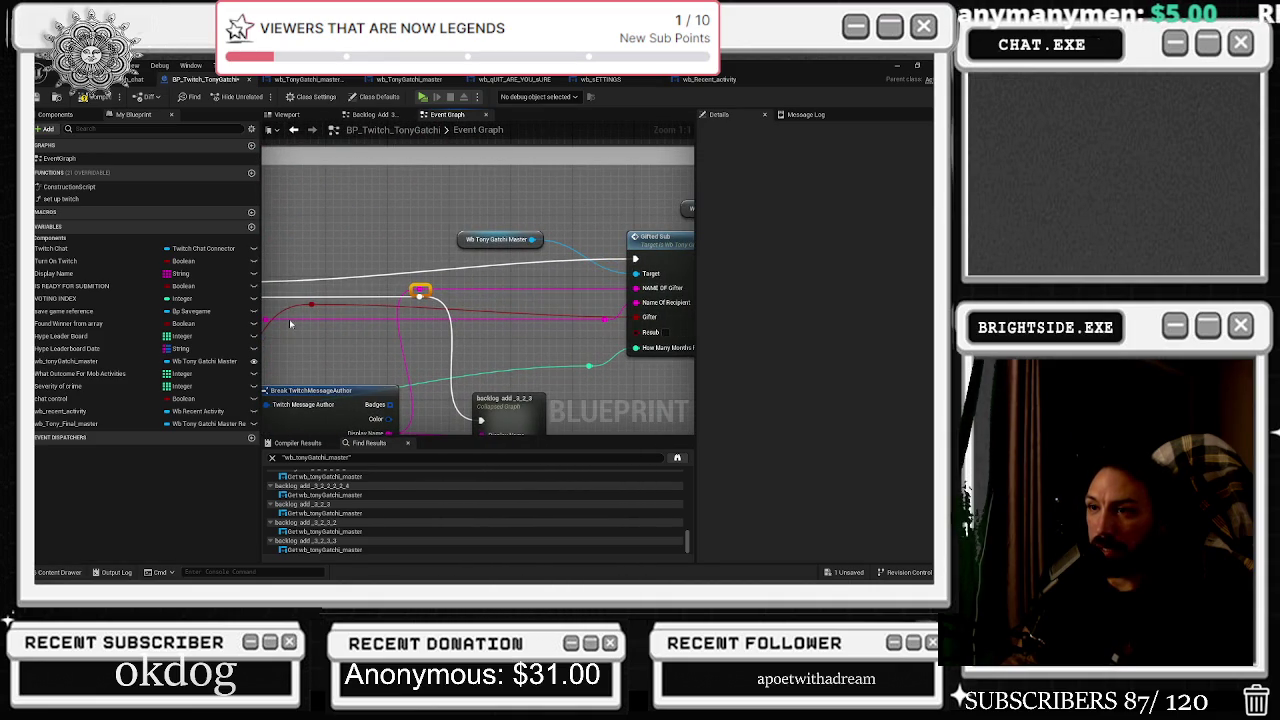
mouse_move(307, 305)
mouse_down()
mouse_move(390, 321)
mouse_move(736, 321)
mouse_move(549, 317)
mouse_move(550, 255)
mouse_move(601, 232)
mouse_move(599, 274)
mouse_up()
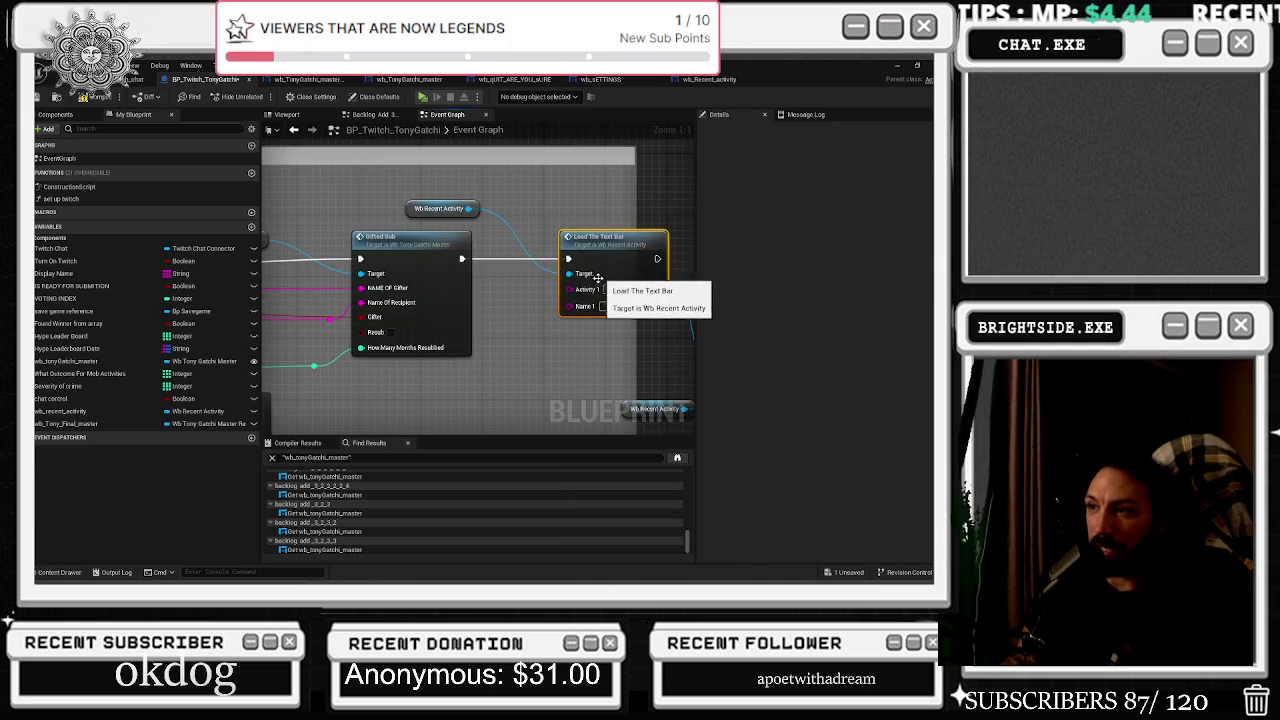
drag(549, 321, 545, 333)
Create a Select String node and wire it into Load The Text Bar.
text(selec)
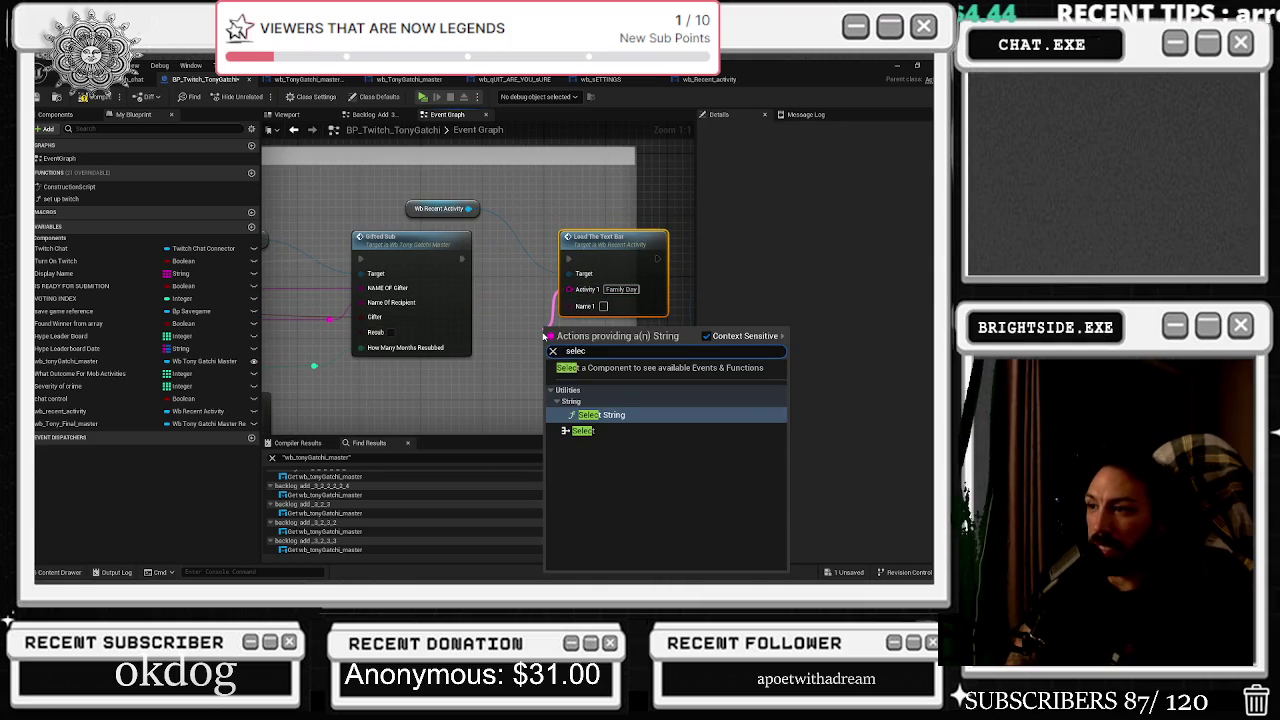
key(Return)
drag(510, 300, 680, 294)
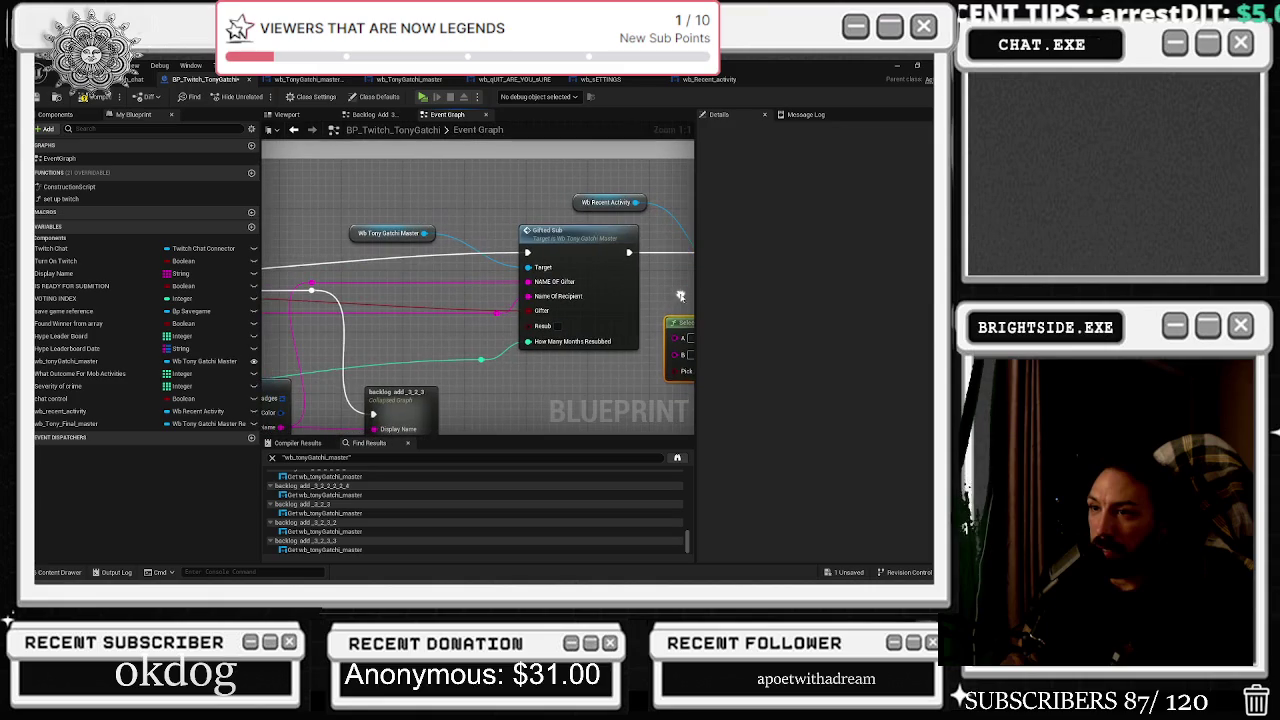
drag(298, 298, 728, 320)
click(566, 279)
Move the Family Day text bar node and the whole gifted-sub node group lower.
scroll(566, 279, down, 3)
drag(545, 288, 548, 343)
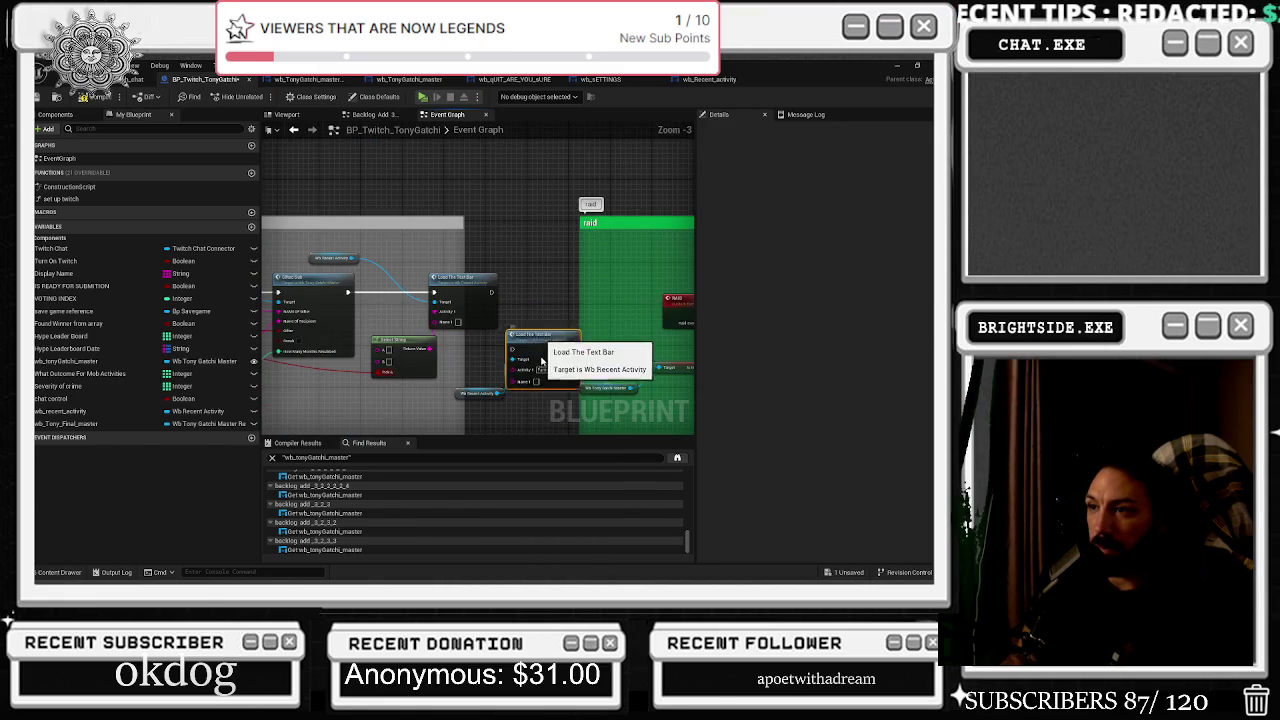
scroll(548, 343, down, 2)
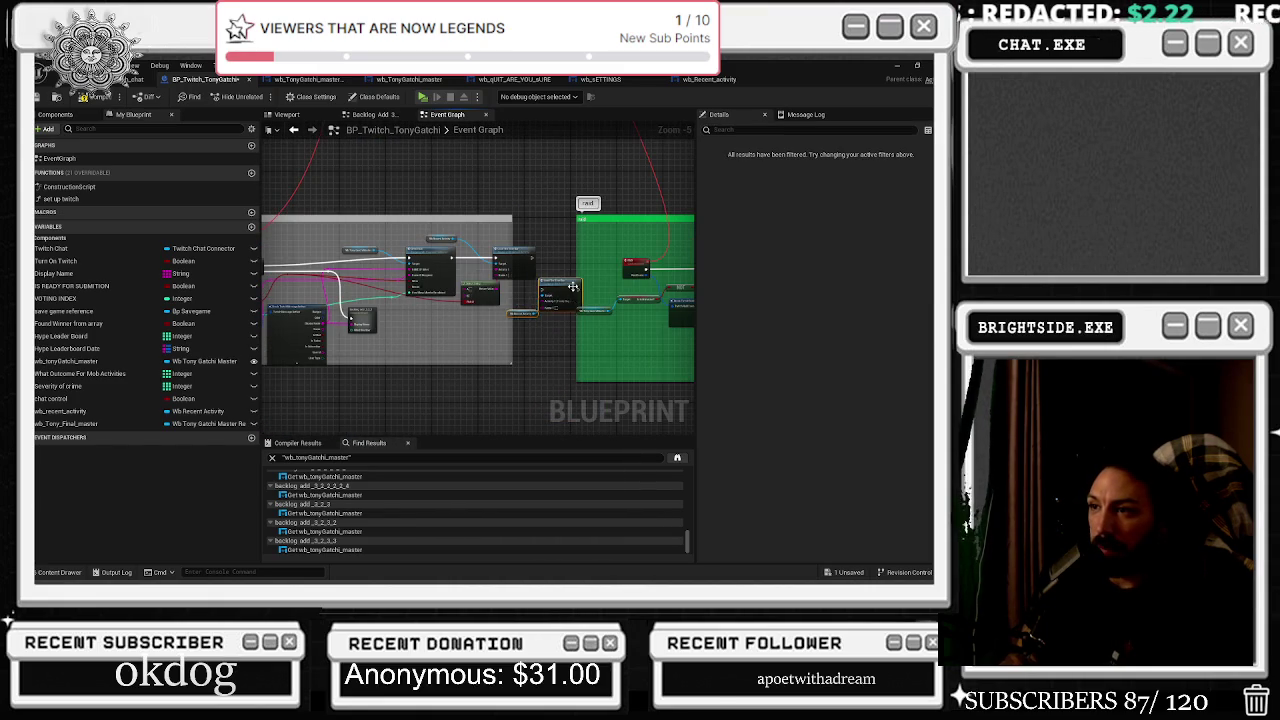
scroll(492, 270, up, 3)
scroll(427, 261, up, 1)
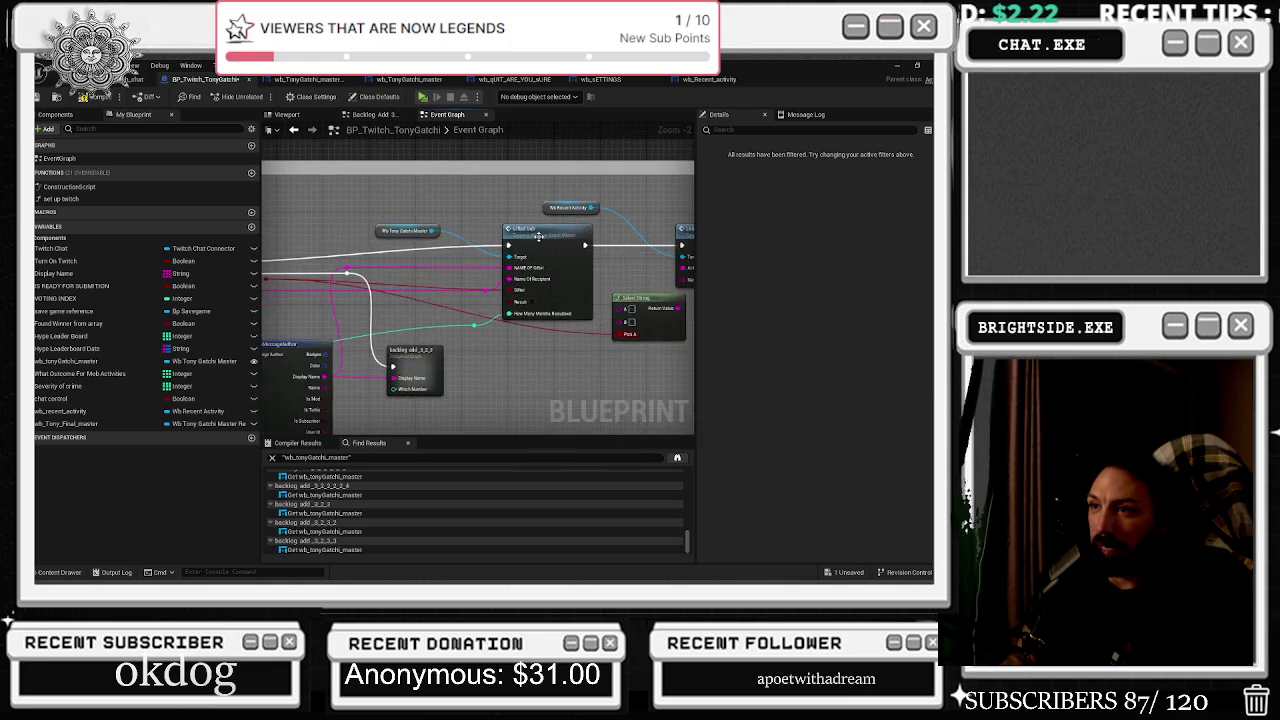
scroll(520, 225, down, 1)
drag(364, 190, 556, 331)
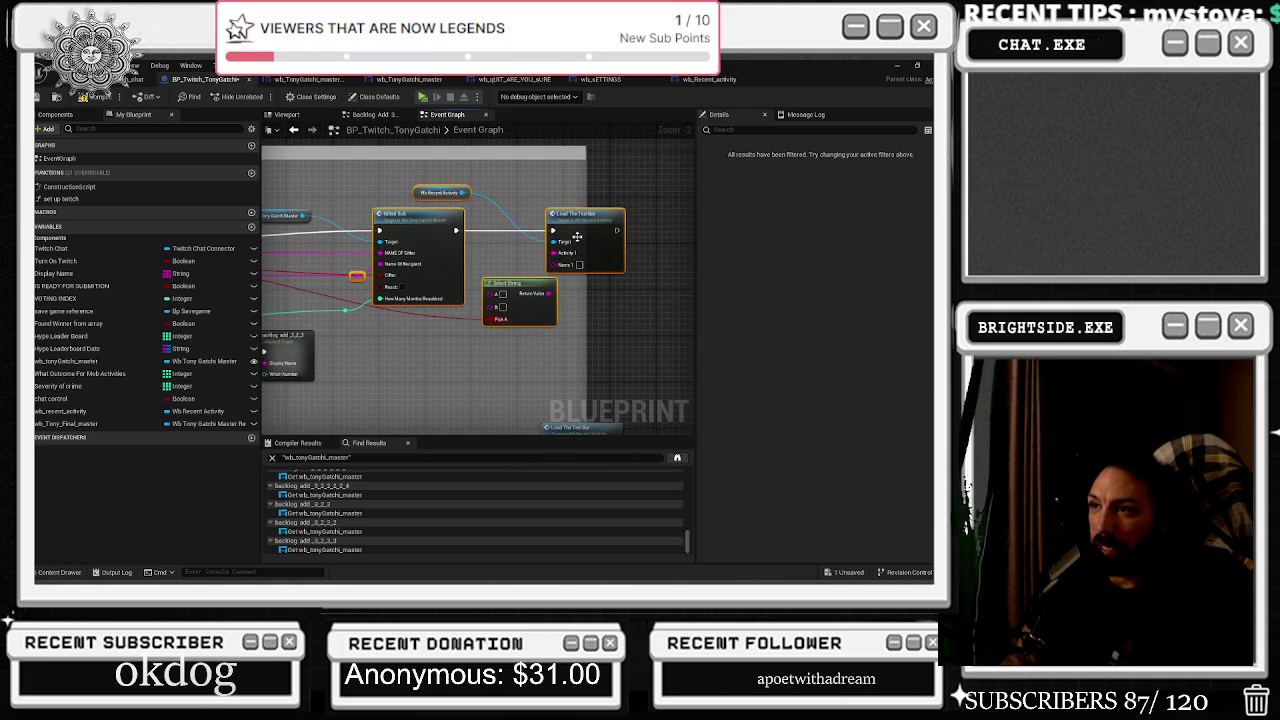
drag(574, 226, 574, 243)
drag(355, 270, 492, 272)
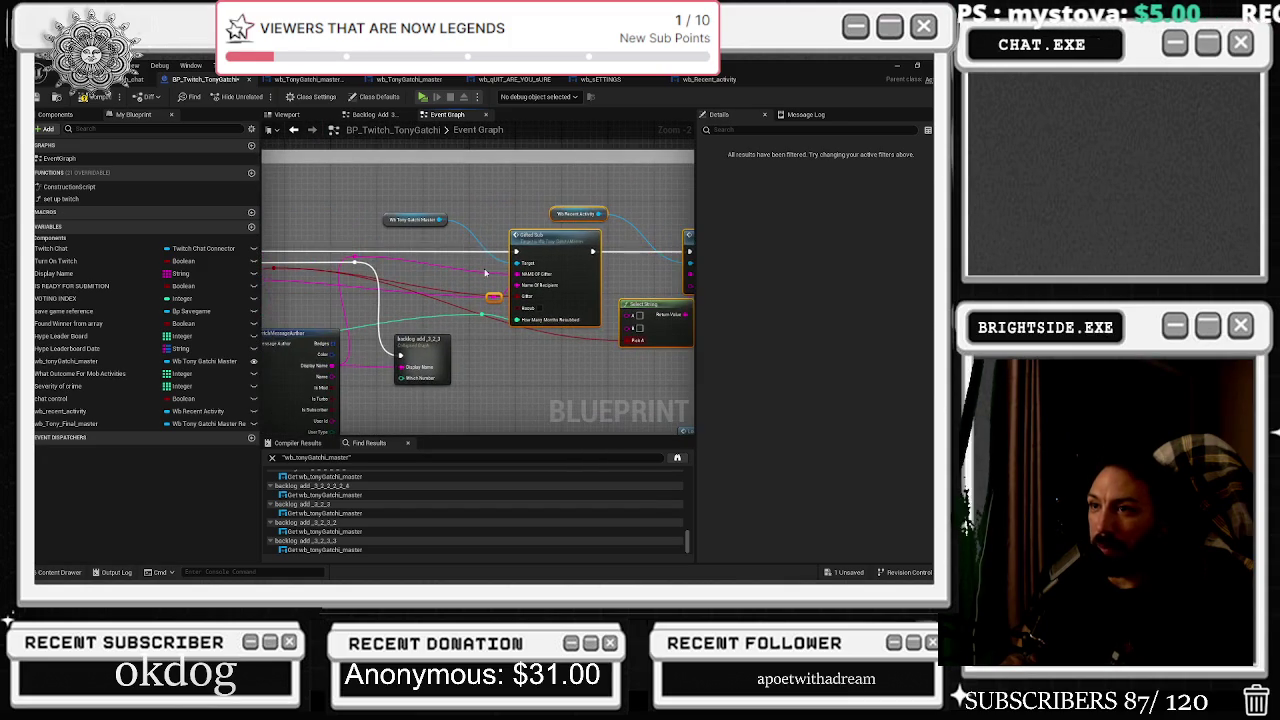
click(352, 273)
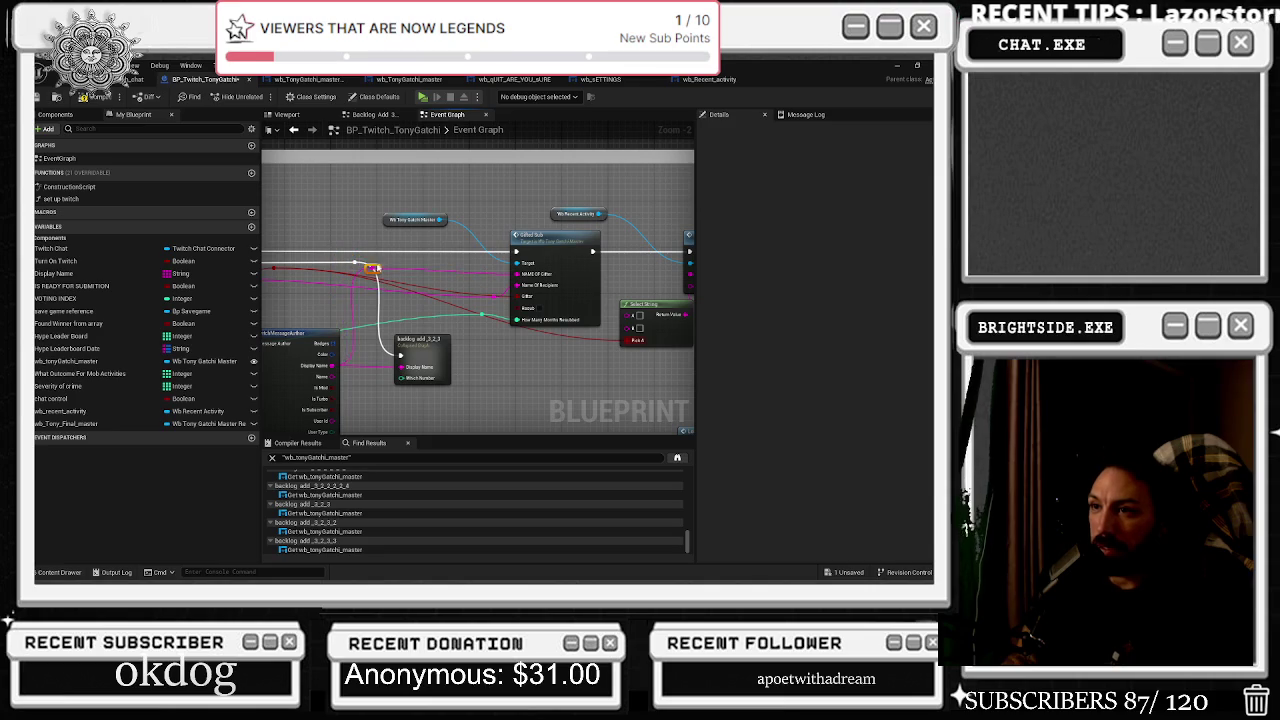
Tidy the positions of the reroute point, Select String and Load The Text Bar nodes.
drag(323, 266, 445, 278)
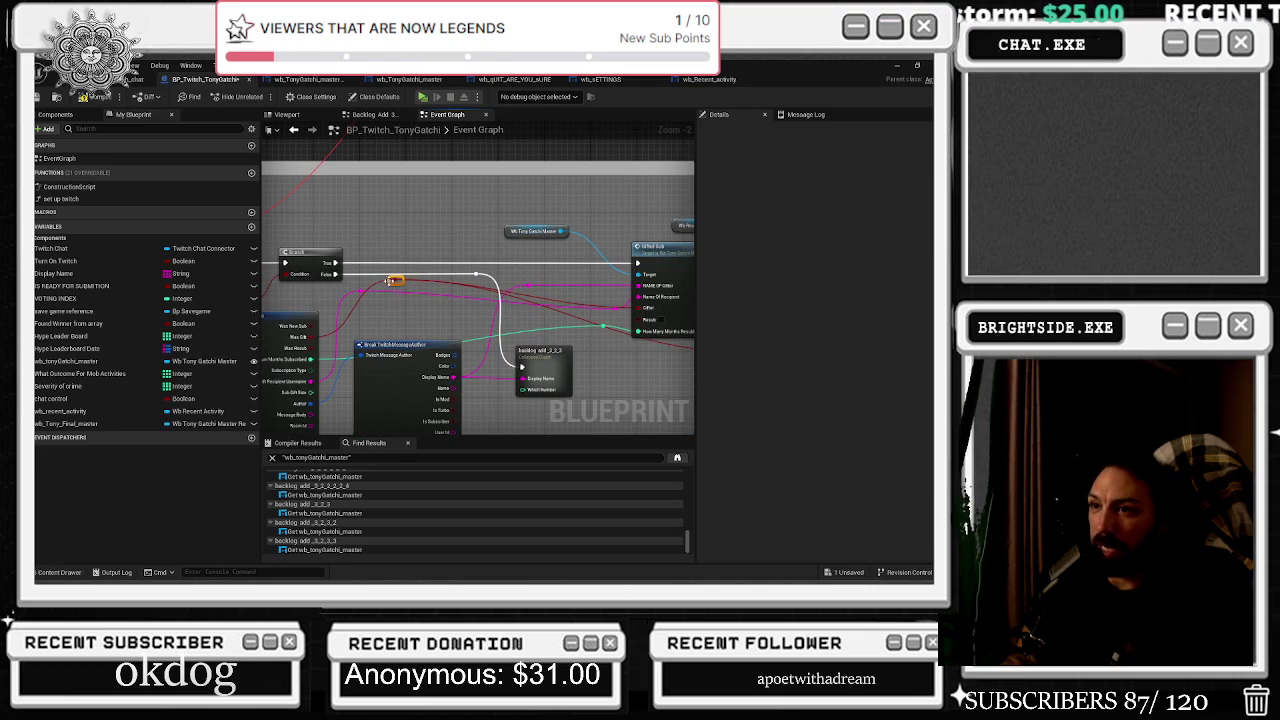
drag(391, 285, 351, 328)
scroll(353, 327, up, 3)
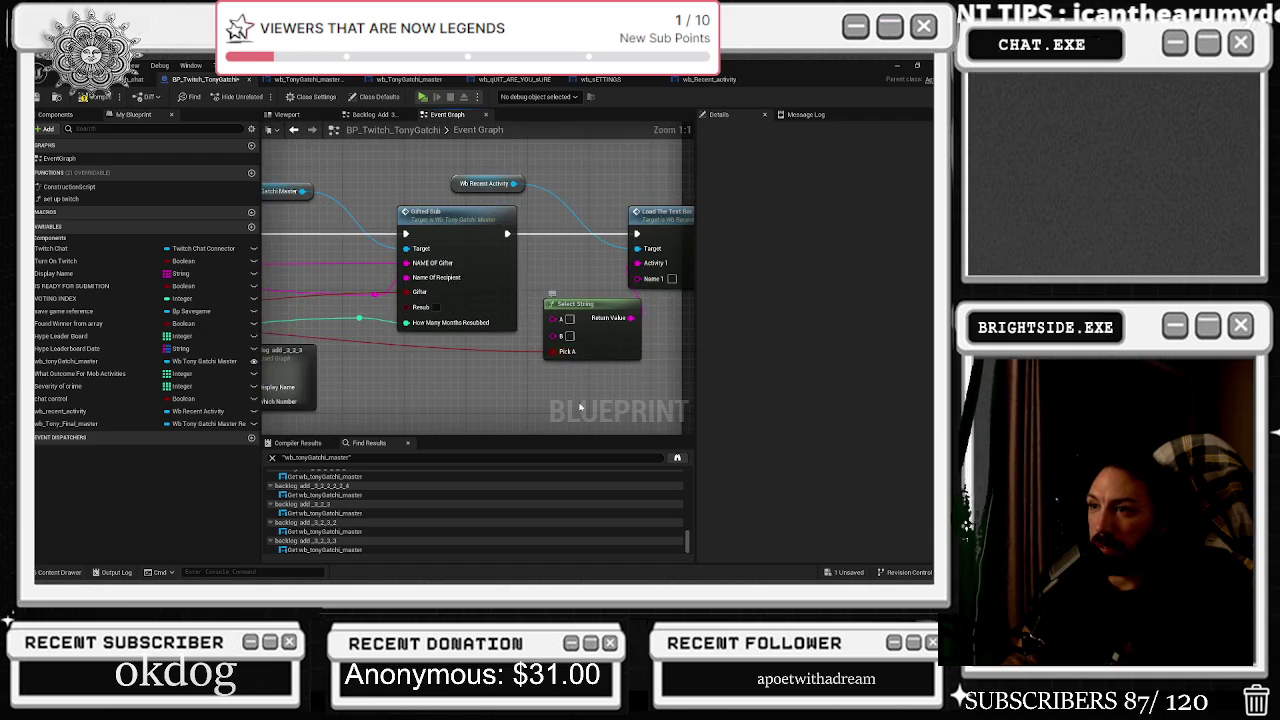
drag(474, 376, 466, 368)
drag(531, 325, 546, 325)
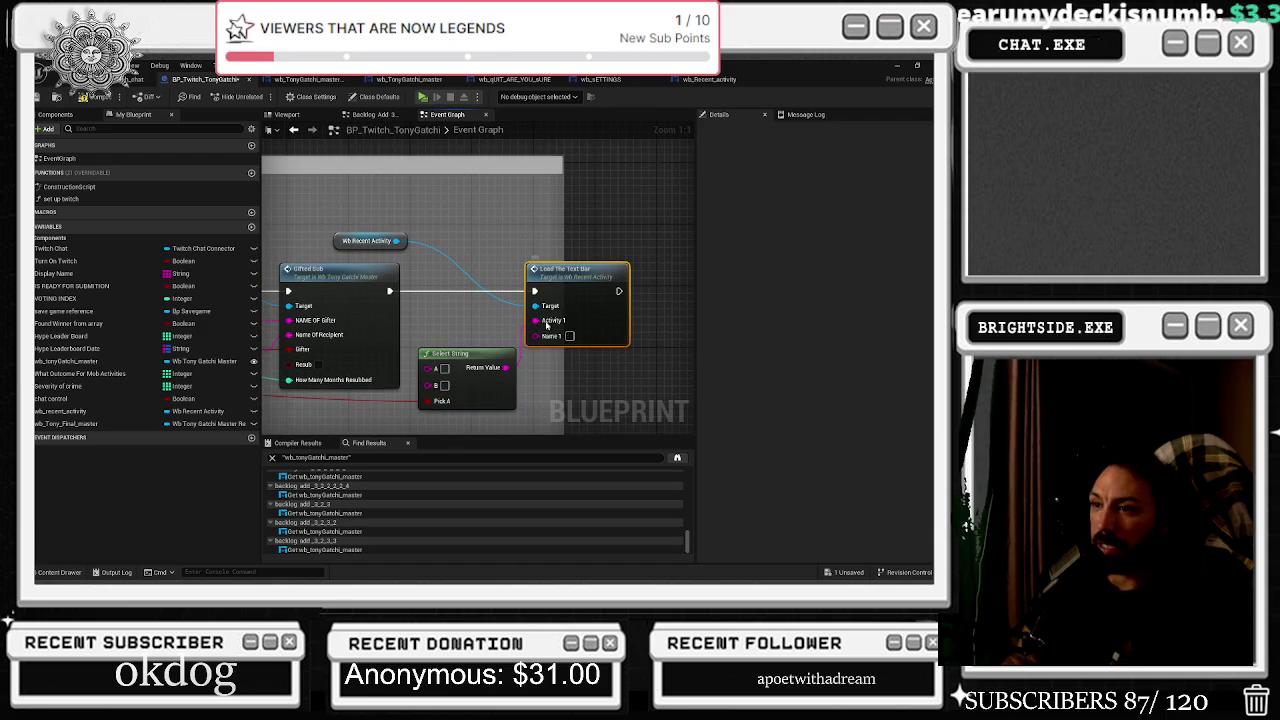
Set the Select String A option to 'Gifted' and review the gifted-sub chain.
click(446, 369)
text(Gifted)
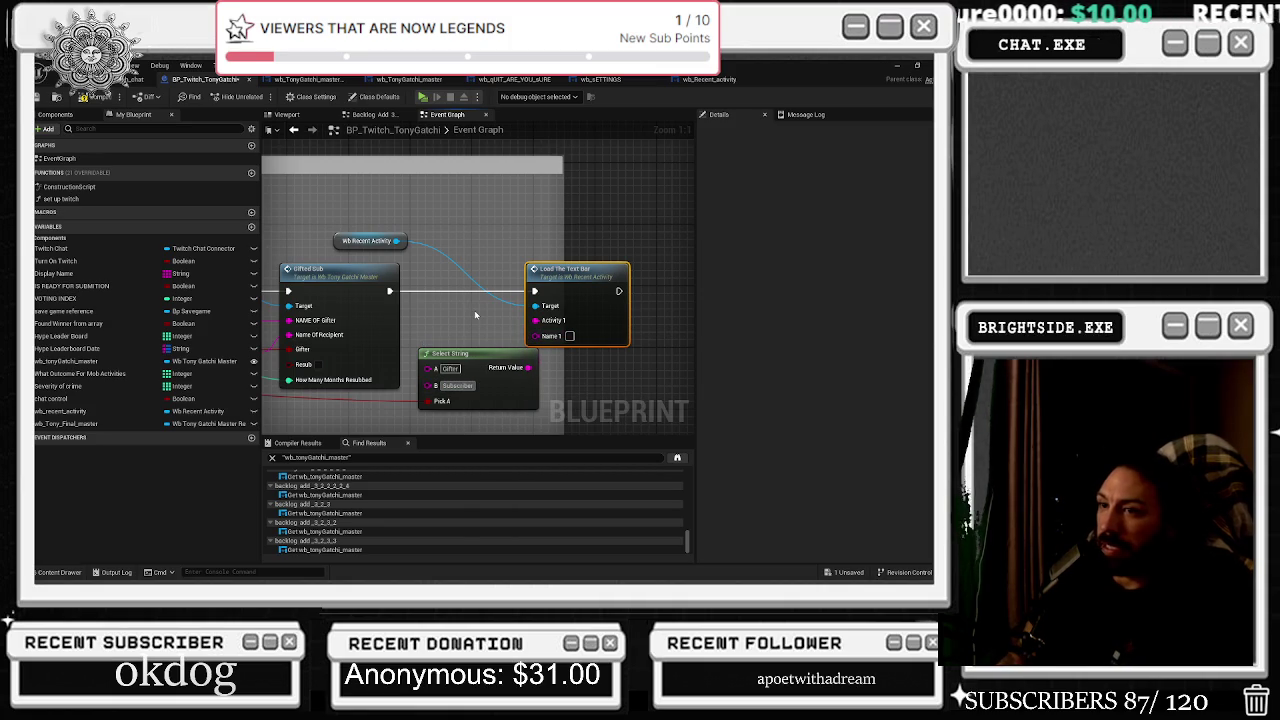
mouse_move(475, 315)
mouse_down()
mouse_move(531, 311)
mouse_move(460, 305)
mouse_move(720, 314)
mouse_move(636, 317)
mouse_up()
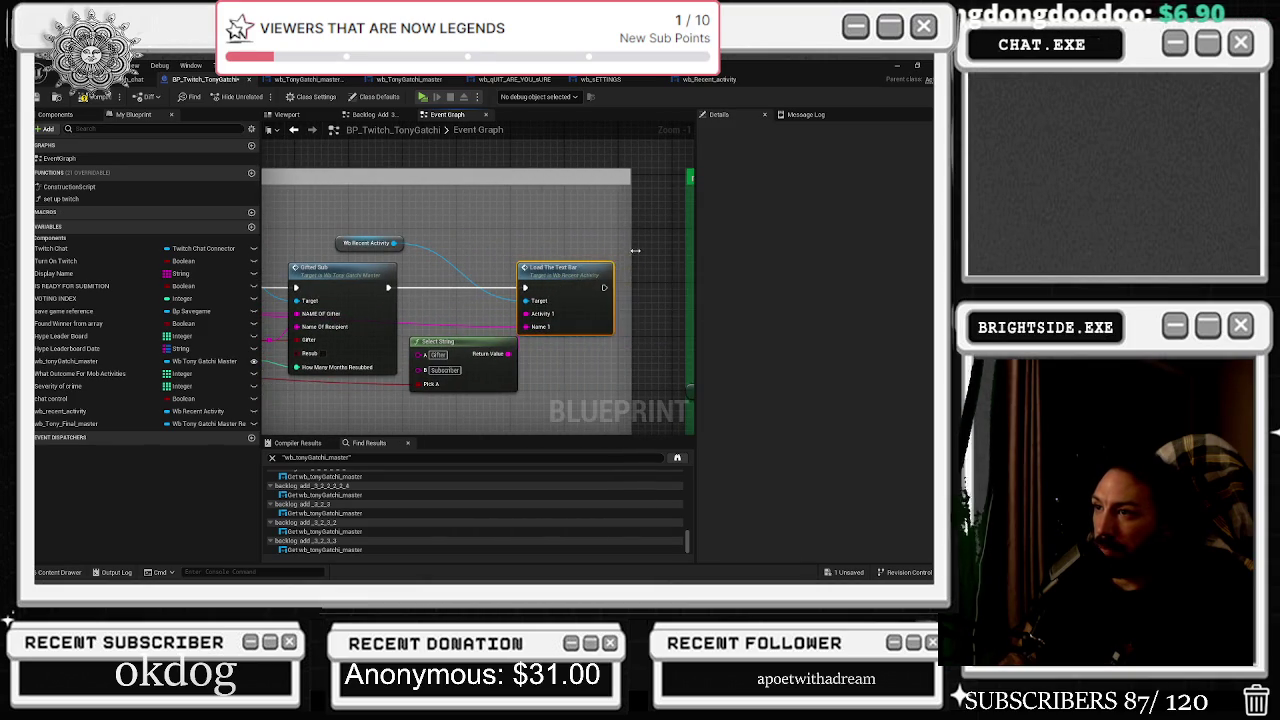
scroll(600, 262, down, 4)
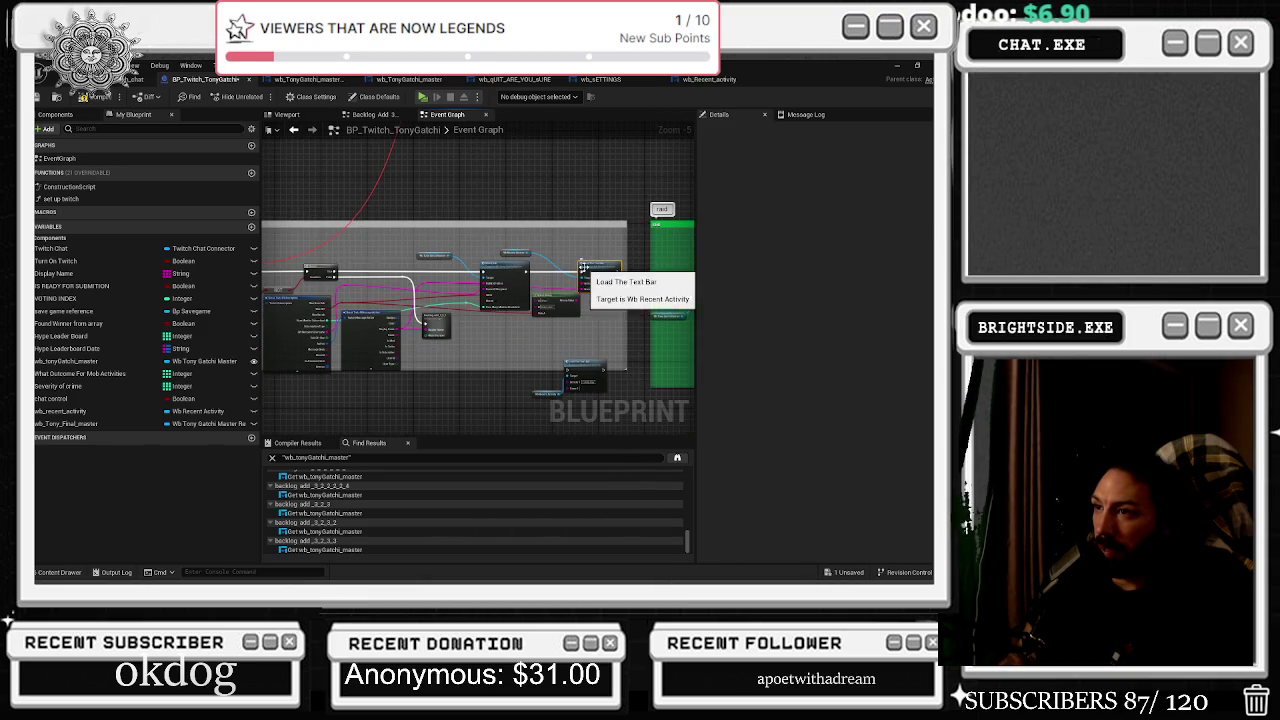
Move the raid's recent-activity nodes closer to the RAID EVENT node.
click(541, 254)
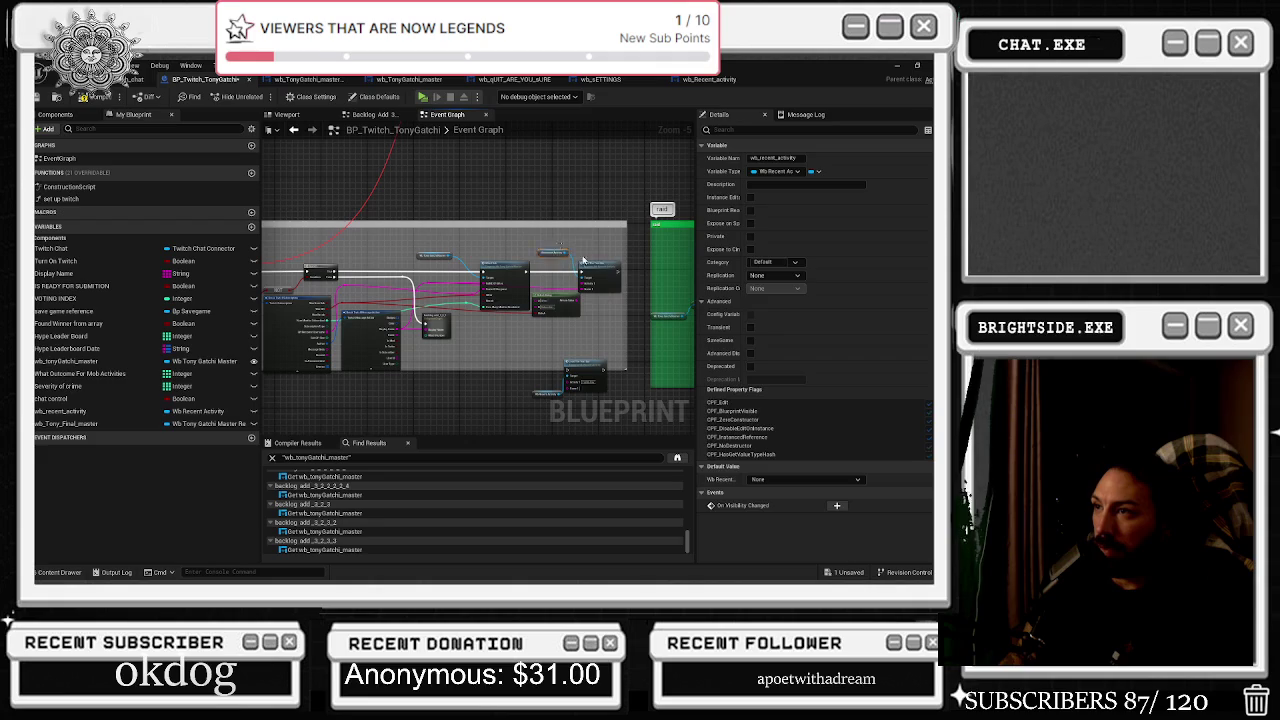
click(600, 275)
scroll(567, 286, down, 3)
scroll(567, 286, up, 5)
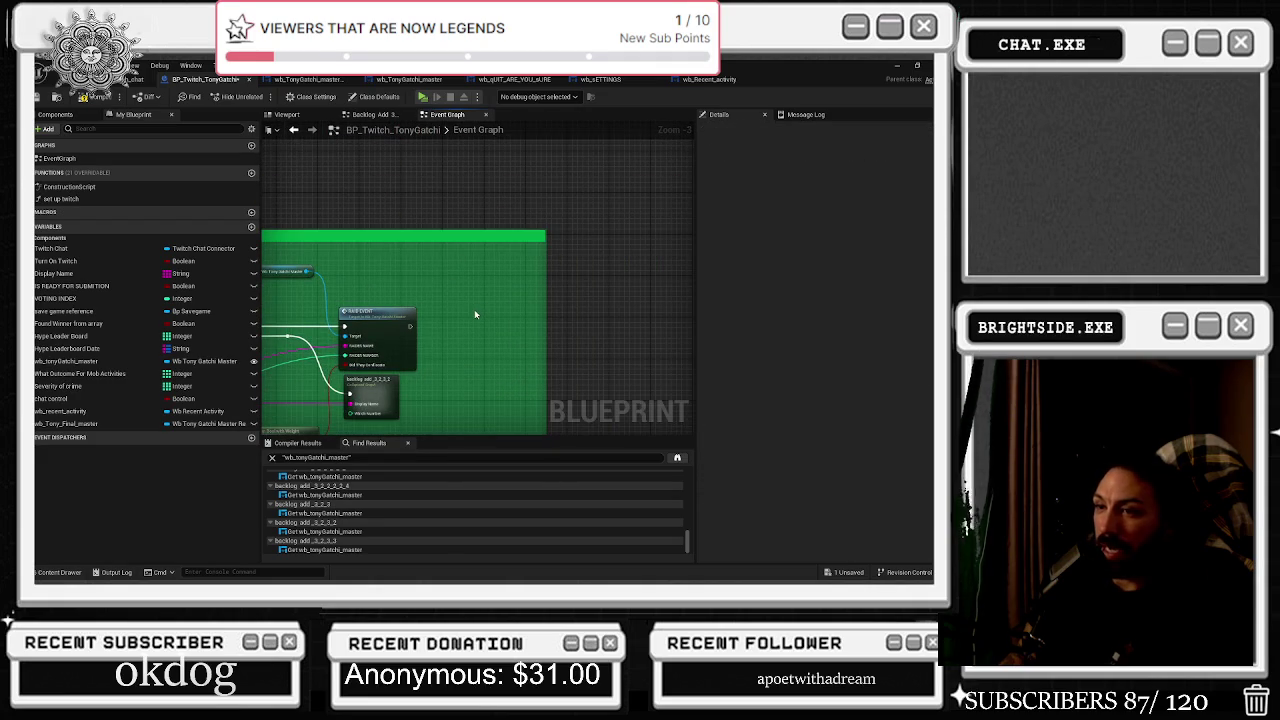
scroll(432, 344, up, 4)
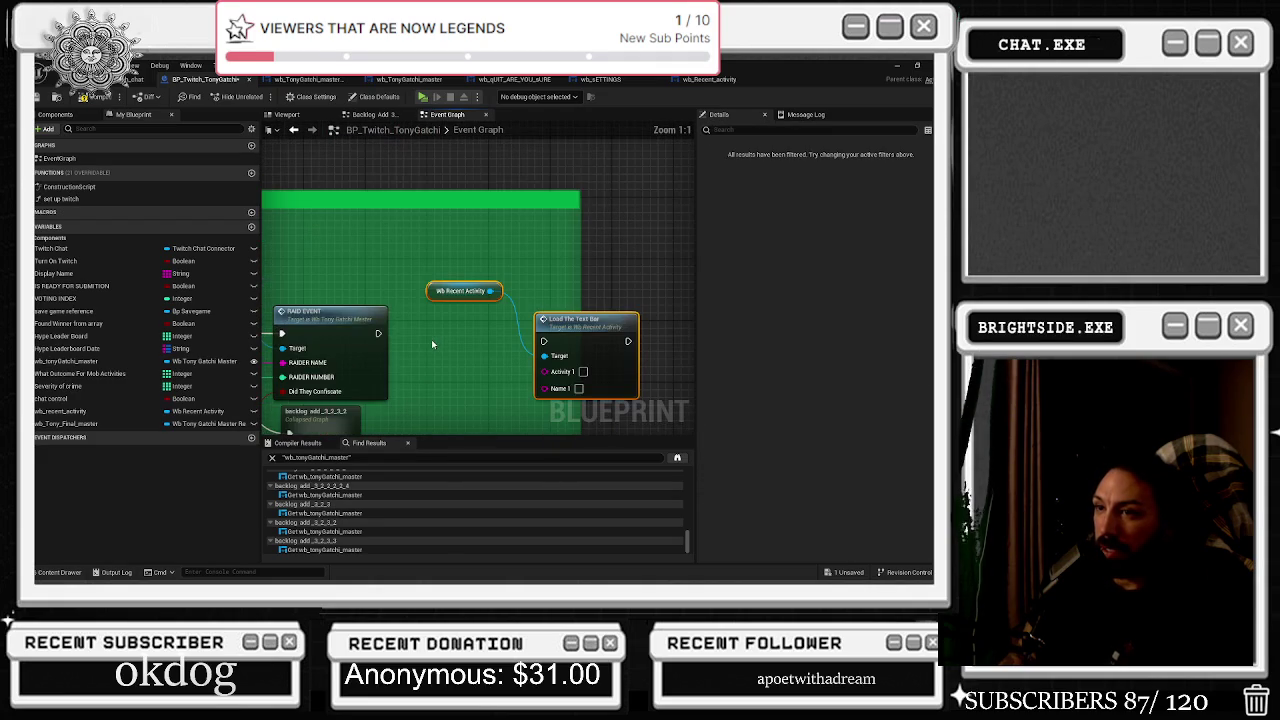
drag(585, 322, 481, 307)
Chain RAID EVENT into Load The Text Bar, with RAIDER NAME wired to Name 1.
drag(378, 333, 698, 280)
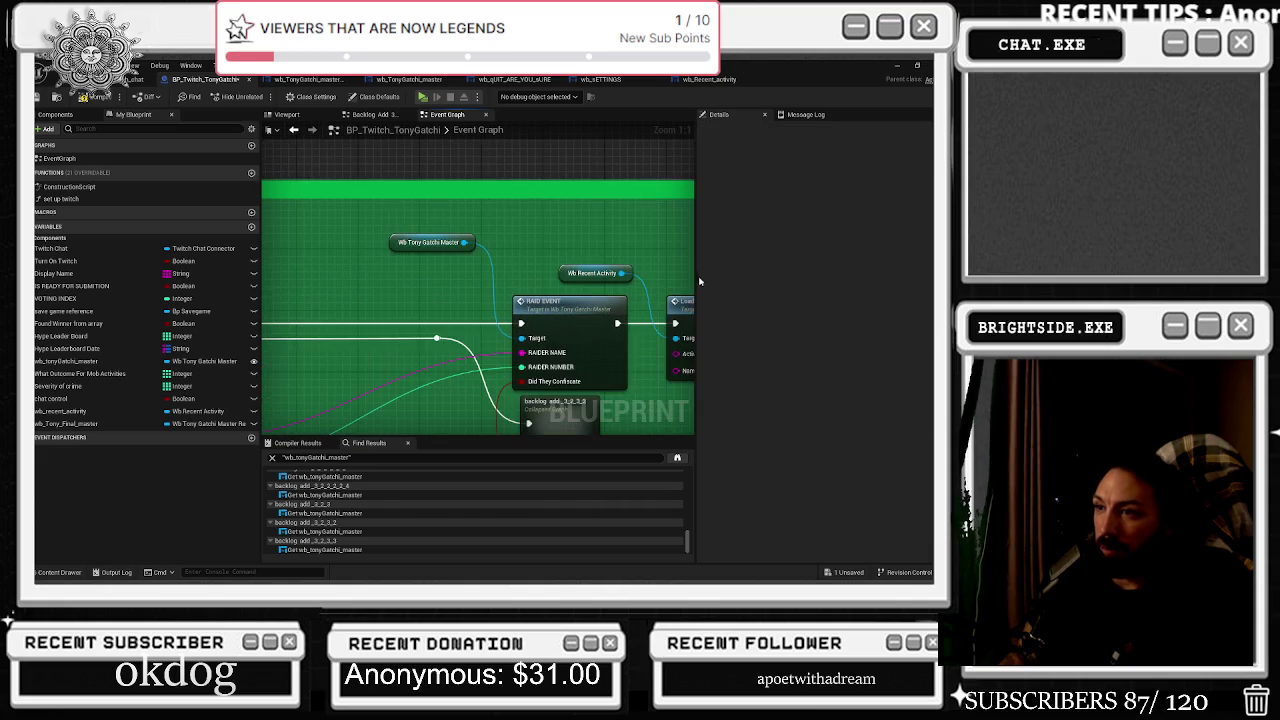
mouse_move(522, 355)
mouse_down()
mouse_move(500, 366)
mouse_move(671, 371)
mouse_move(633, 385)
mouse_move(670, 385)
mouse_move(521, 388)
mouse_up()
click(556, 330)
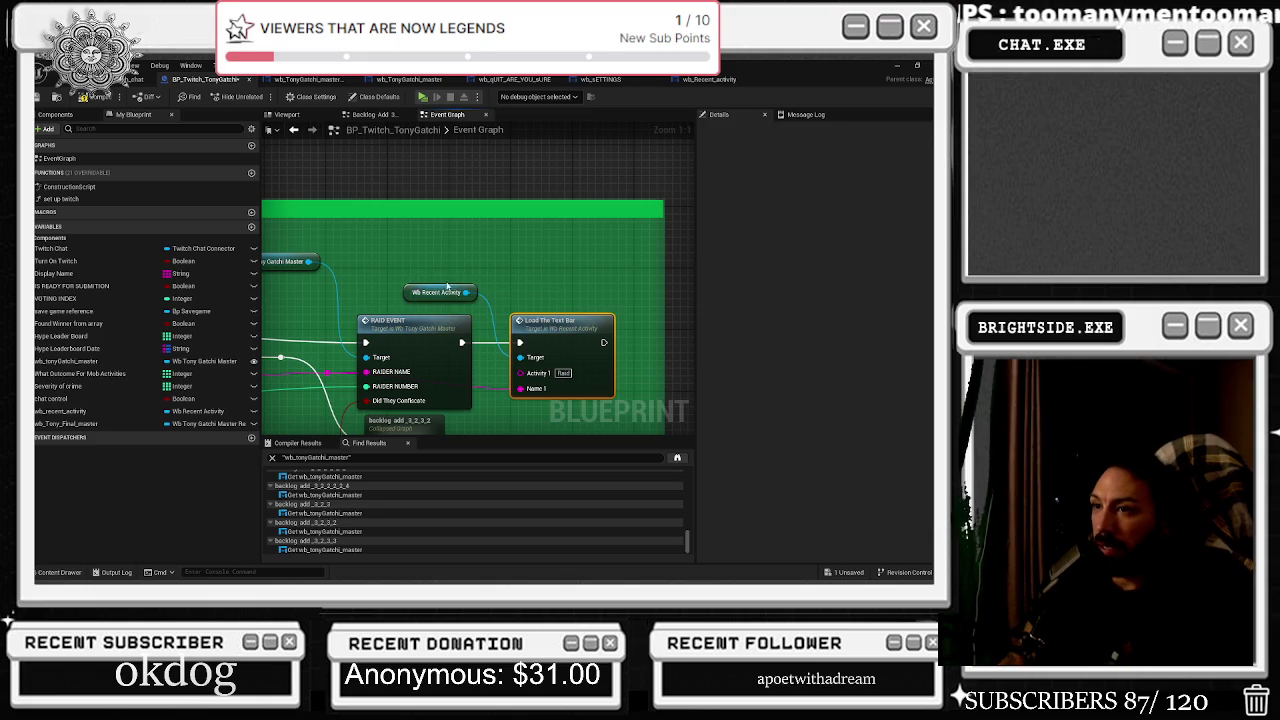
drag(471, 263, 570, 313)
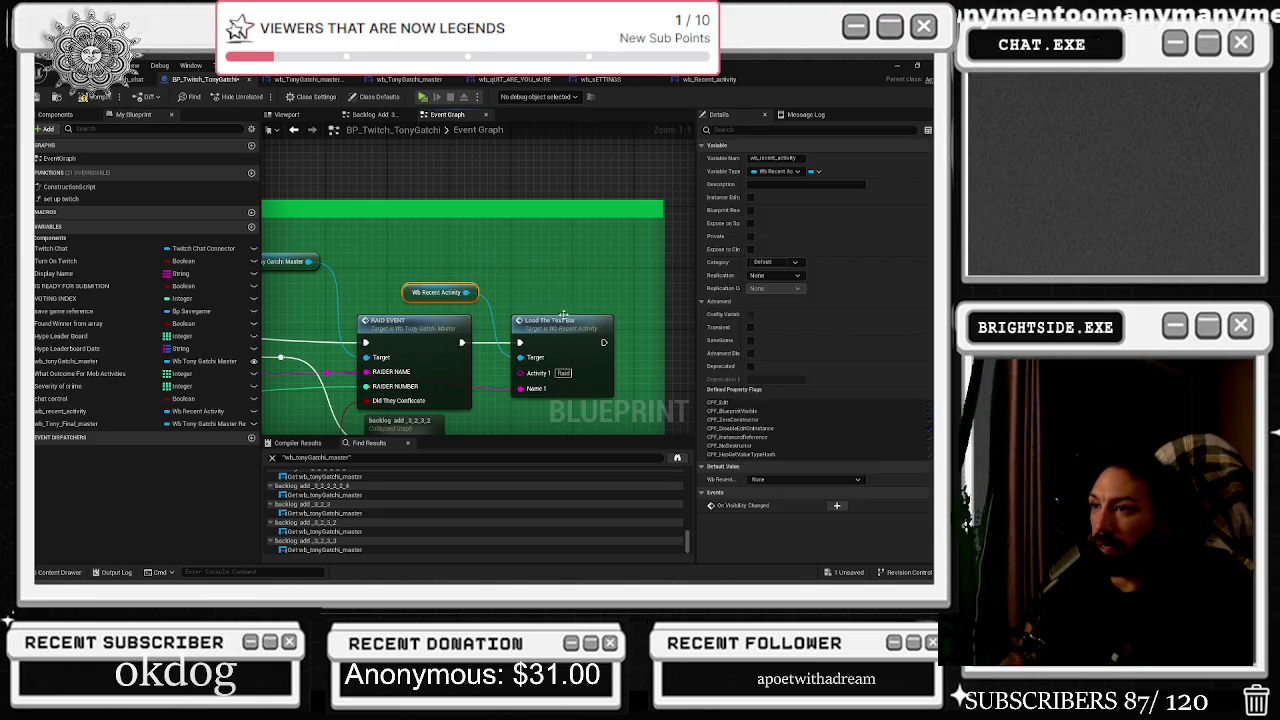
scroll(560, 380, down, 9)
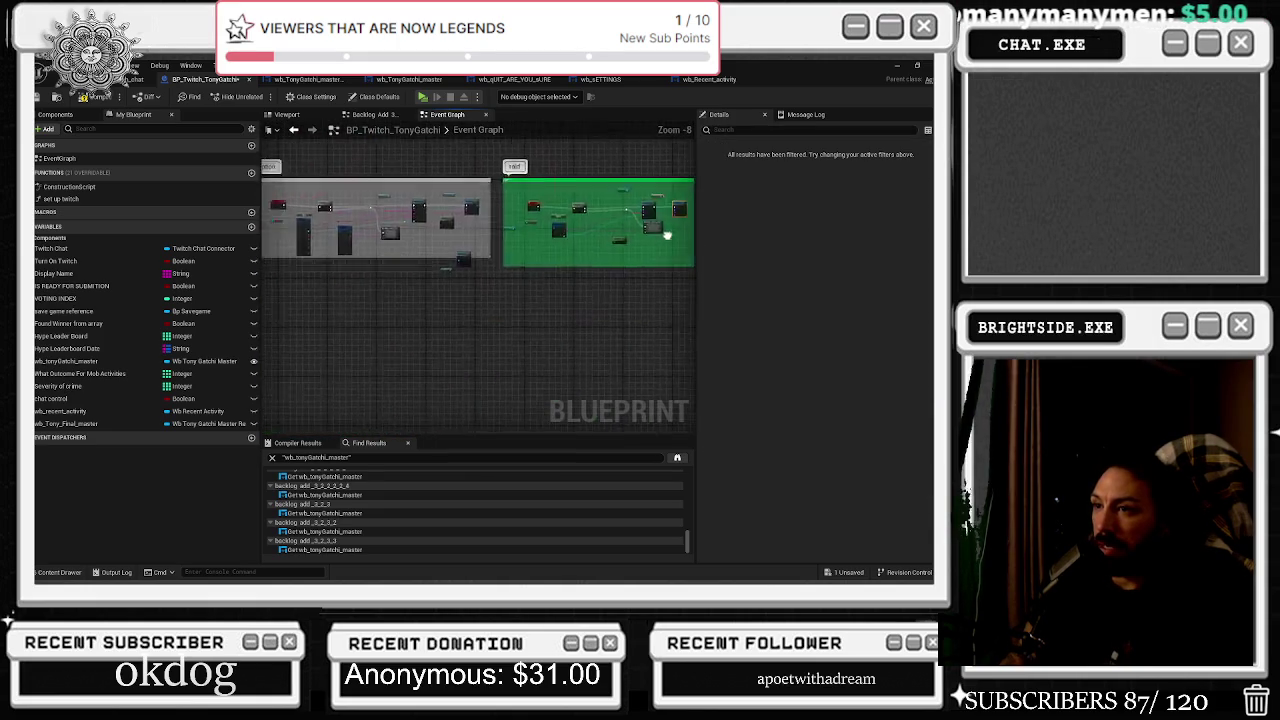
Place the copied Load The Text Bar nodes beside the Bits event.
scroll(530, 330, down, 2)
mouse_move(521, 336)
mouse_down()
mouse_move(625, 430)
mouse_move(474, 324)
mouse_up()
scroll(474, 324, up, 8)
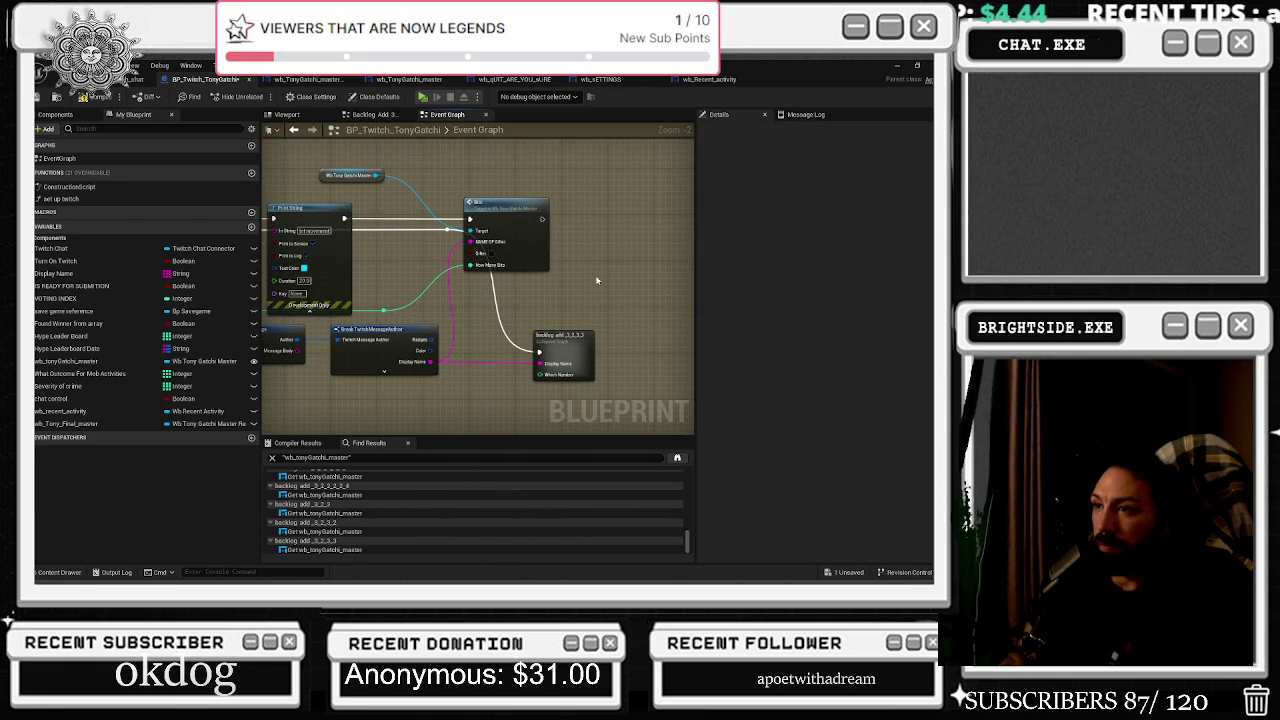
scroll(602, 285, up, 3)
mouse_move(600, 282)
mouse_down()
mouse_move(469, 250)
mouse_move(557, 236)
mouse_up()
click(425, 255)
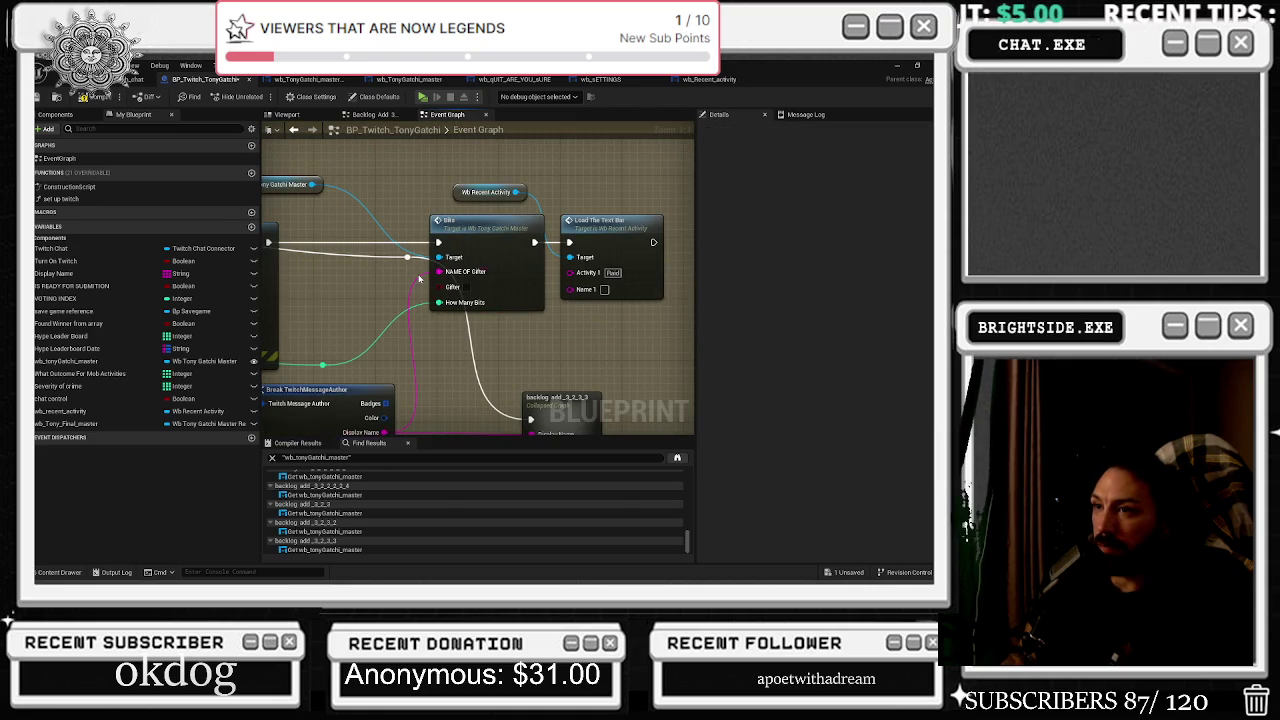
Wire NAME OF Gifter into Name 1, save all, and open wb_Recent_activity.
drag(438, 271, 578, 292)
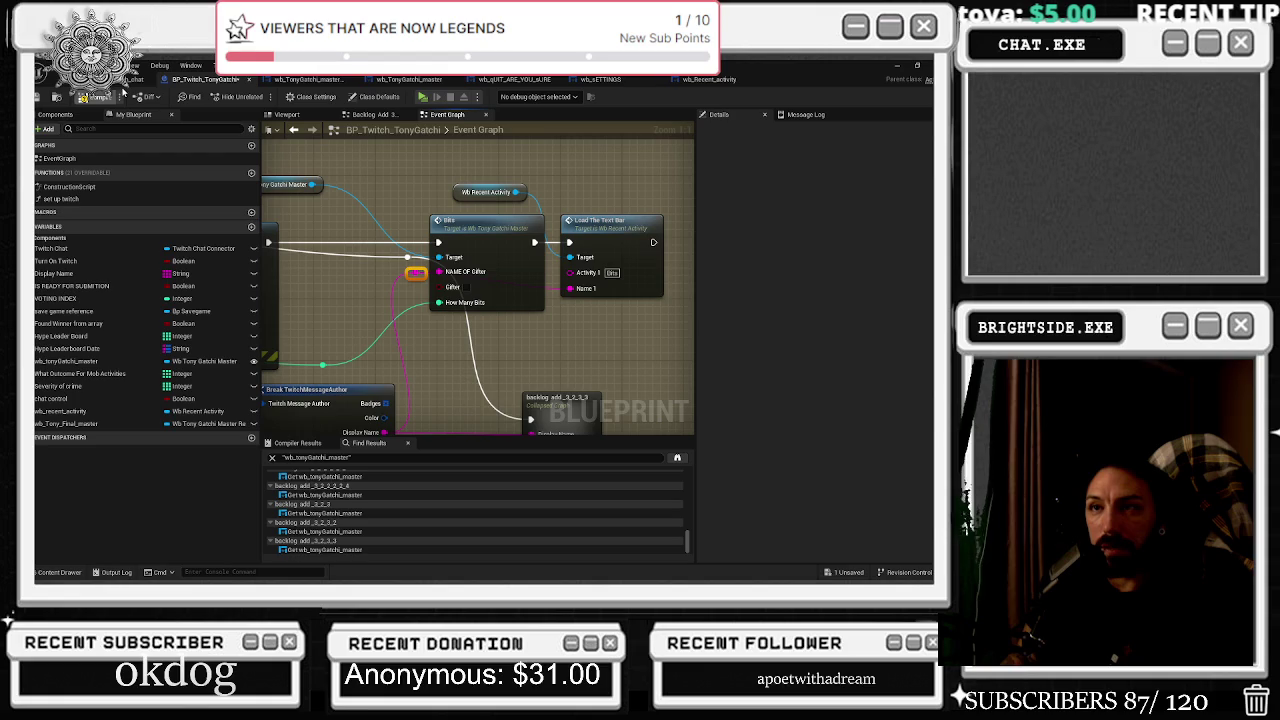
click(36, 96)
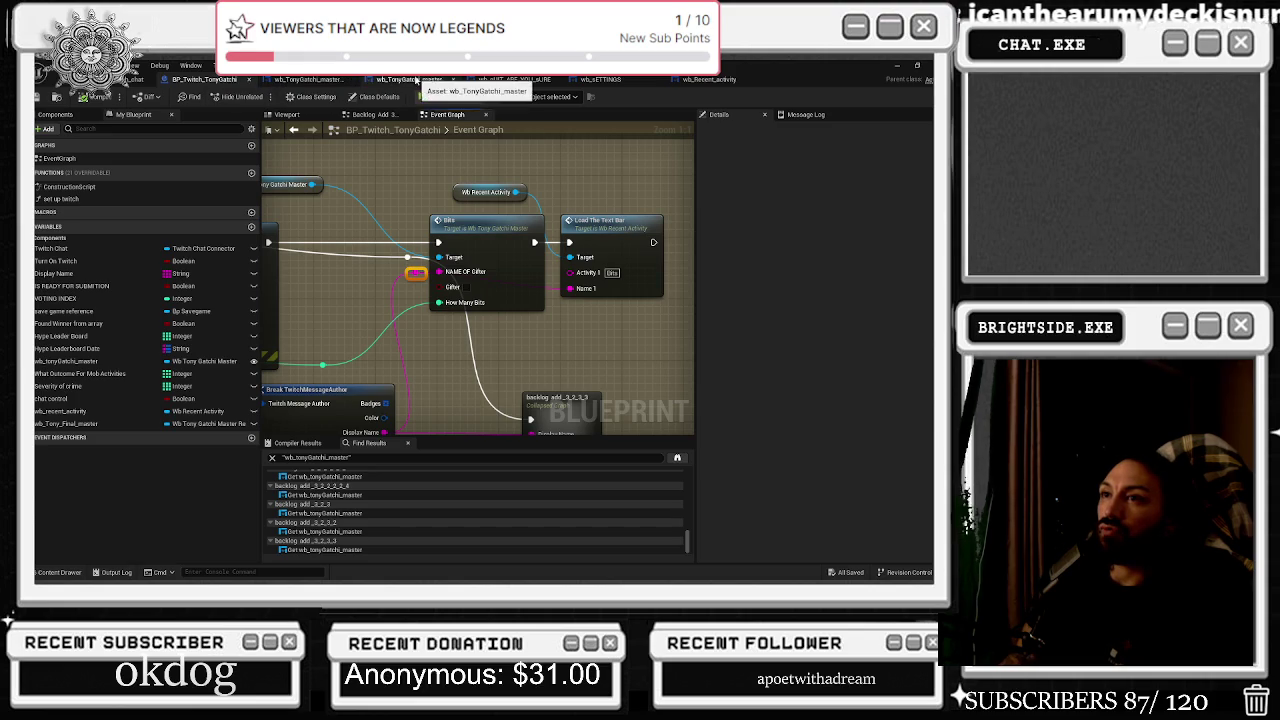
click(706, 79)
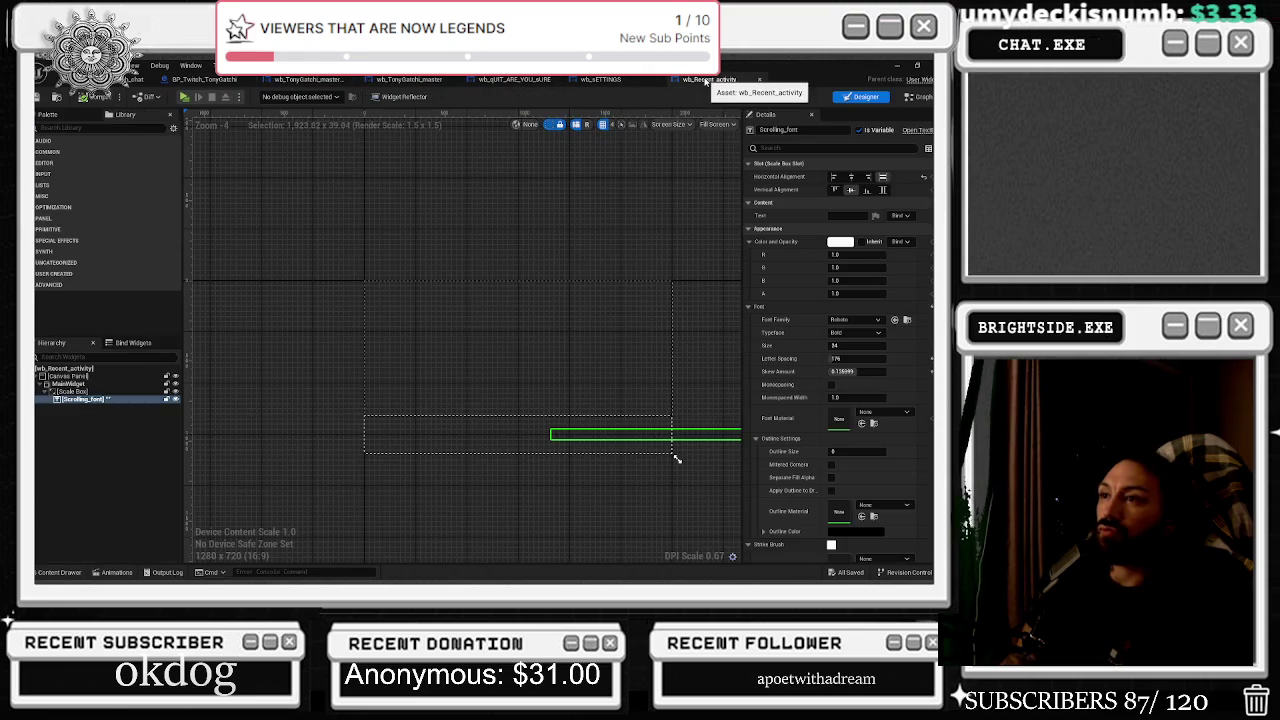
Switch wb_Recent_activity to Graph mode and open its Event Graph.
click(205, 79)
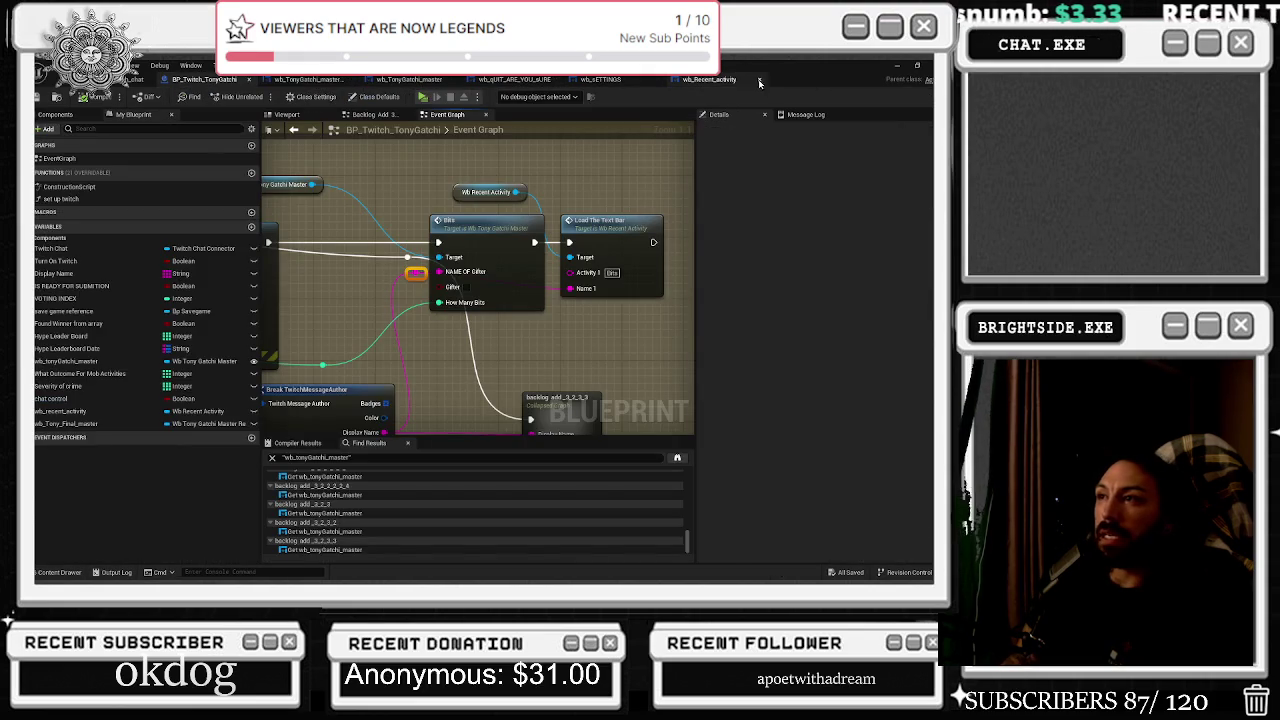
click(740, 80)
click(918, 96)
scroll(420, 320, down, 2)
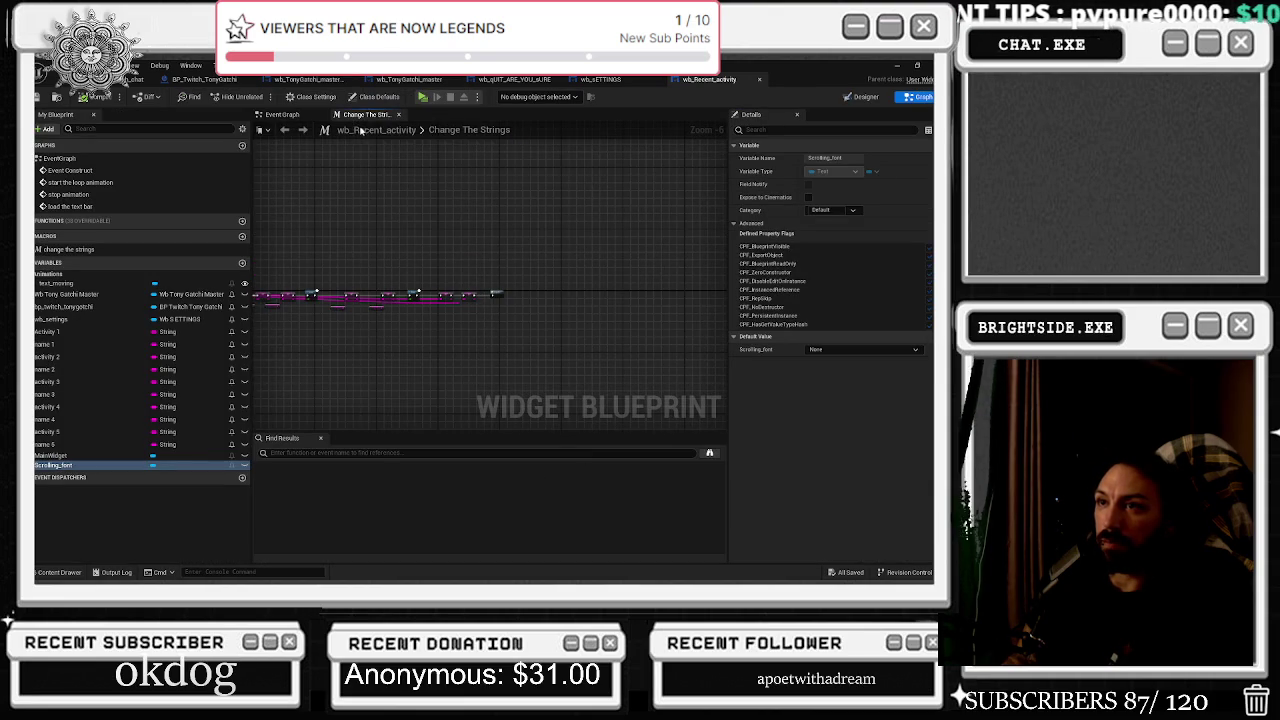
click(458, 131)
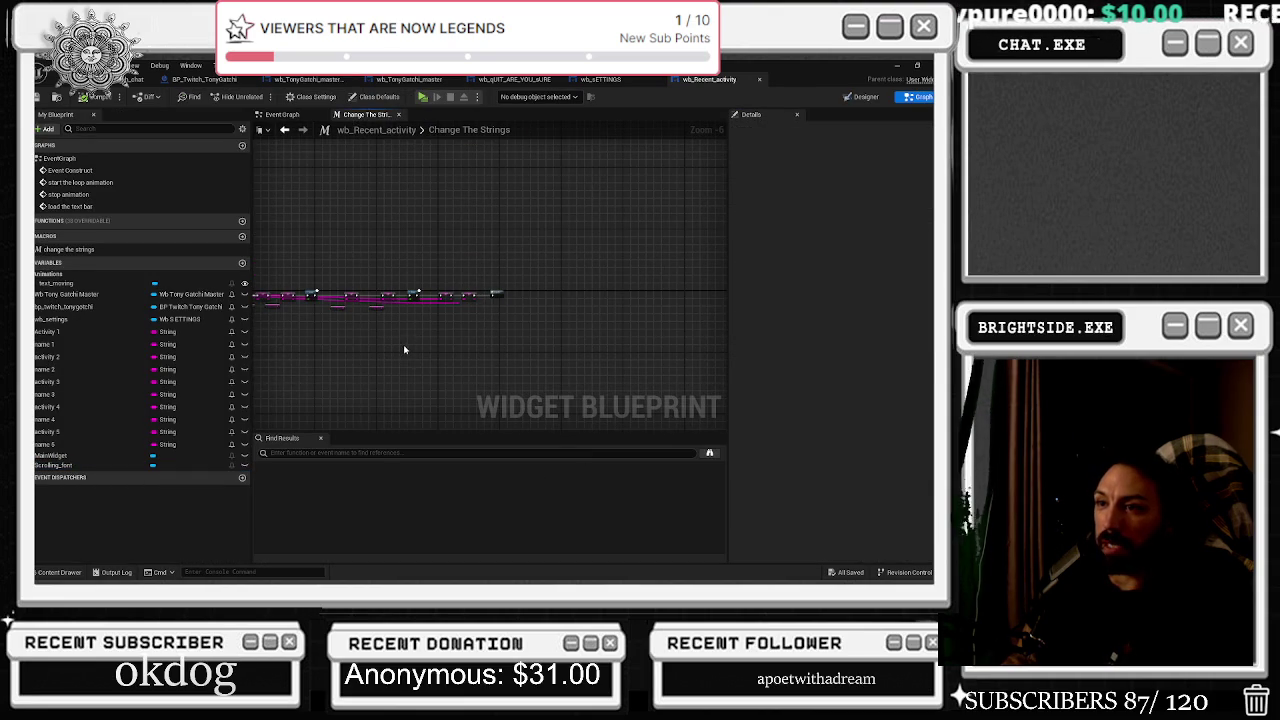
click(282, 114)
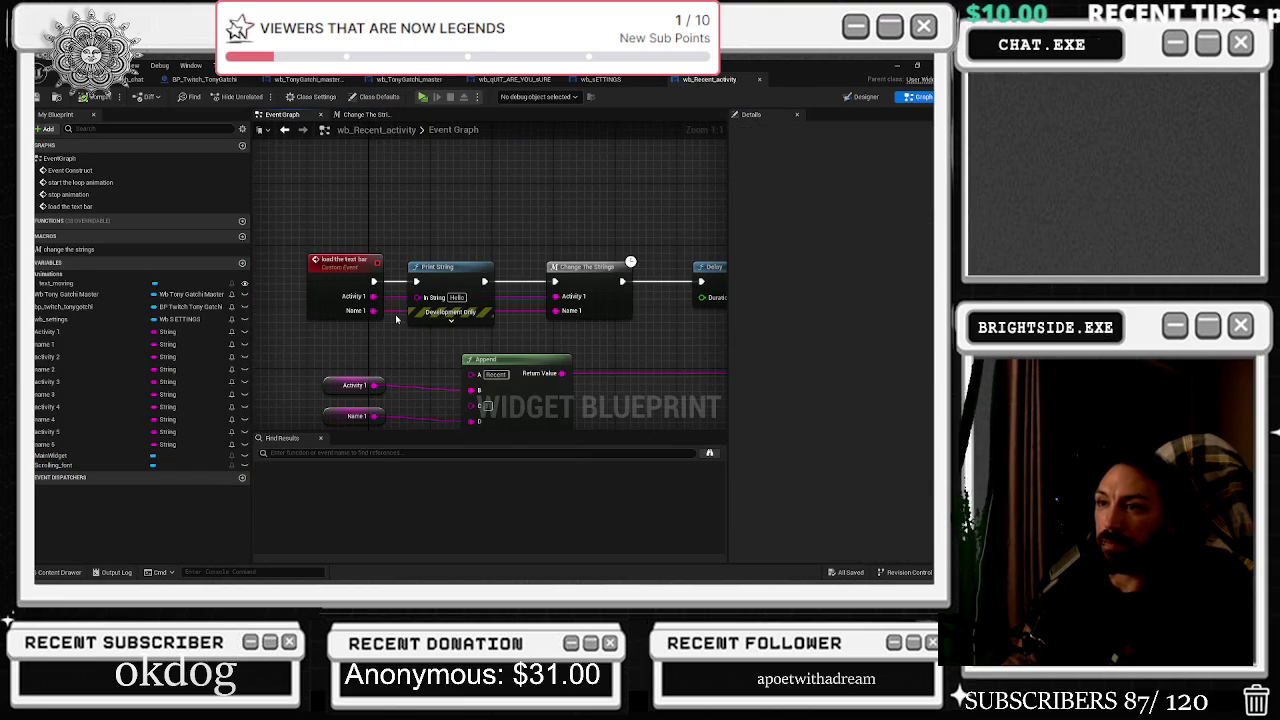
Follow the Append chain through To Text into SetText, then compile the widget.
drag(615, 366, 596, 275)
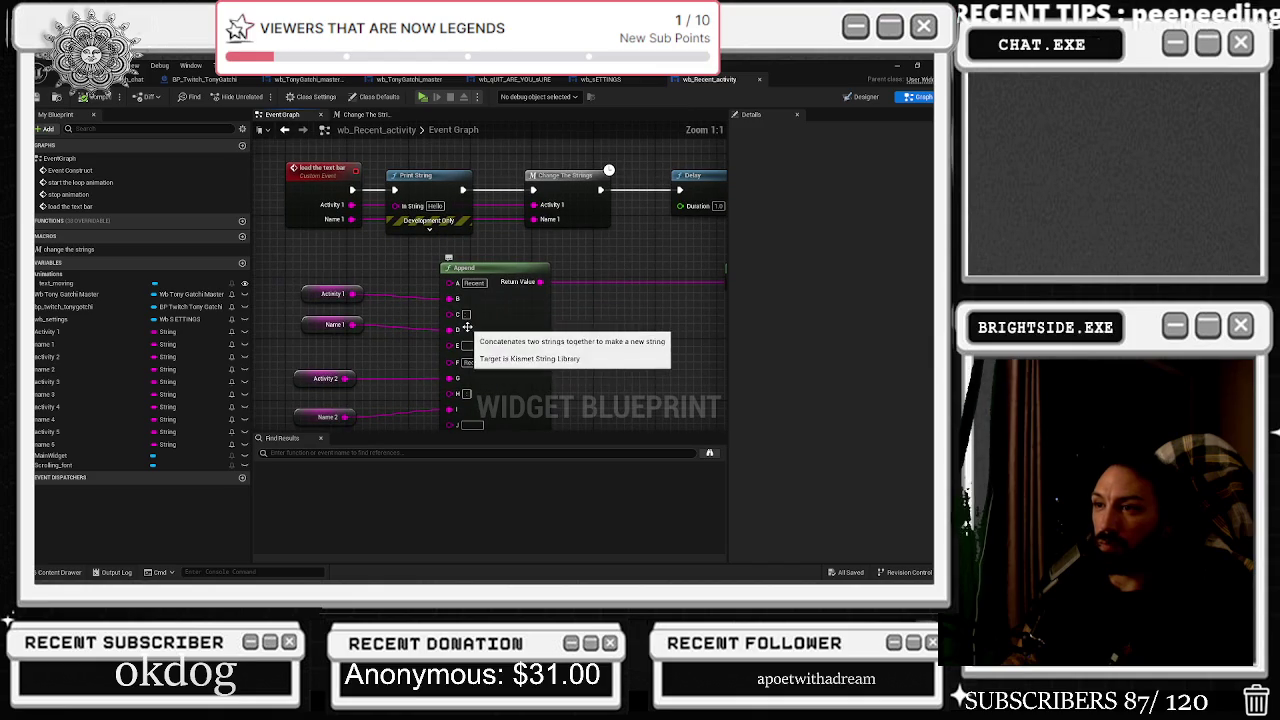
drag(477, 344, 469, 292)
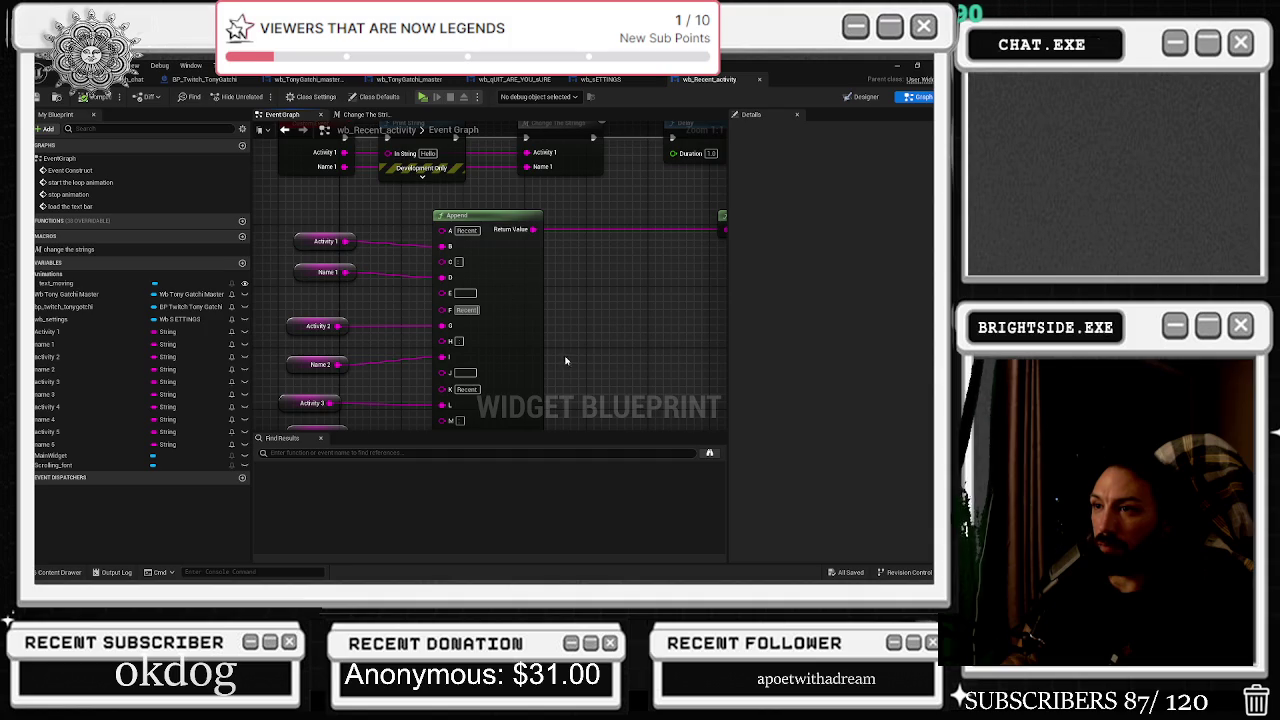
scroll(630, 350, down, 3)
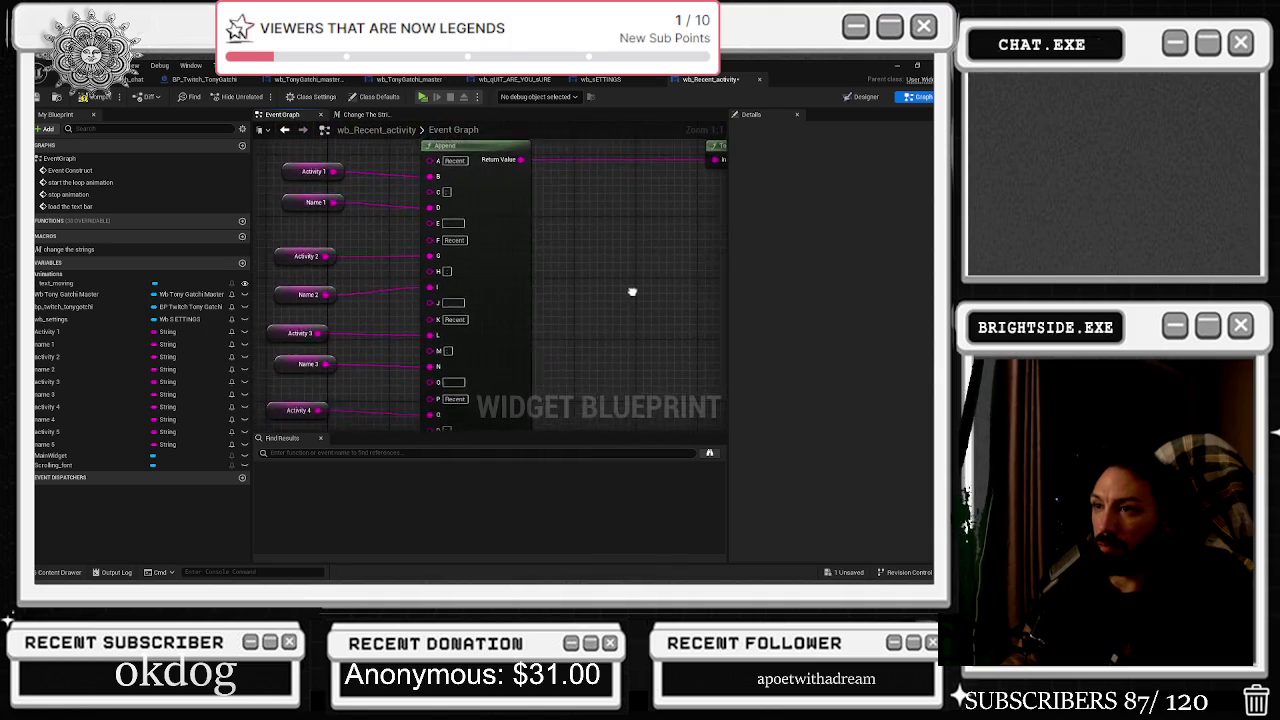
scroll(500, 350, down, 2)
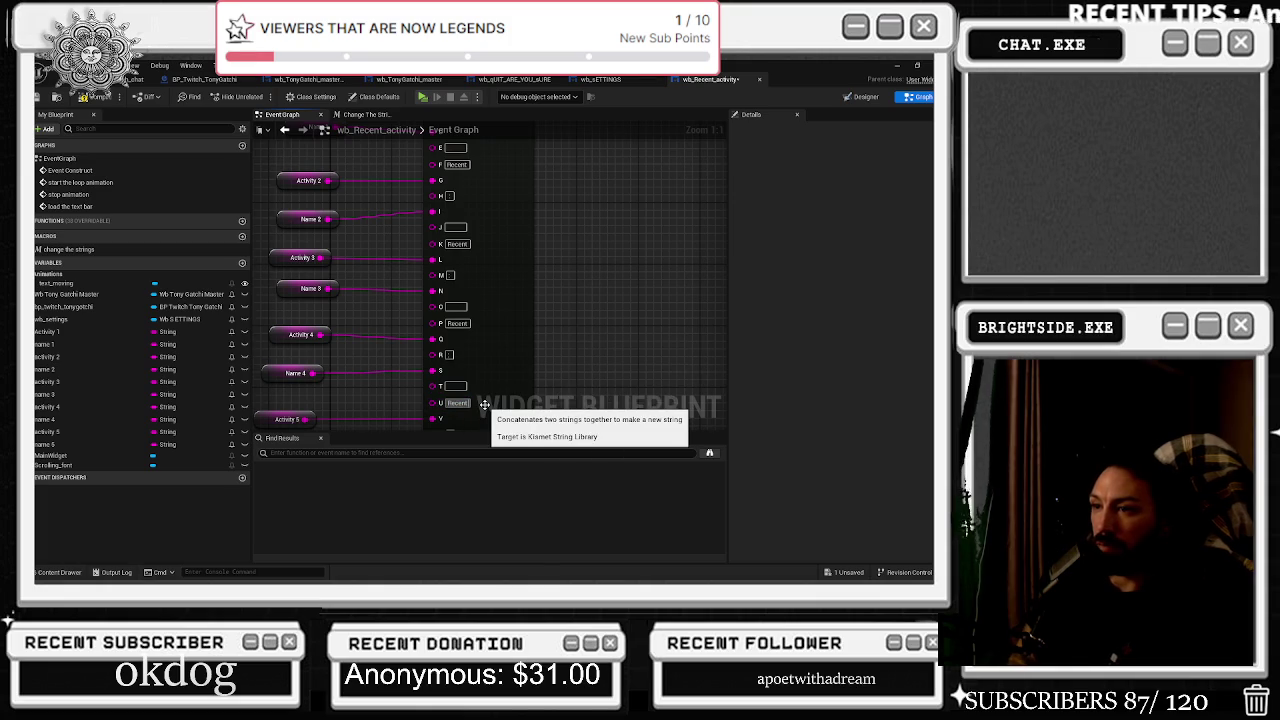
scroll(488, 400, down, 2)
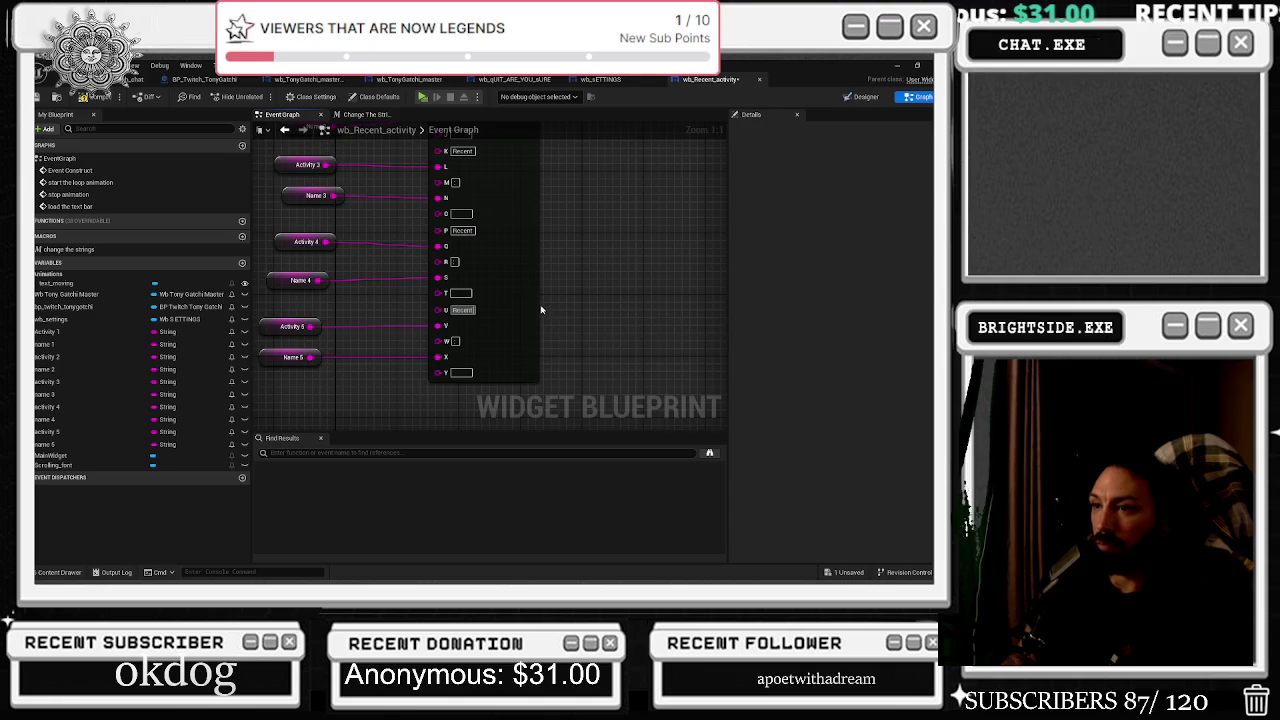
scroll(540, 306, down, 3)
scroll(506, 320, up, 3)
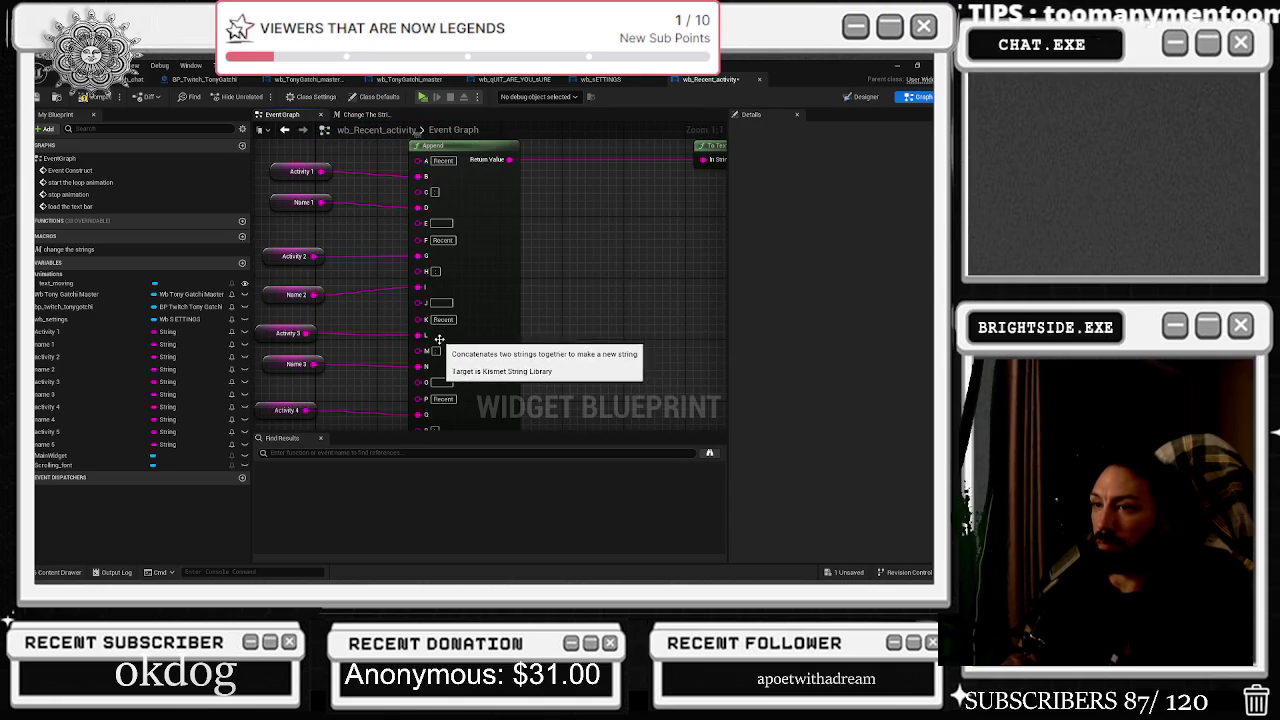
drag(501, 324, 501, 402)
drag(478, 350, 310, 377)
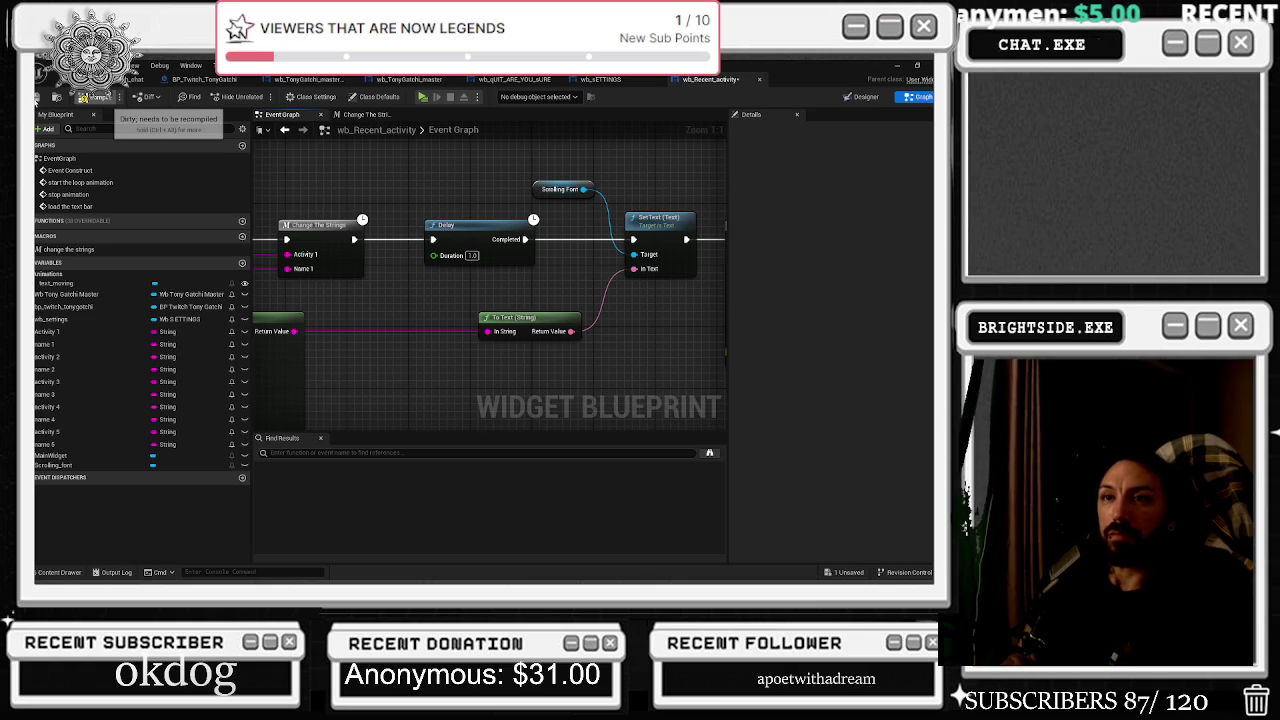
click(97, 97)
Review the widget tabs, then play-test the World_Starter_twitch_chat level.
click(601, 79)
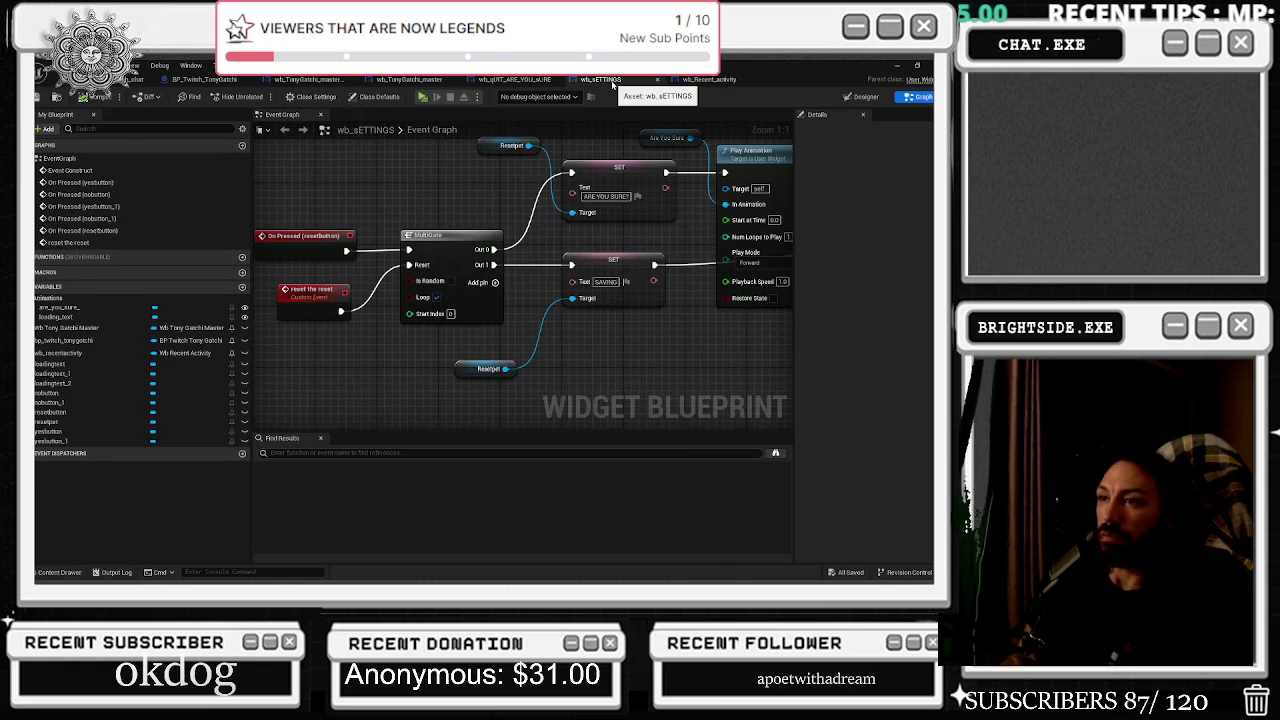
click(503, 84)
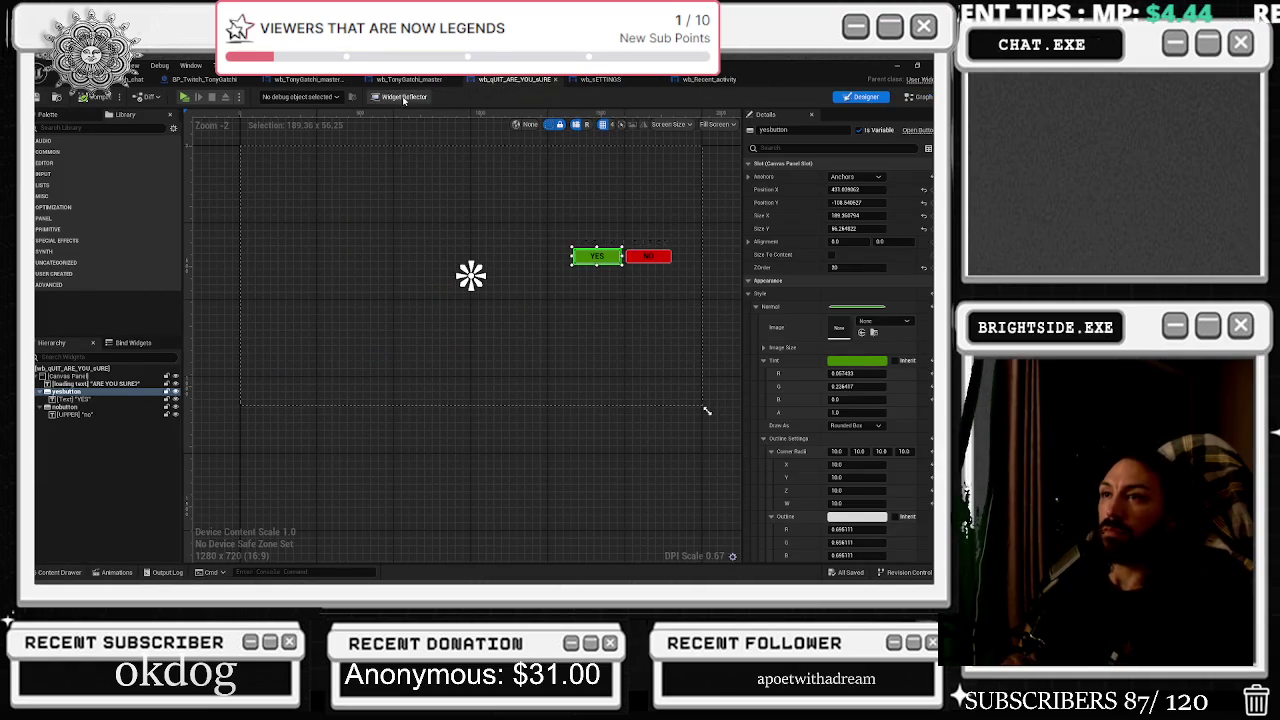
click(330, 86)
click(409, 80)
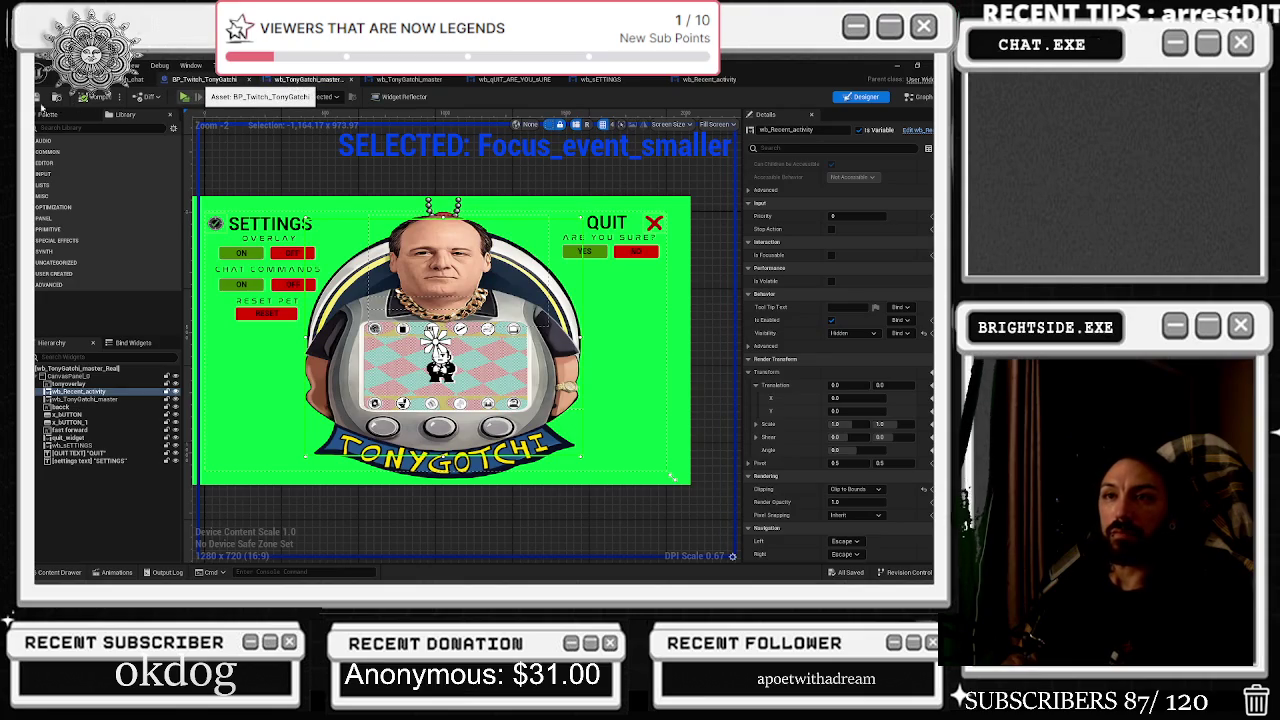
click(200, 79)
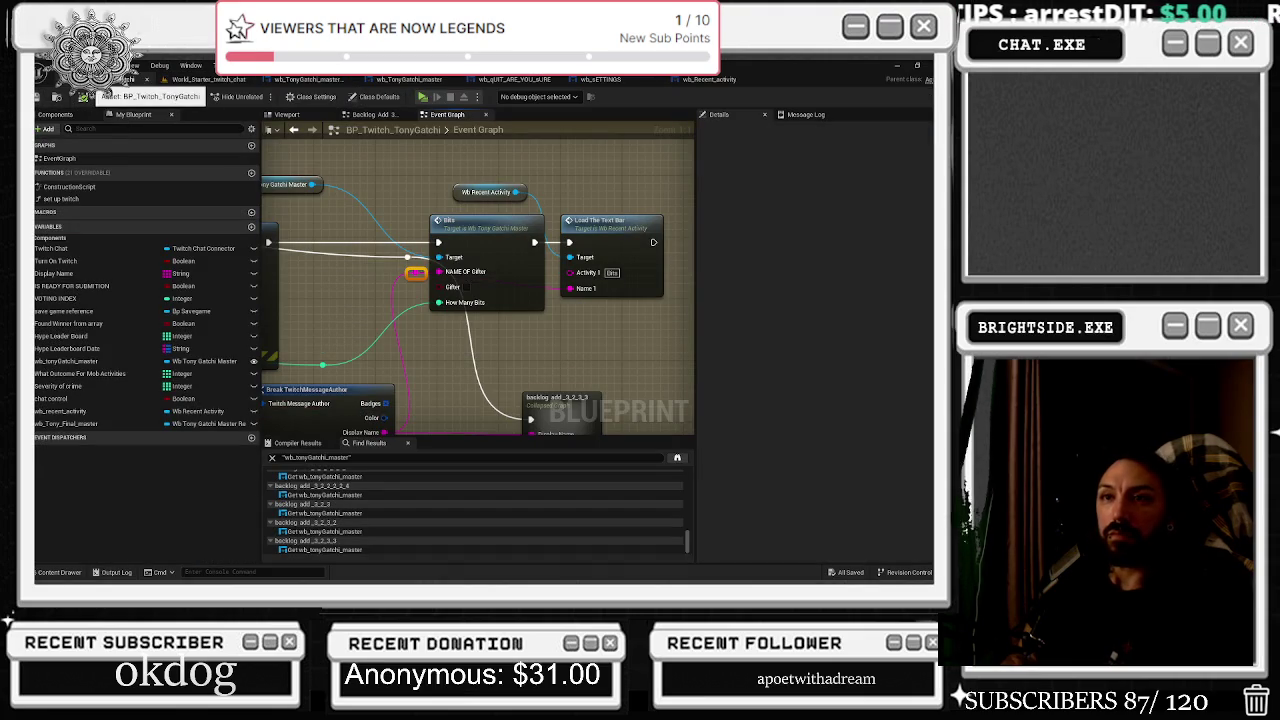
click(201, 79)
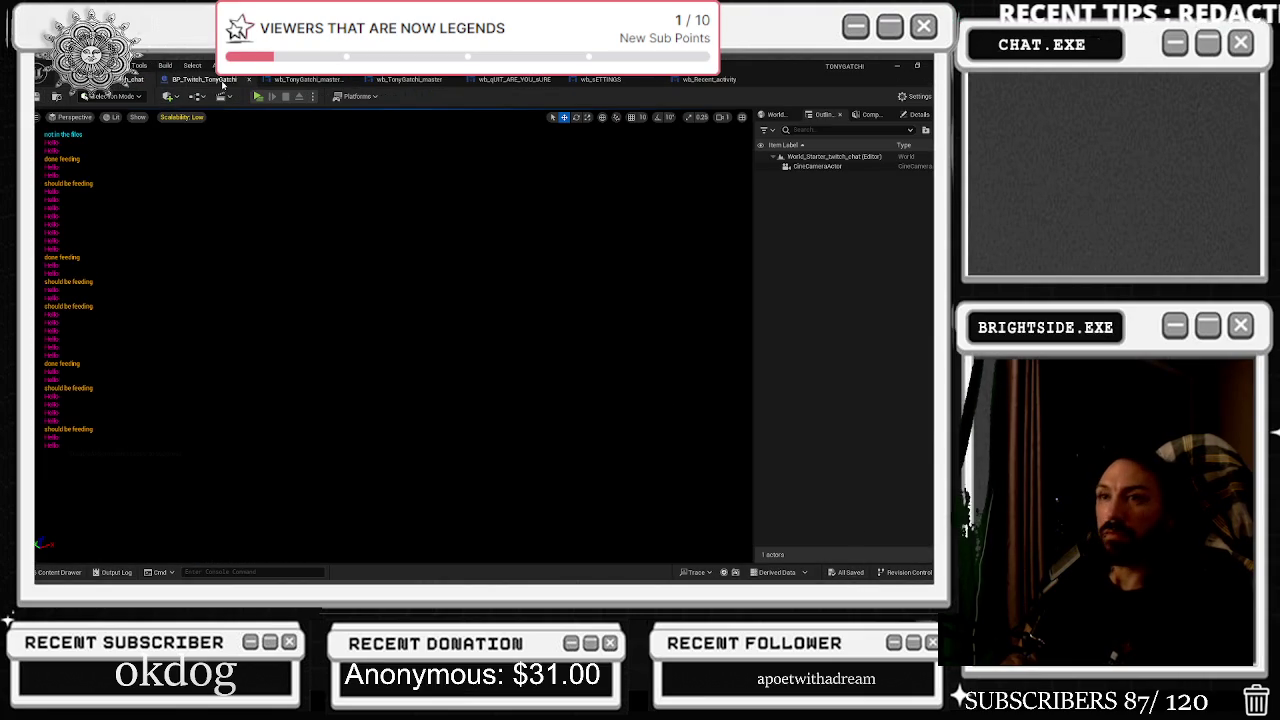
click(255, 97)
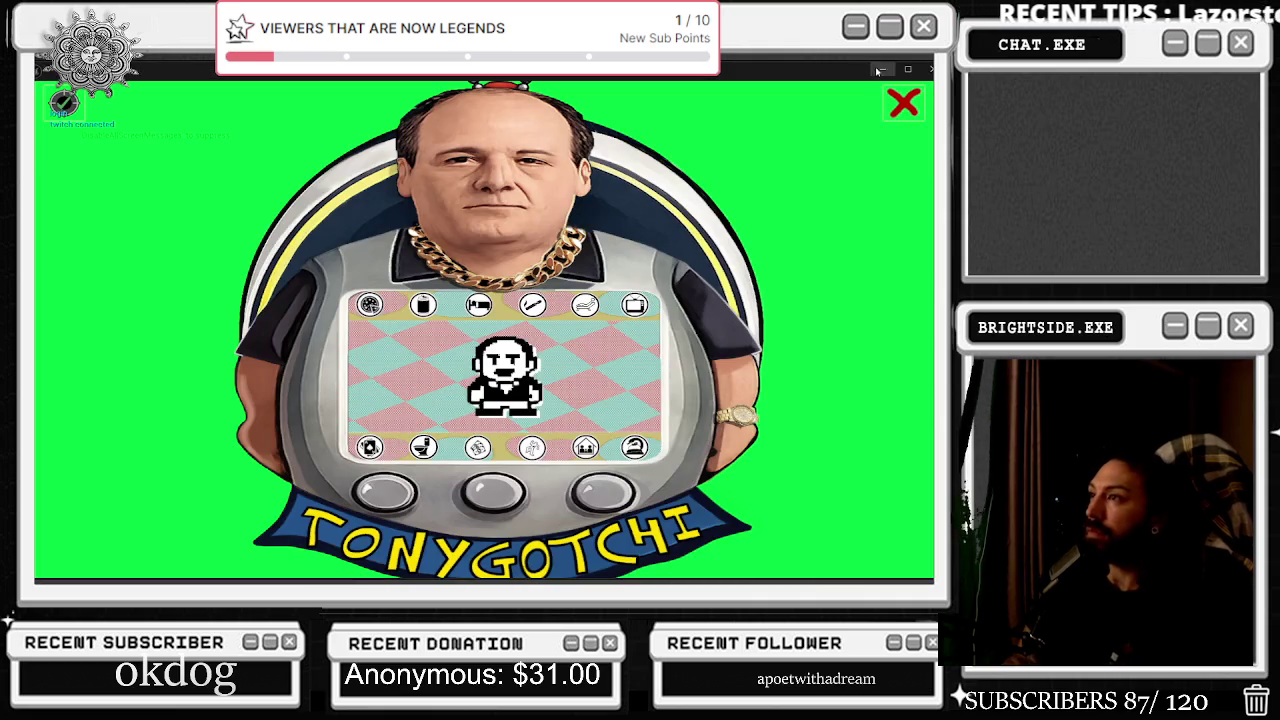
Minimize Chrome to reveal the running Tonygotchi game.
click(878, 72)
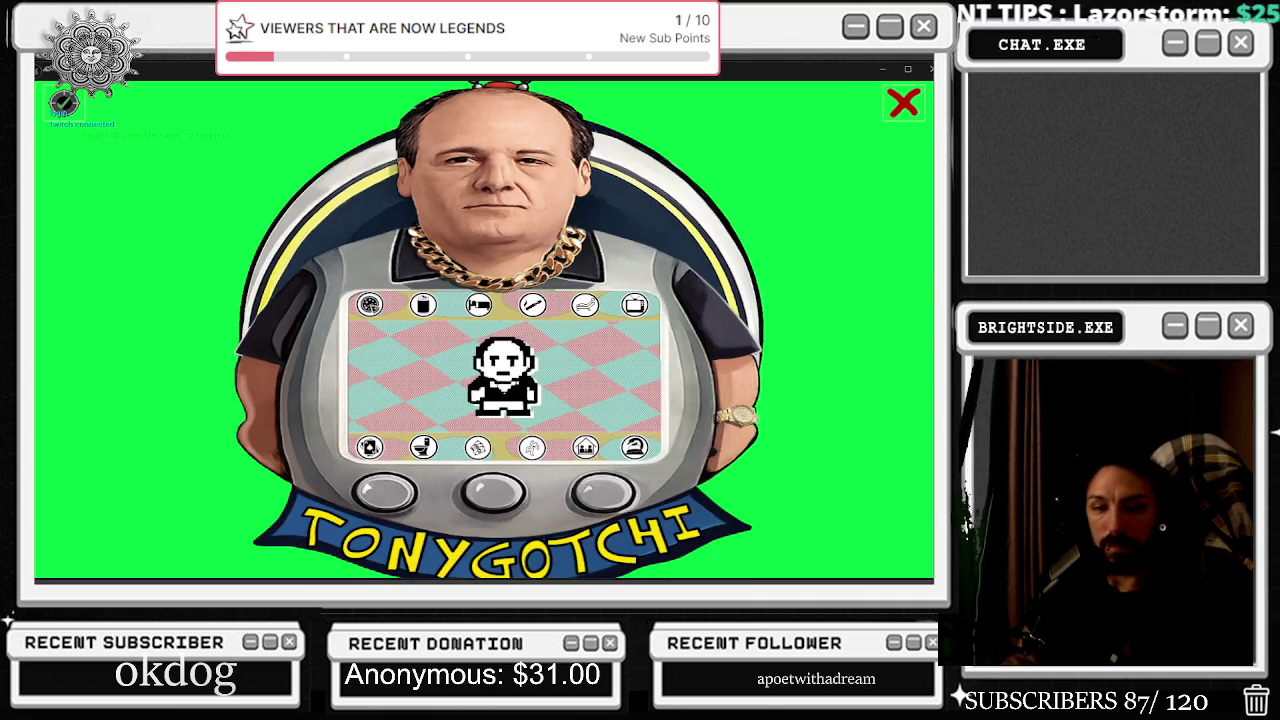
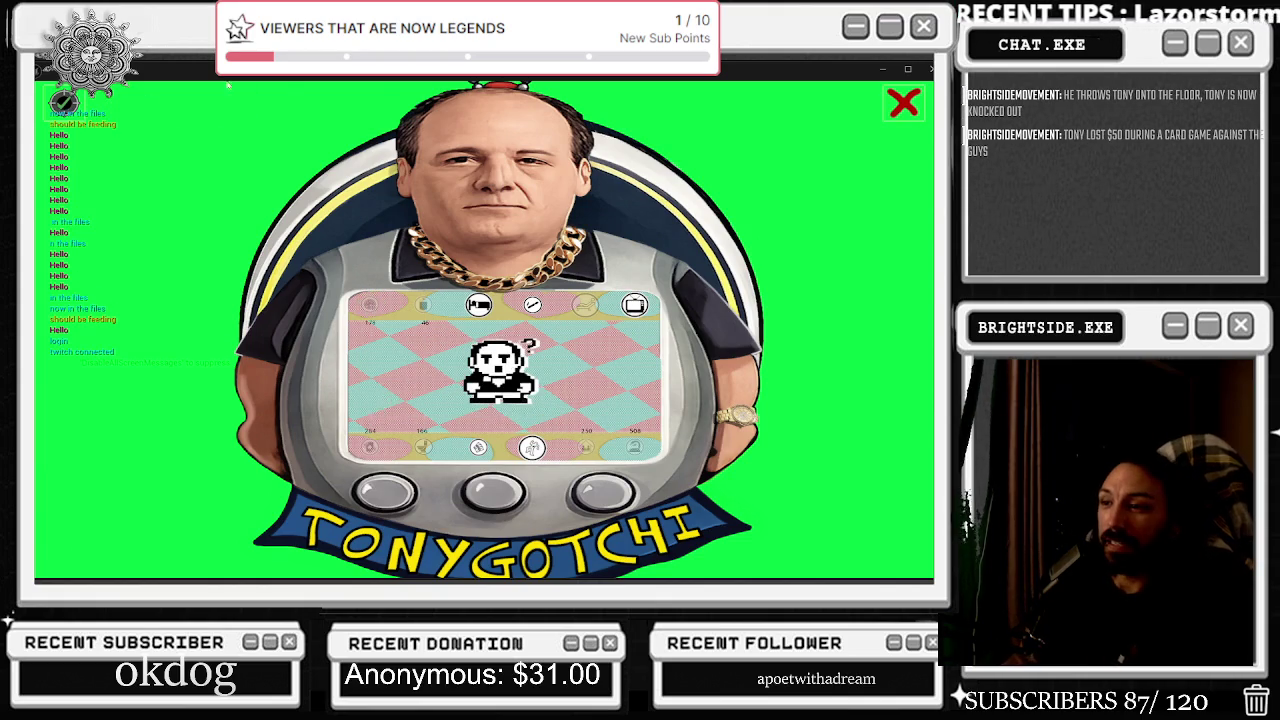
Collapse the running Tonygotchi pet into its small lower-left corner view.
right_click(280, 86)
key(Escape)
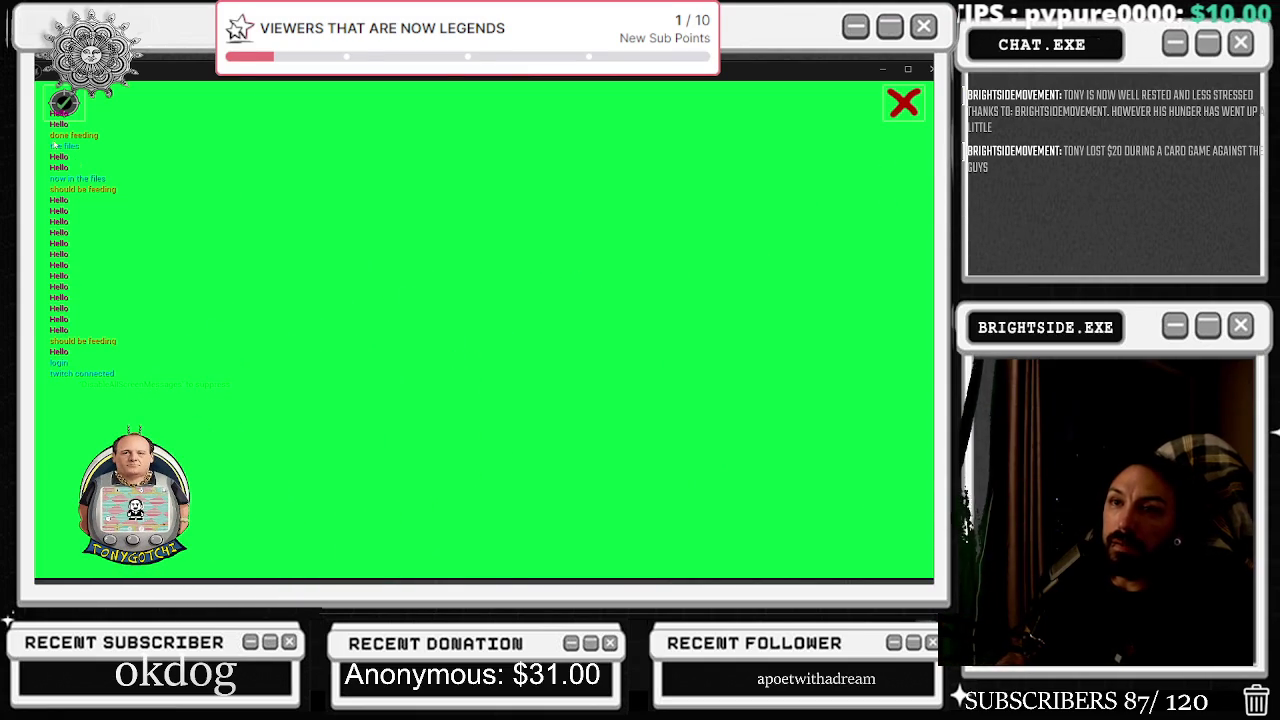
Switch Overlay OFF in the game's settings panel, leaving only the pet's screen.
click(60, 102)
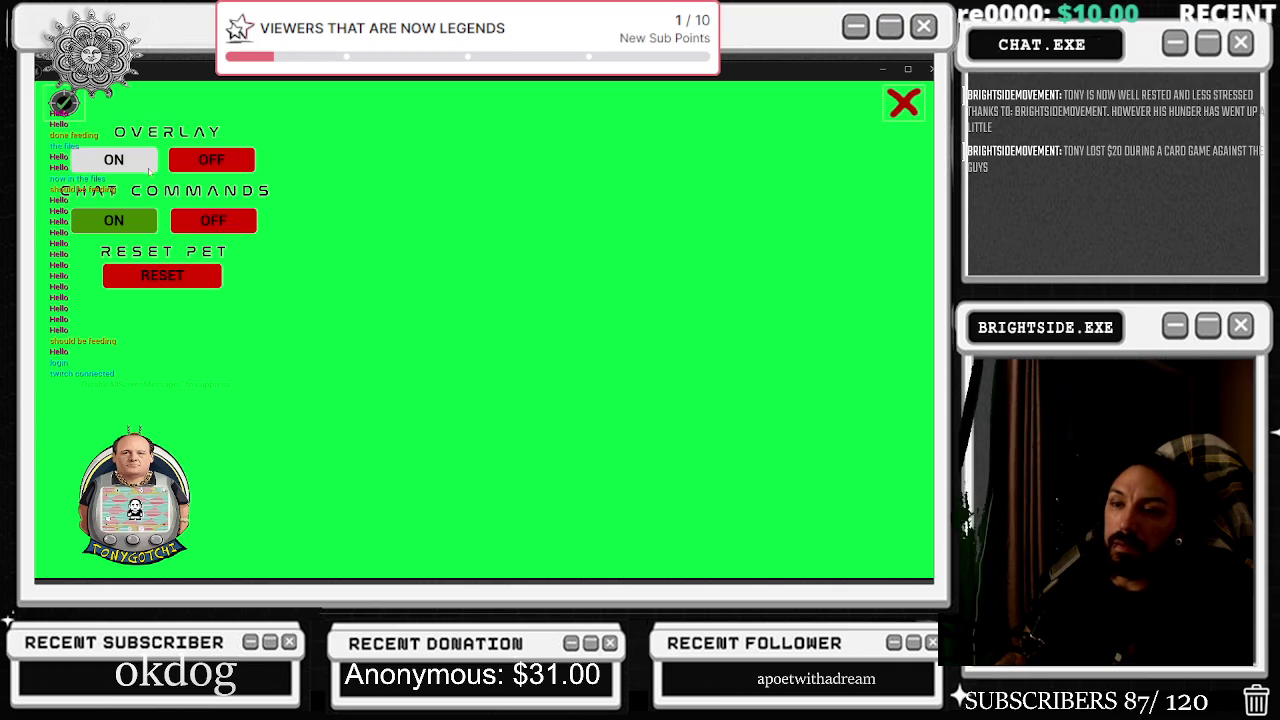
click(206, 166)
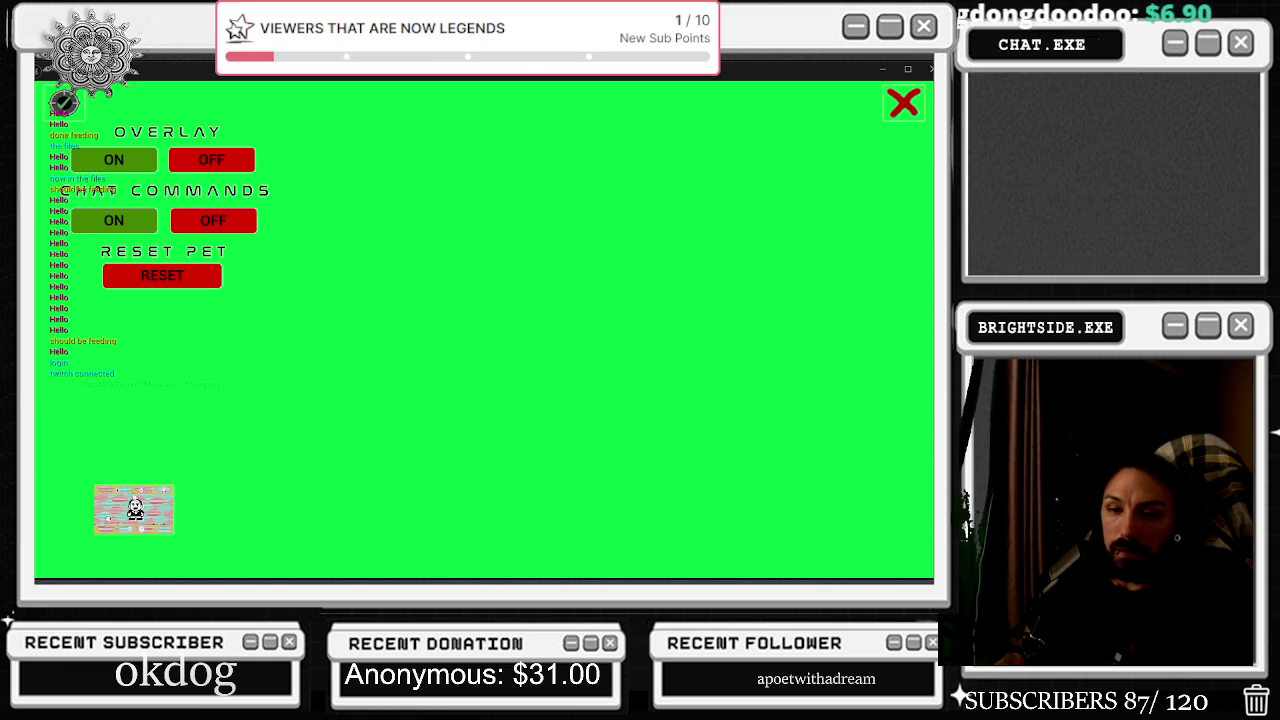
key(alt+Tab)
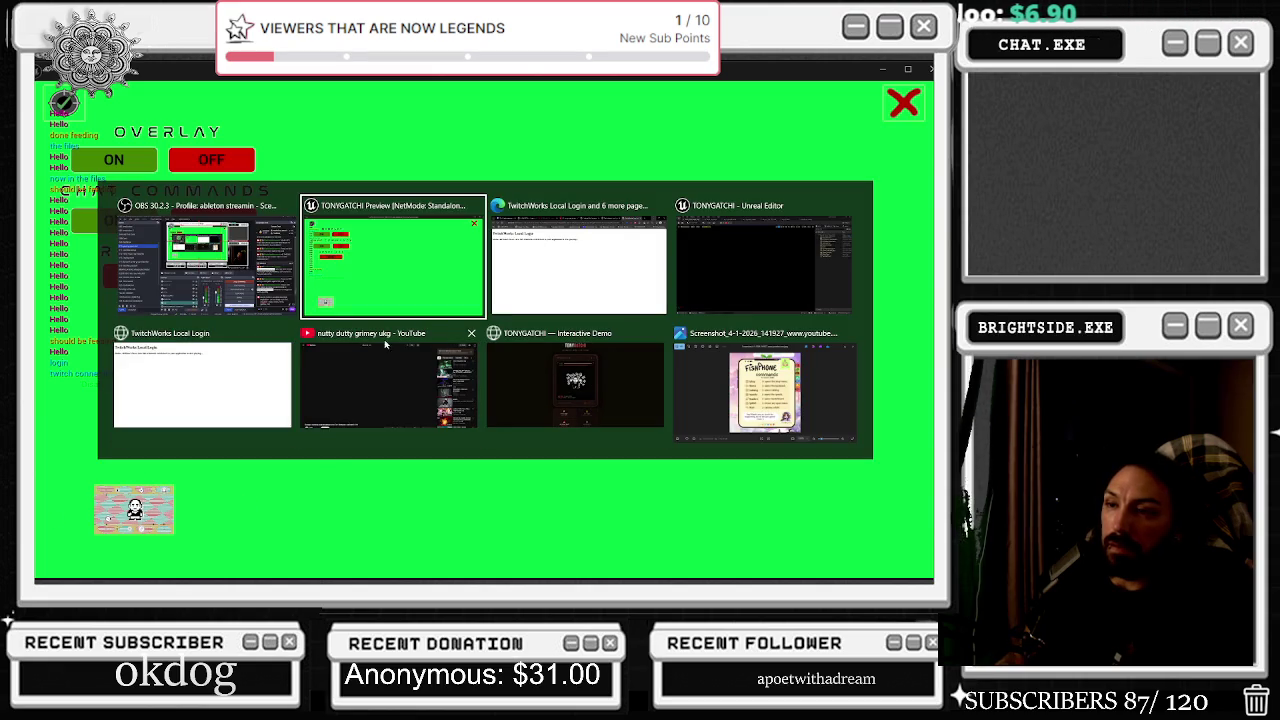
Close the TwitchWorks Local Login tab in Edge and minimize the browser.
click(536, 296)
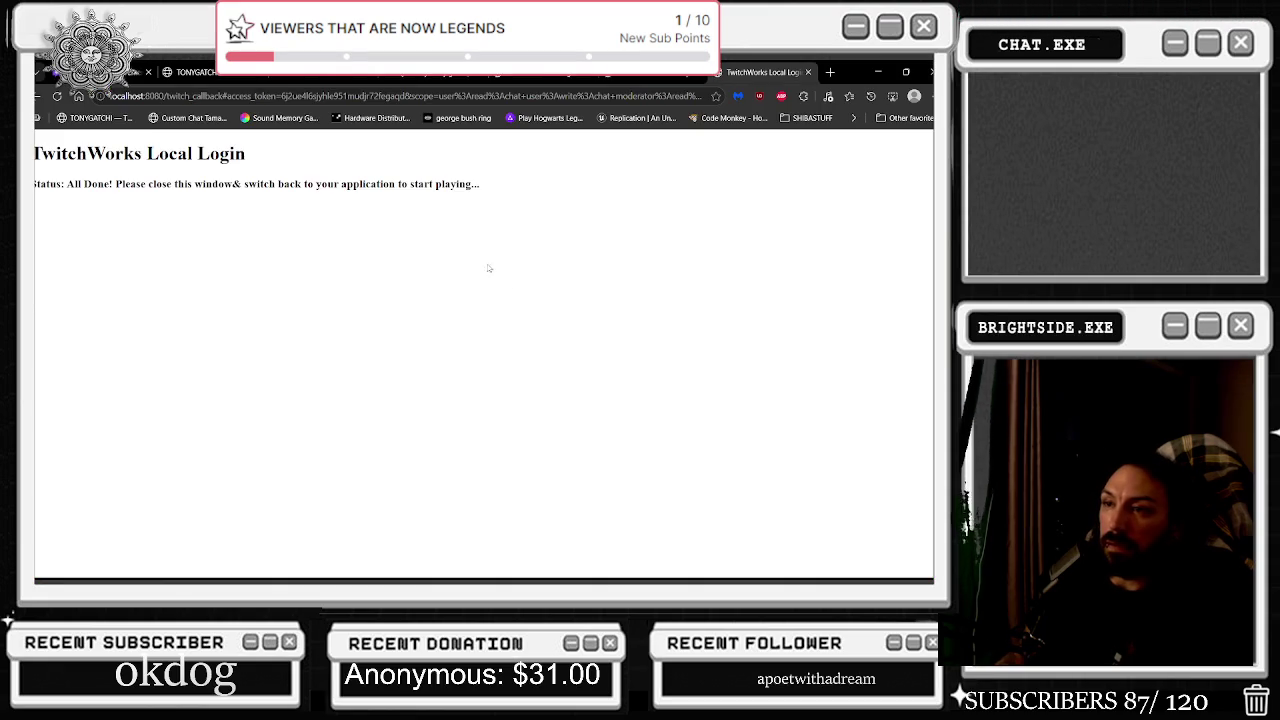
click(808, 72)
click(877, 72)
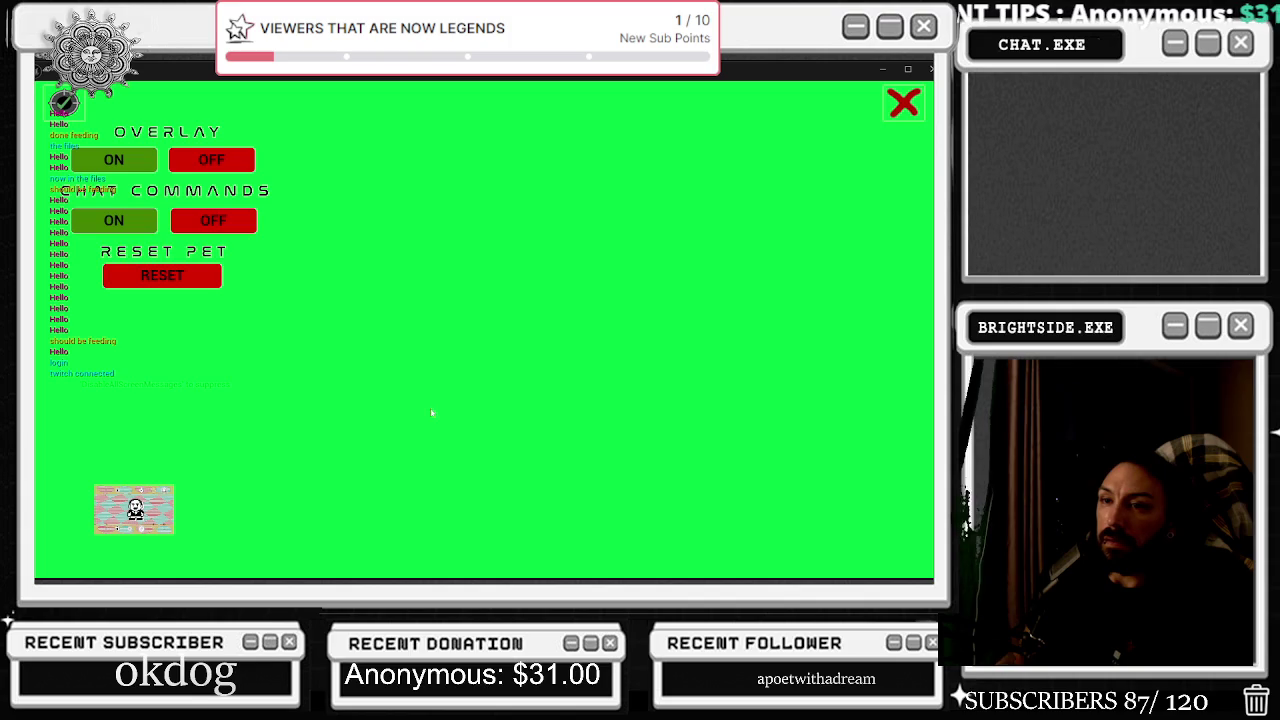
Cancel the quit prompt with NO, then turn Overlay back ON and toggle it off and on.
key(alt+Tab)
click(903, 103)
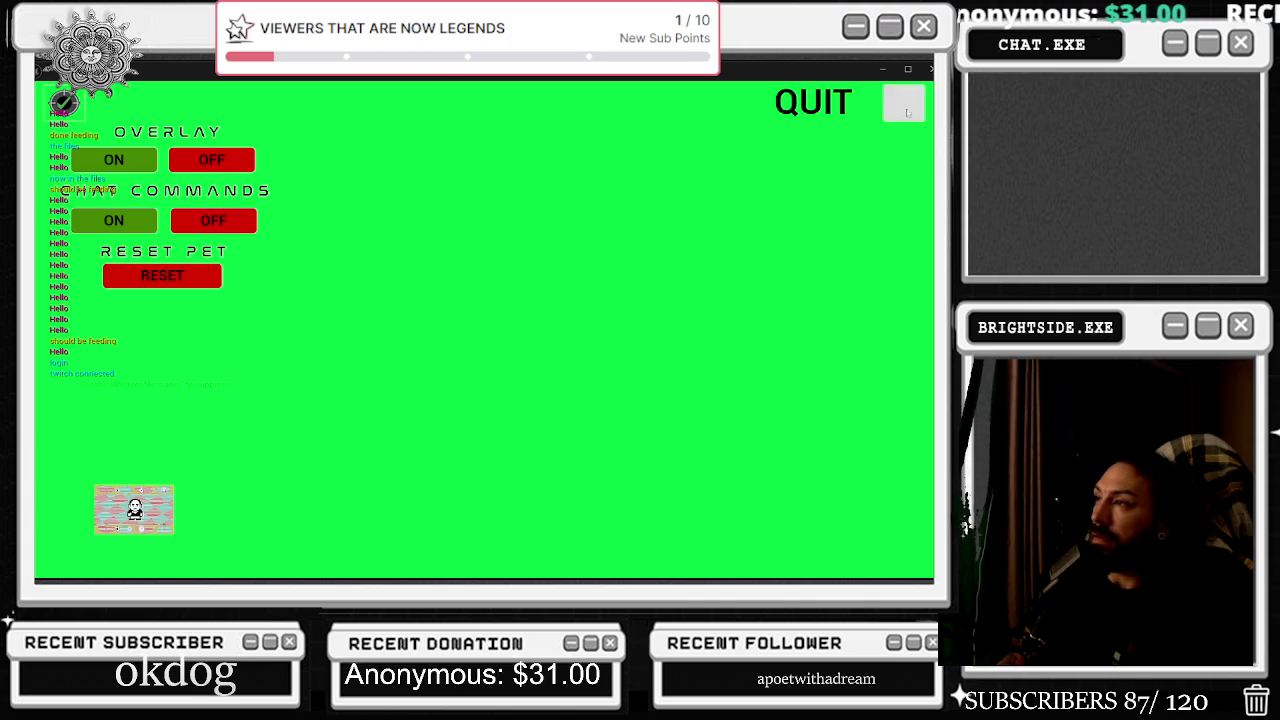
click(888, 155)
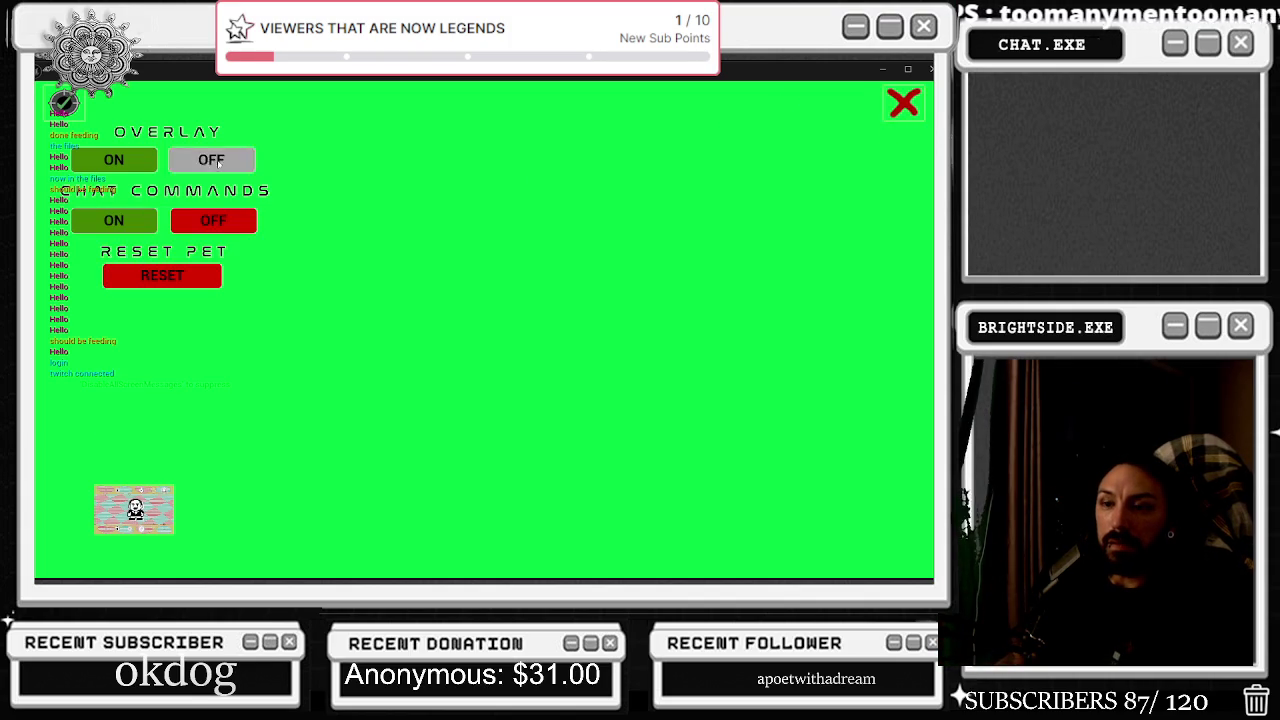
click(118, 159)
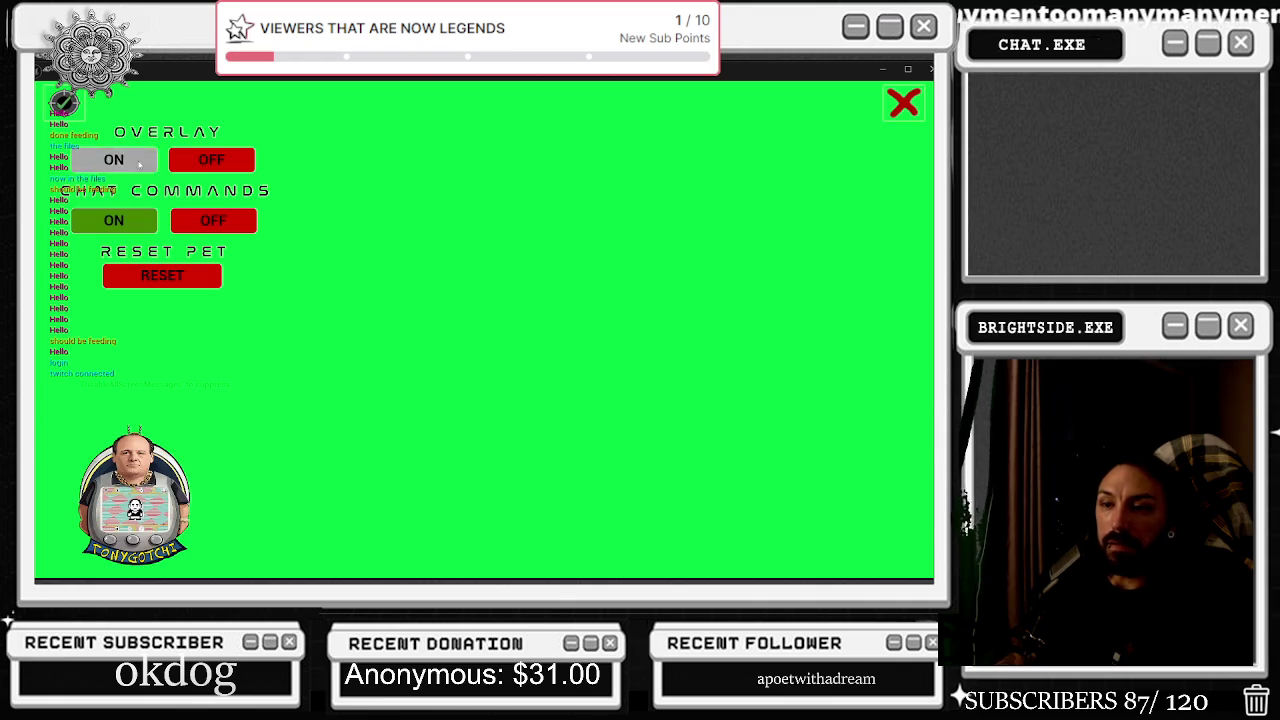
click(212, 162)
click(114, 160)
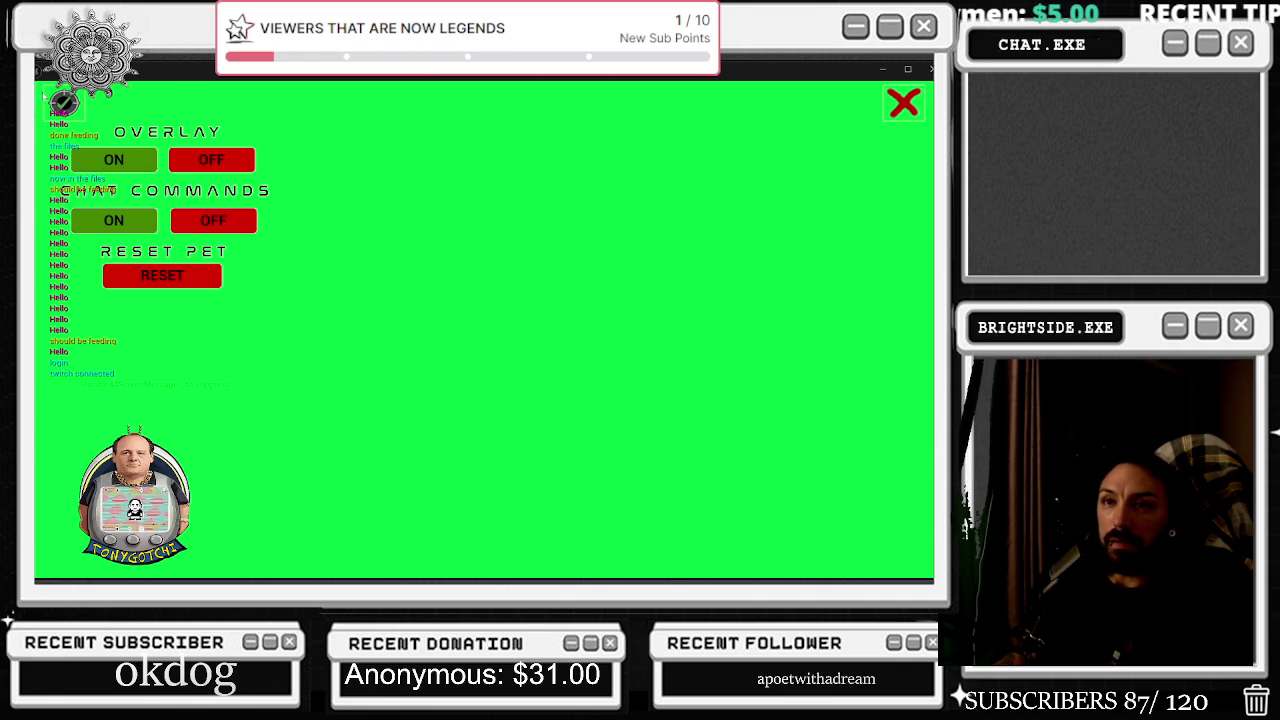
Toggle the settings heading on and off, then confirm the quit prompt with YES.
click(62, 104)
click(62, 106)
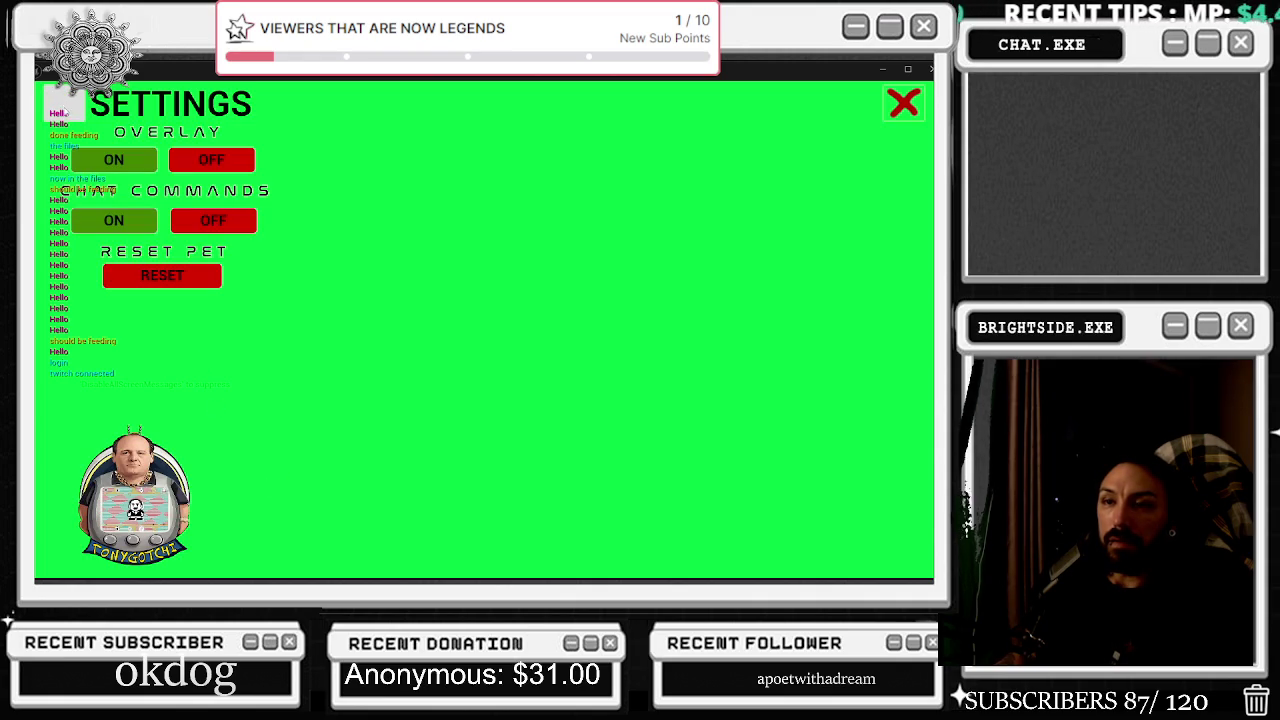
click(62, 104)
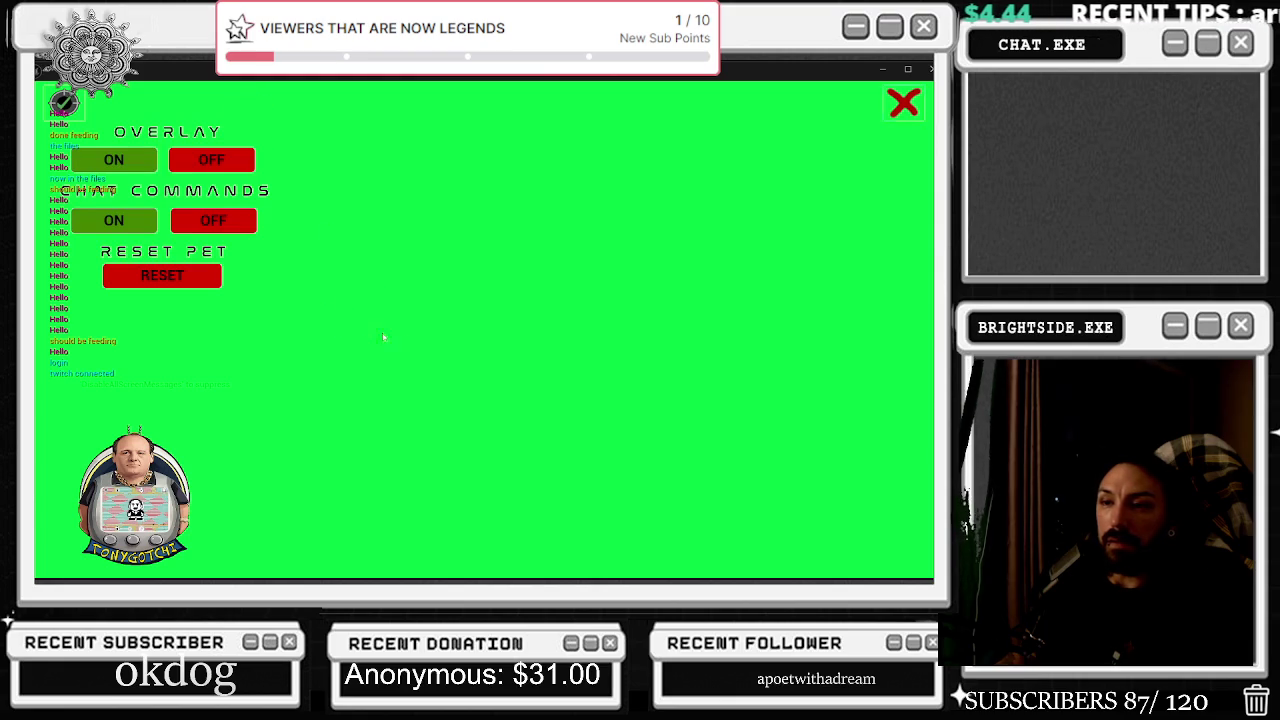
click(900, 102)
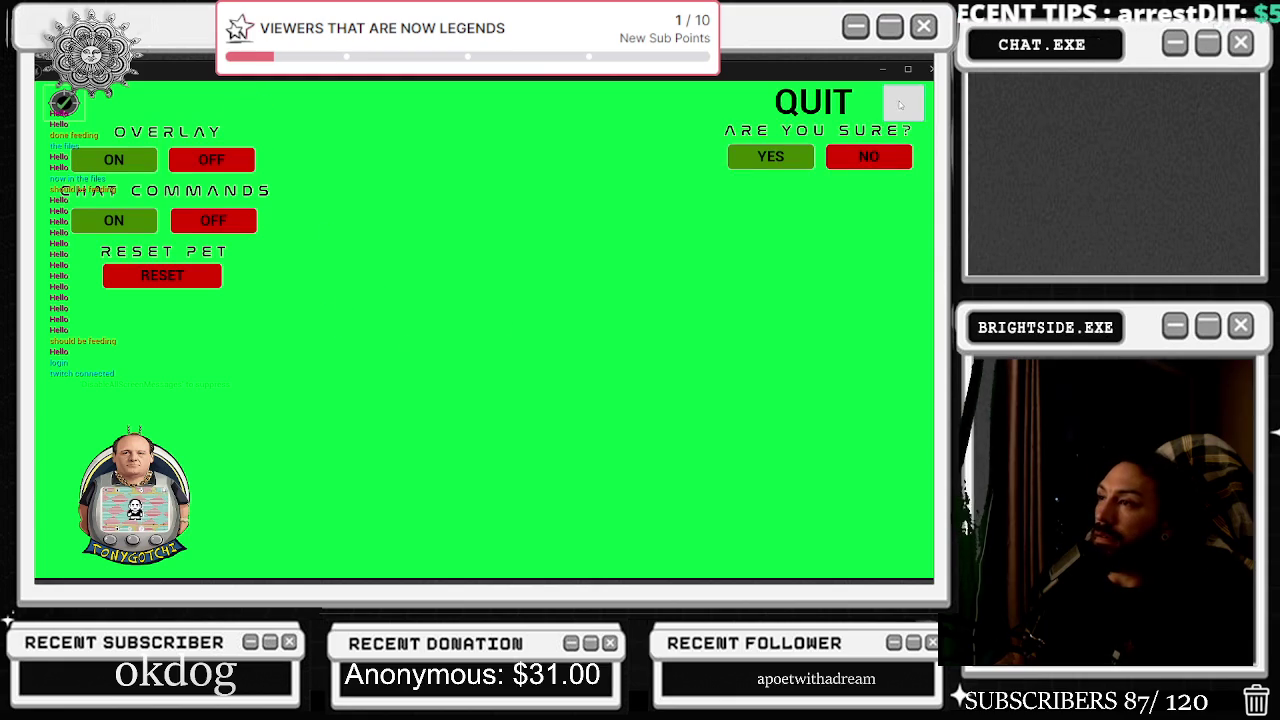
click(764, 160)
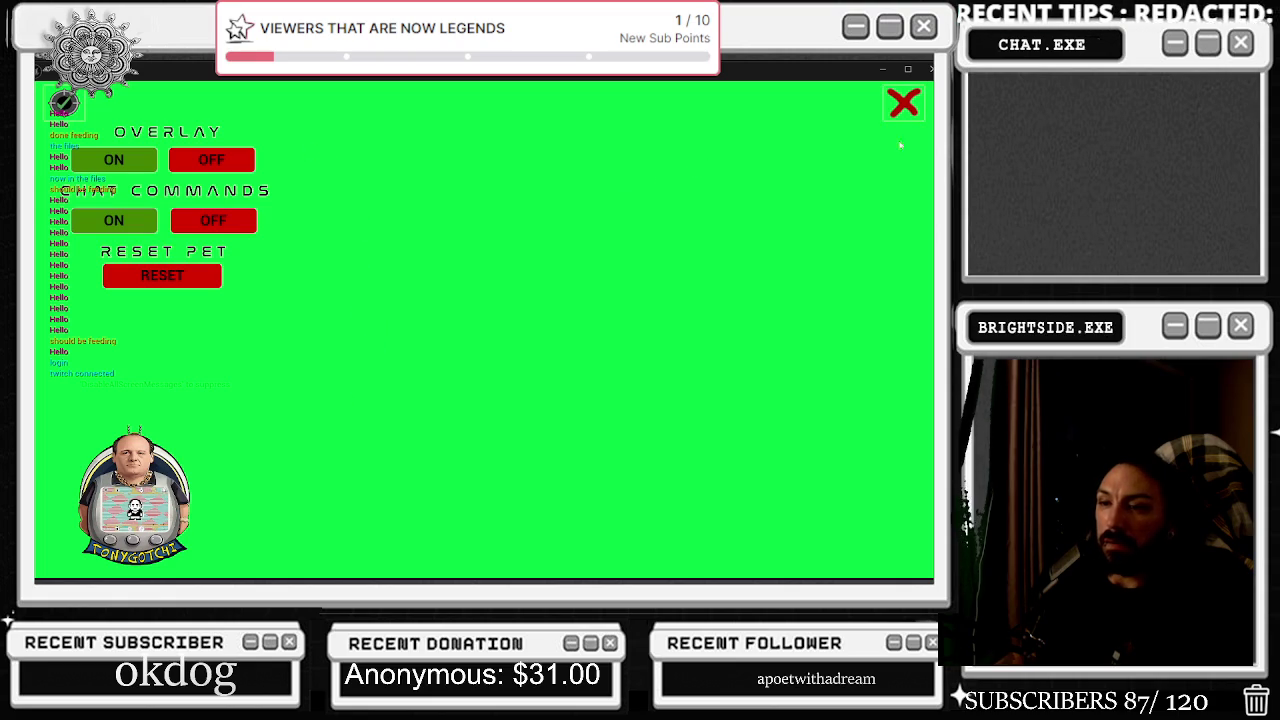
key(alt+Tab)
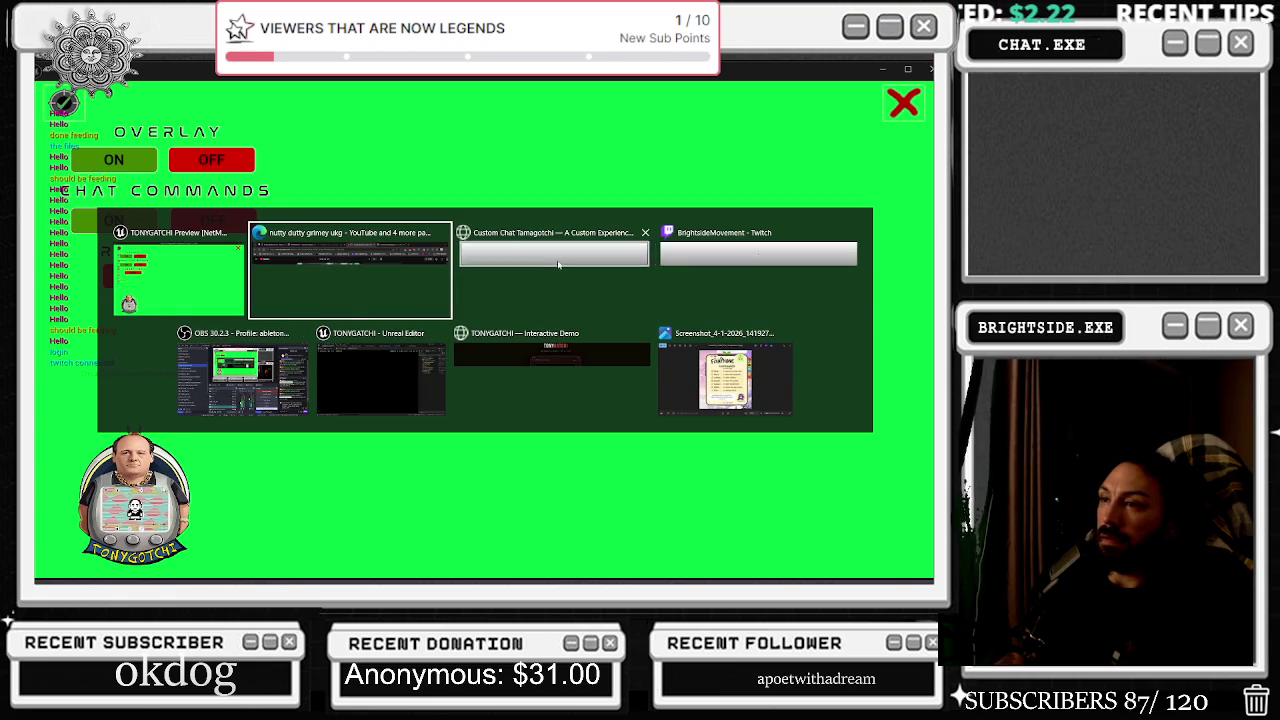
Return to the game preview window and close it to stop play-in-editor.
key(Escape)
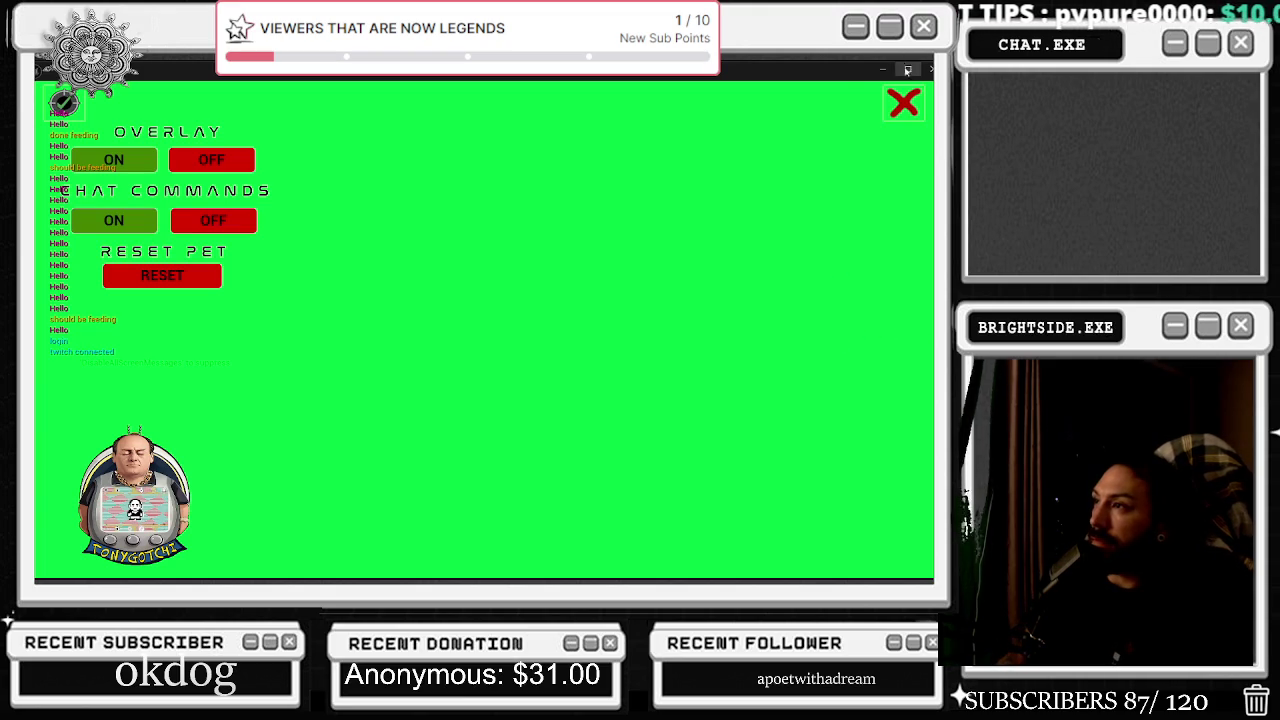
key(alt+Tab)
click(560, 256)
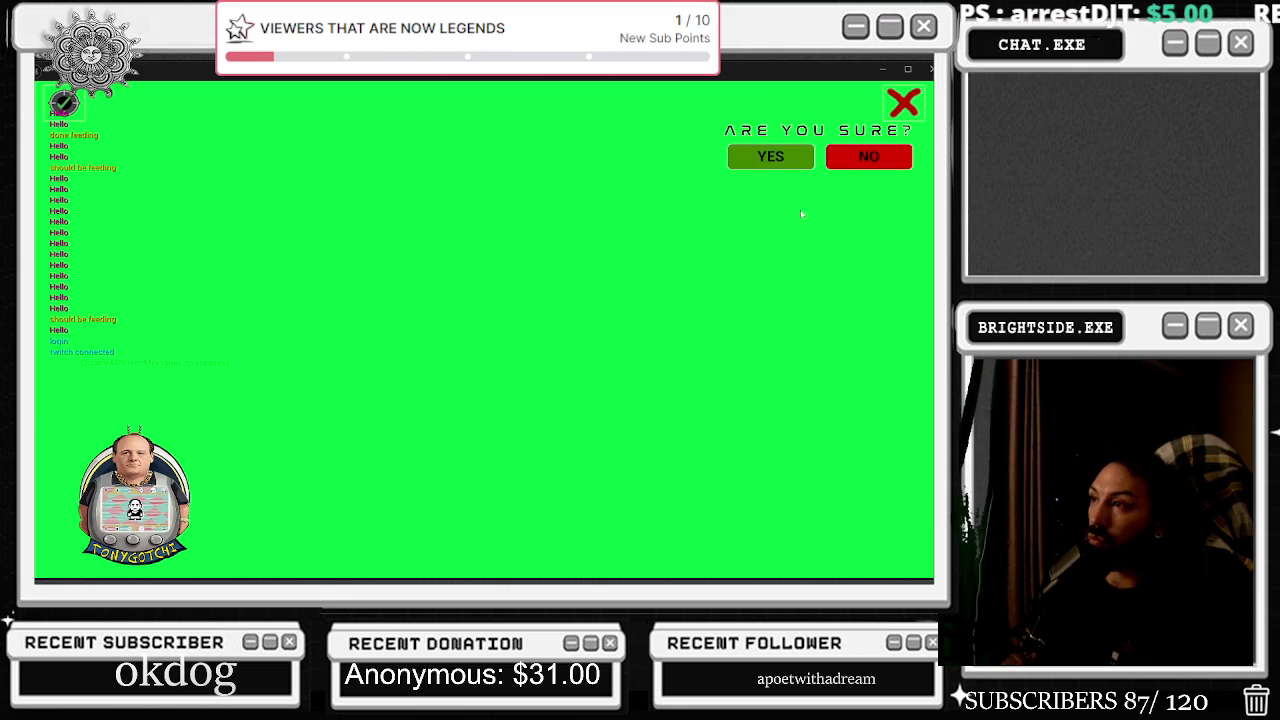
click(770, 156)
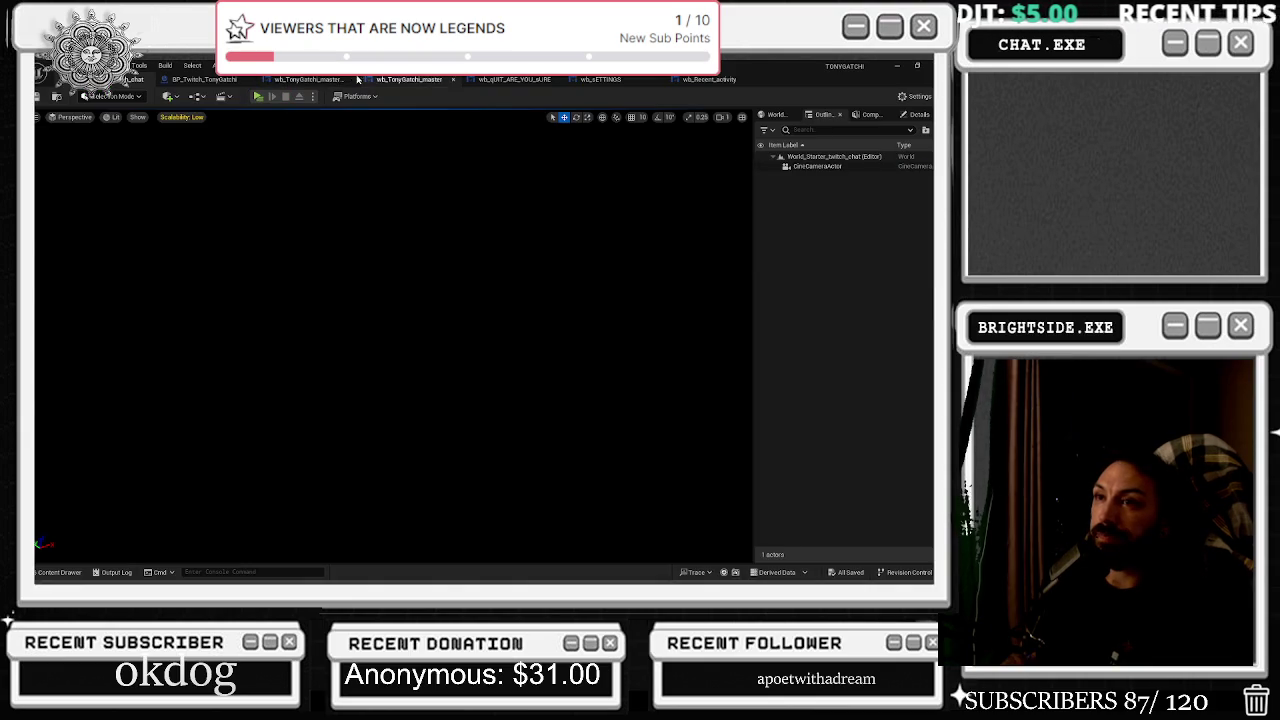
Select the Bits and Load The Text Bar nodes in BP_Twitch_TonyGatchi's Event Graph and save.
click(205, 79)
drag(395, 180, 663, 372)
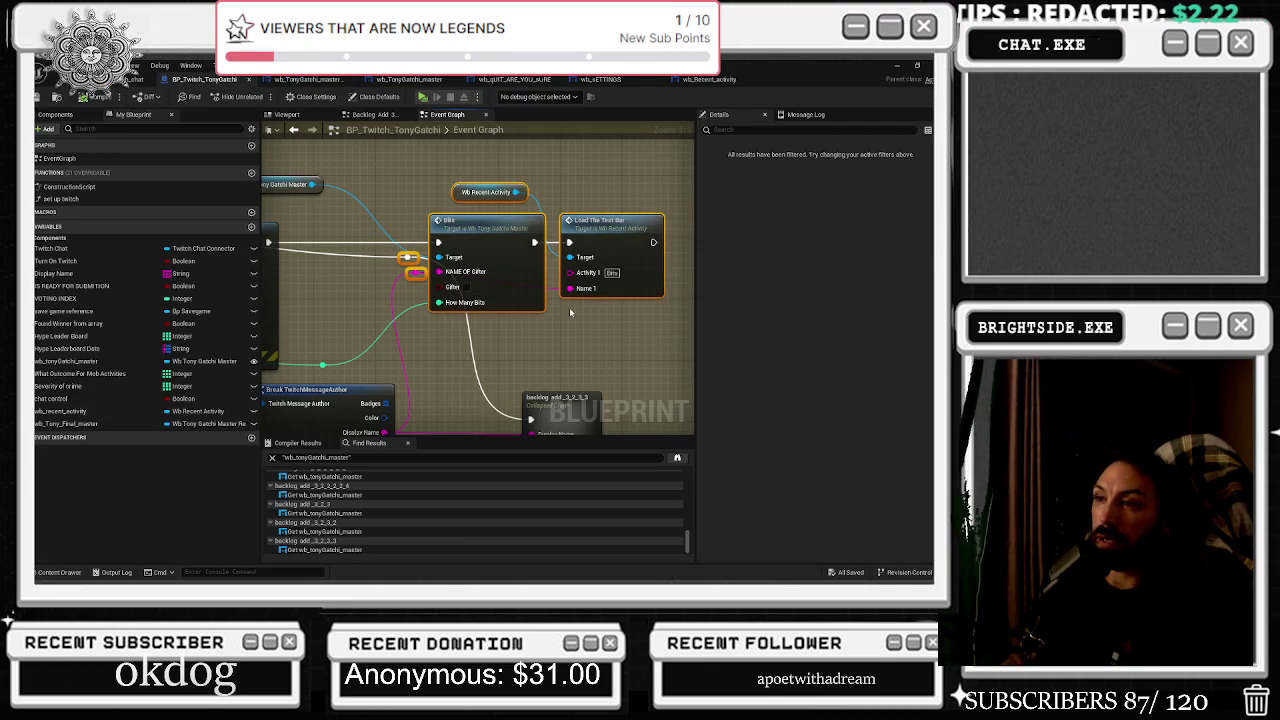
scroll(572, 315, down, 6)
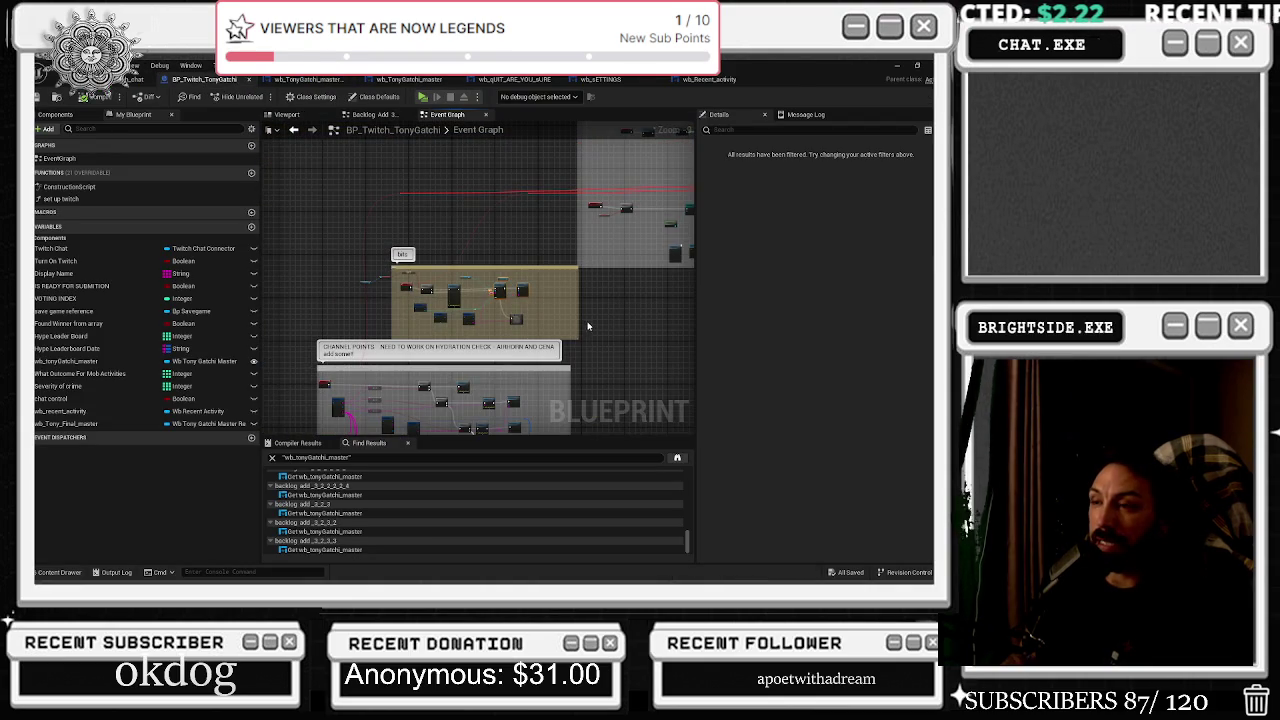
scroll(528, 293, up, 6)
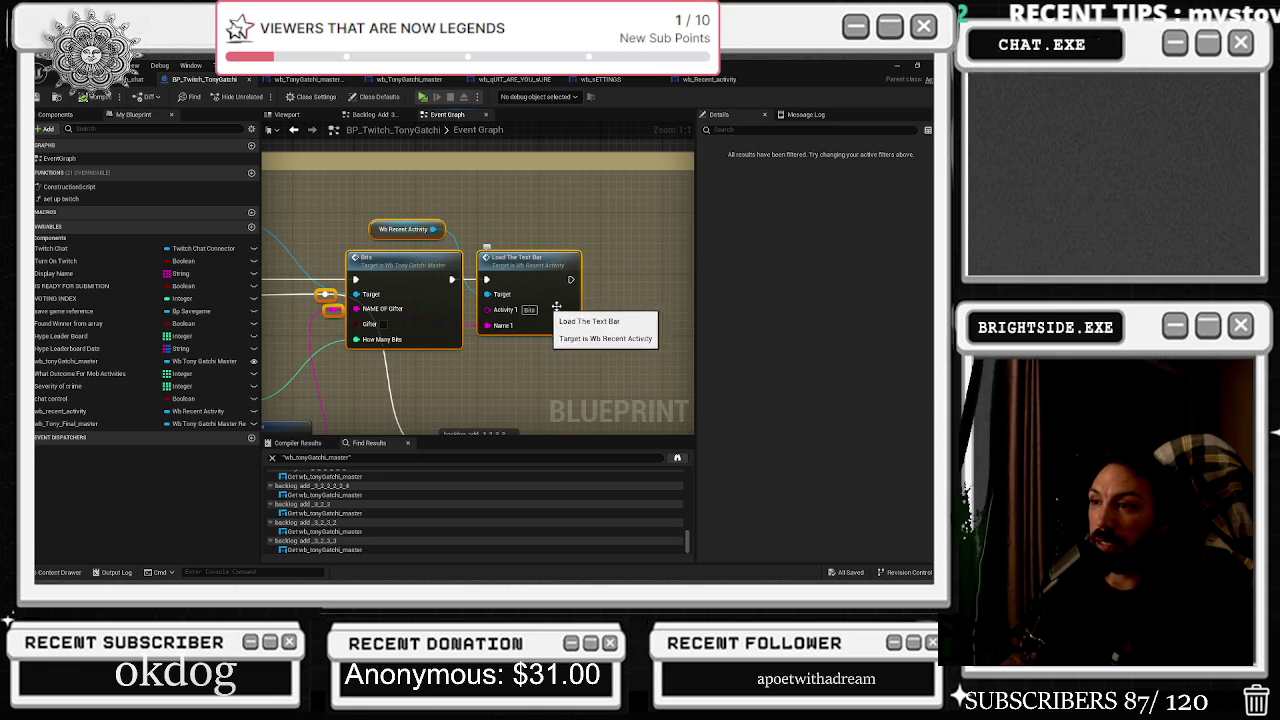
scroll(600, 235, down, 5)
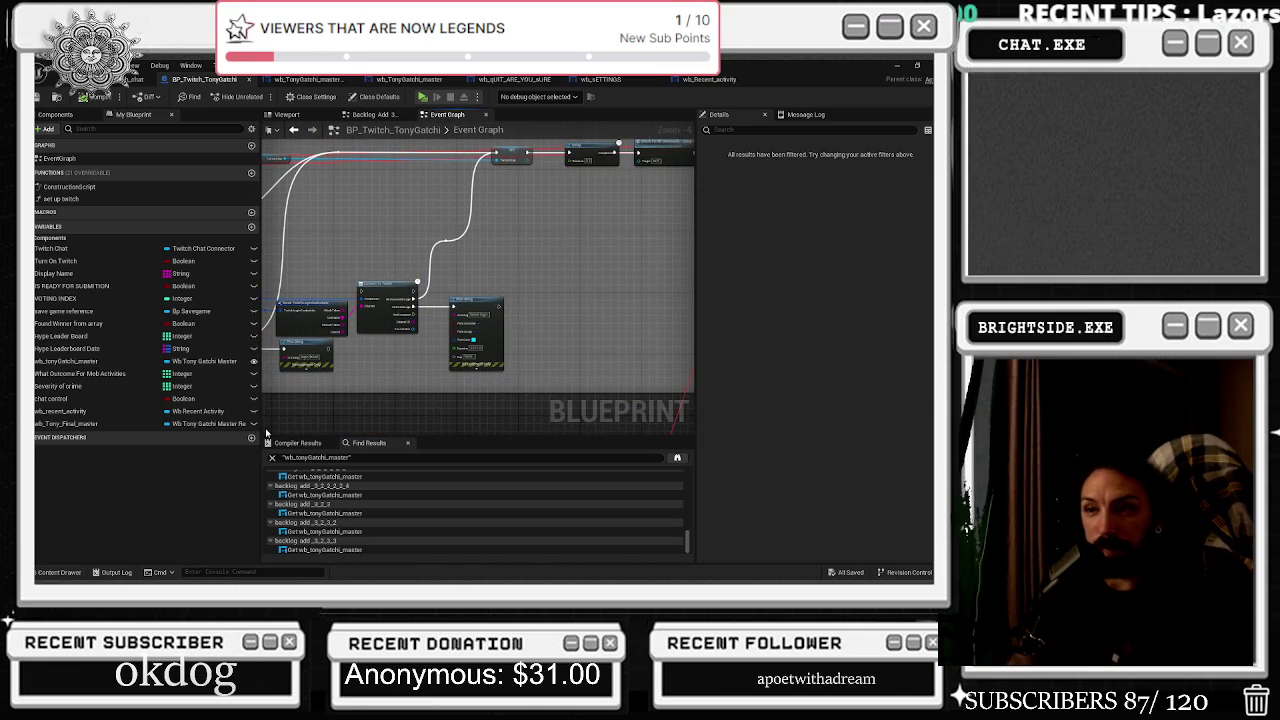
scroll(354, 268, up, 2)
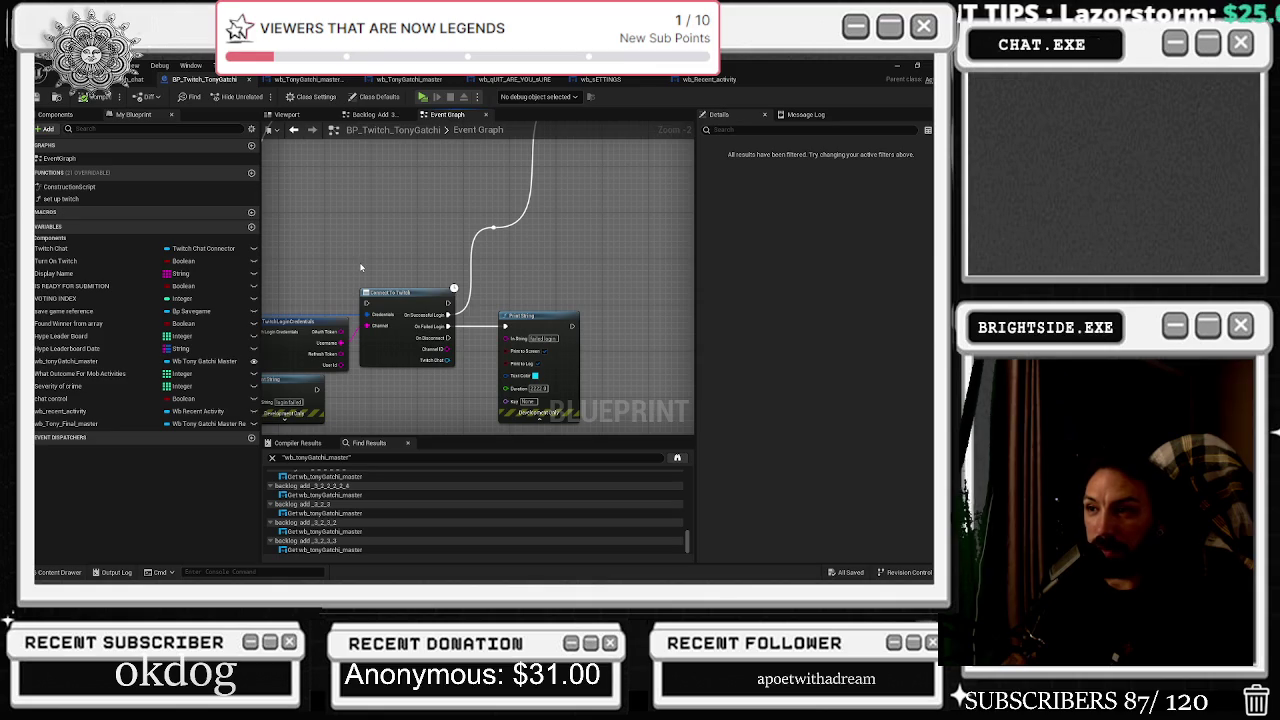
scroll(361, 267, down, 3)
key(ctrl+s)
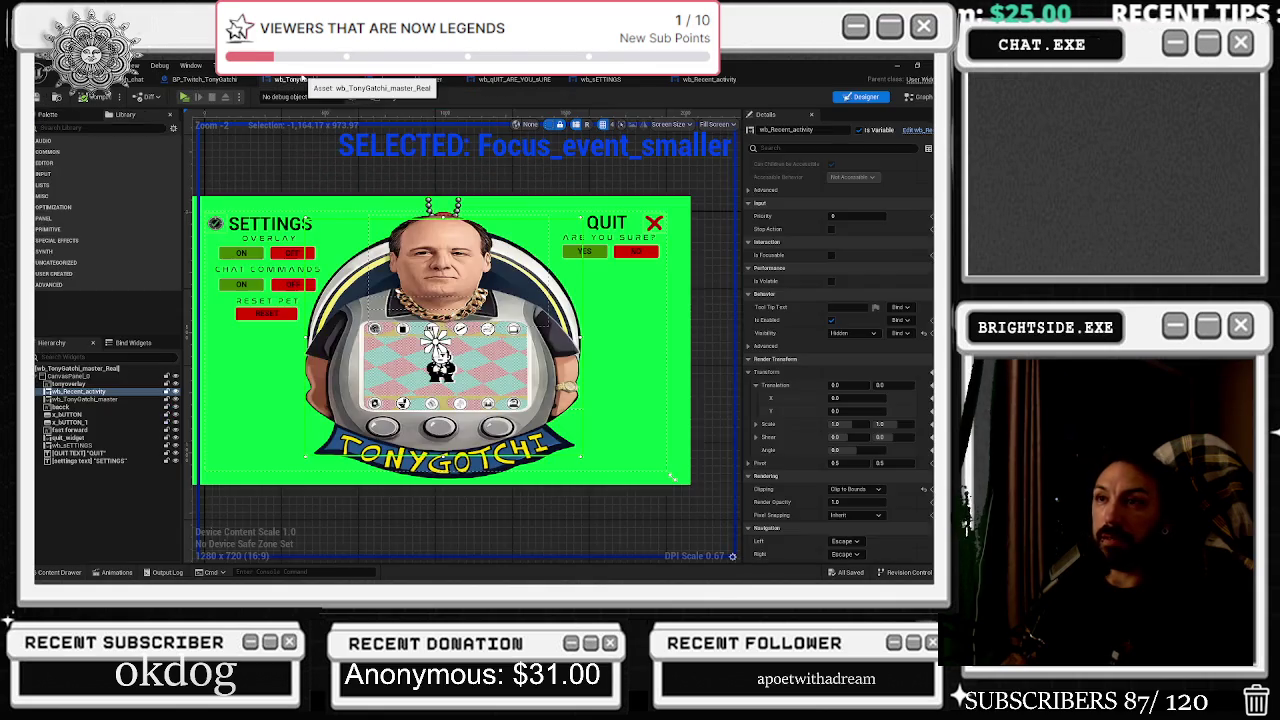
Check the wb_TonyGatchi_master layout, then open the wb_QUIT_ARE_YOU_SURE widget layout.
click(310, 80)
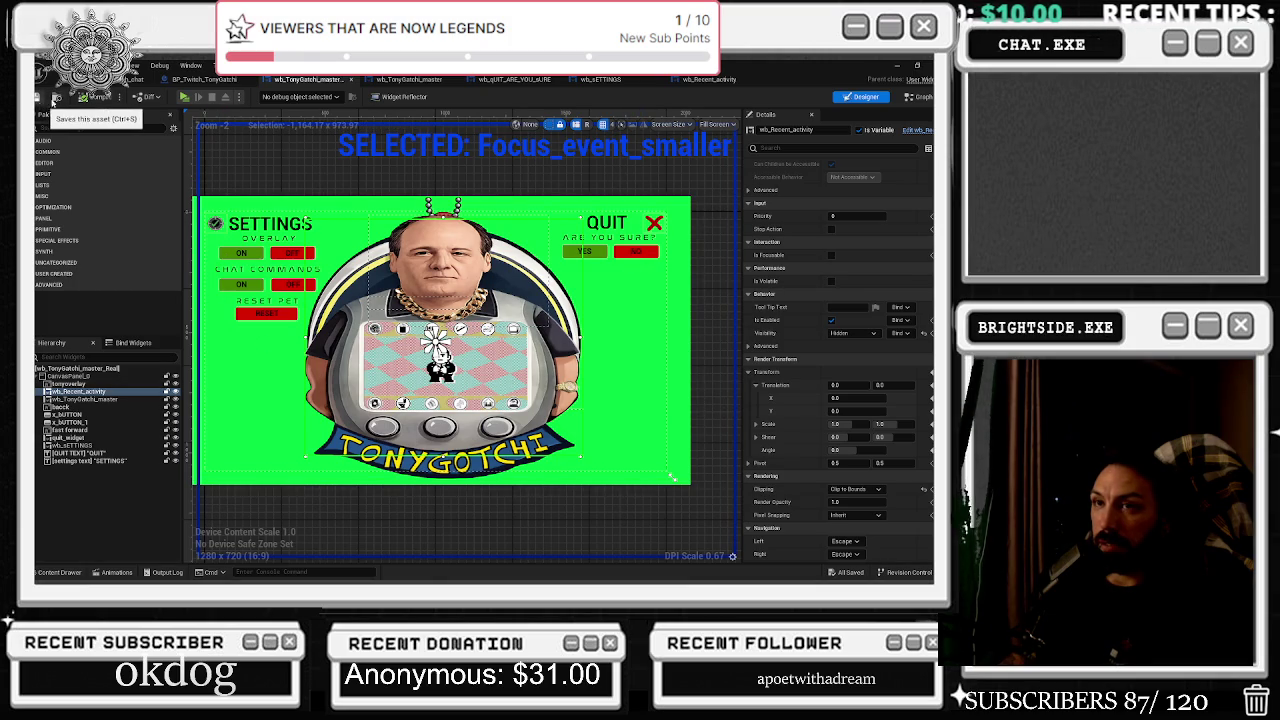
click(204, 79)
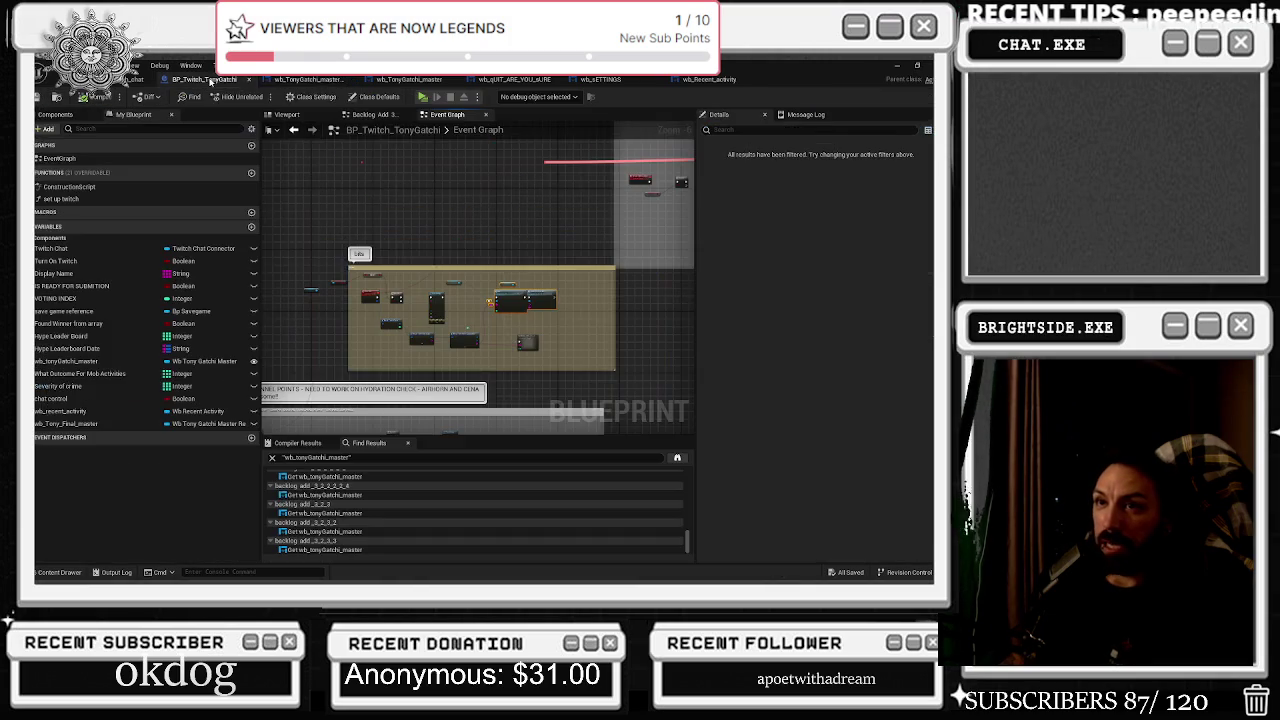
click(514, 79)
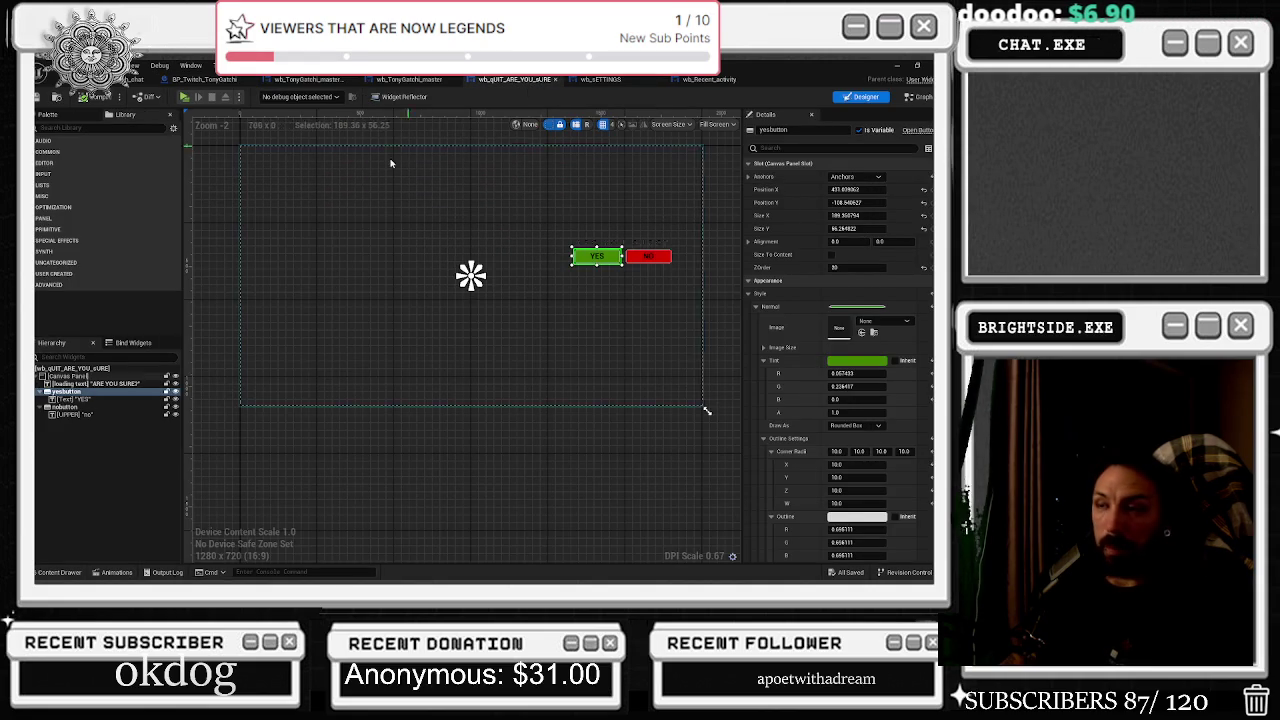
Play the game from the level editor, set Overlay OFF in settings, then stop with Esc.
click(623, 80)
click(150, 78)
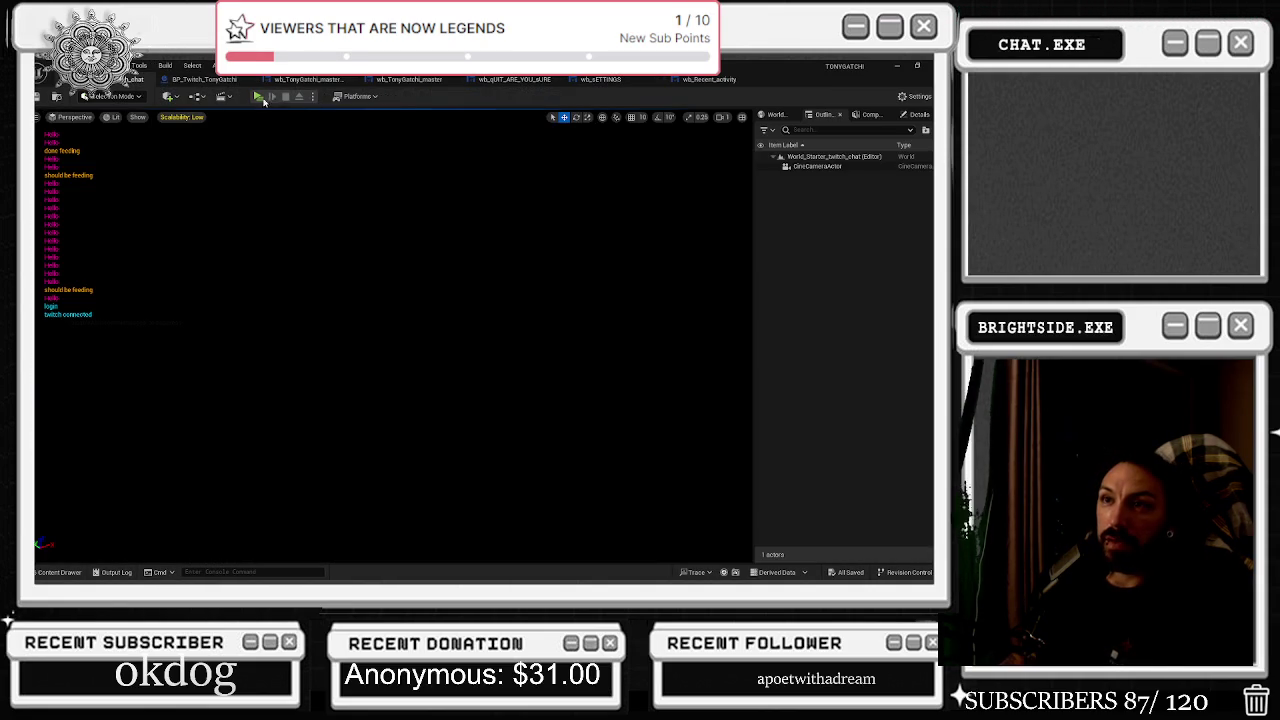
click(268, 98)
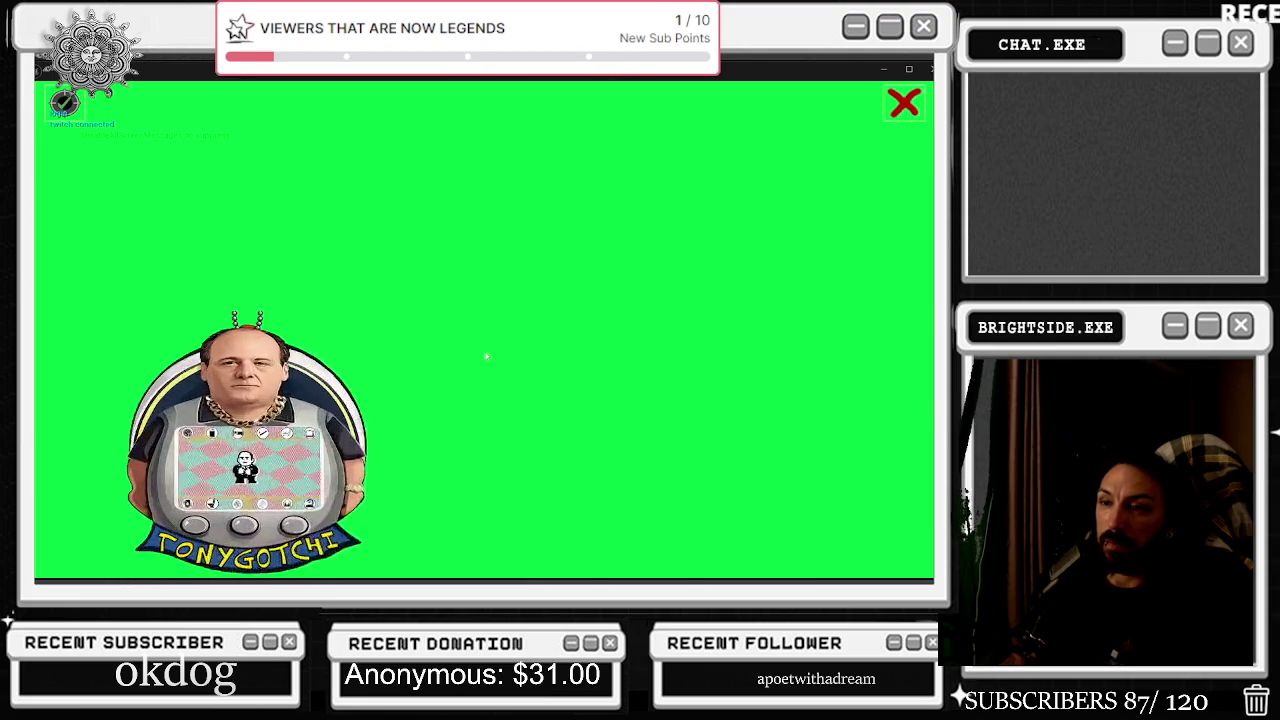
click(200, 105)
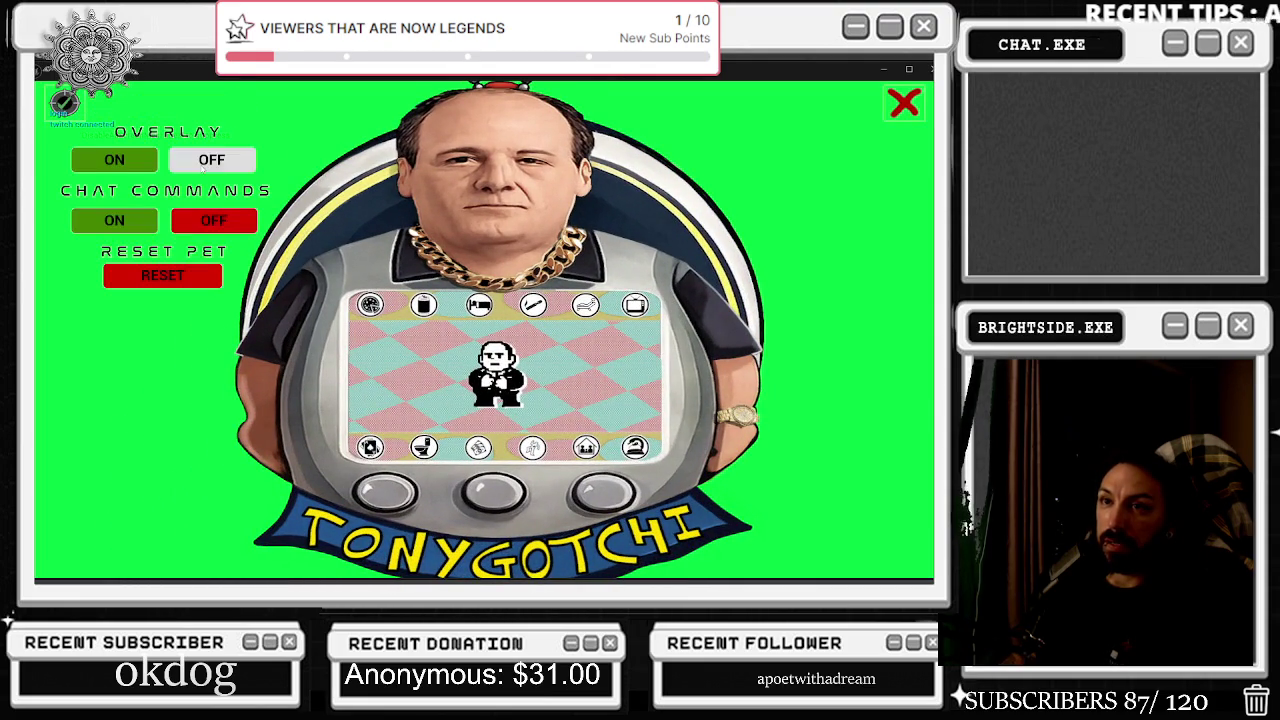
click(220, 167)
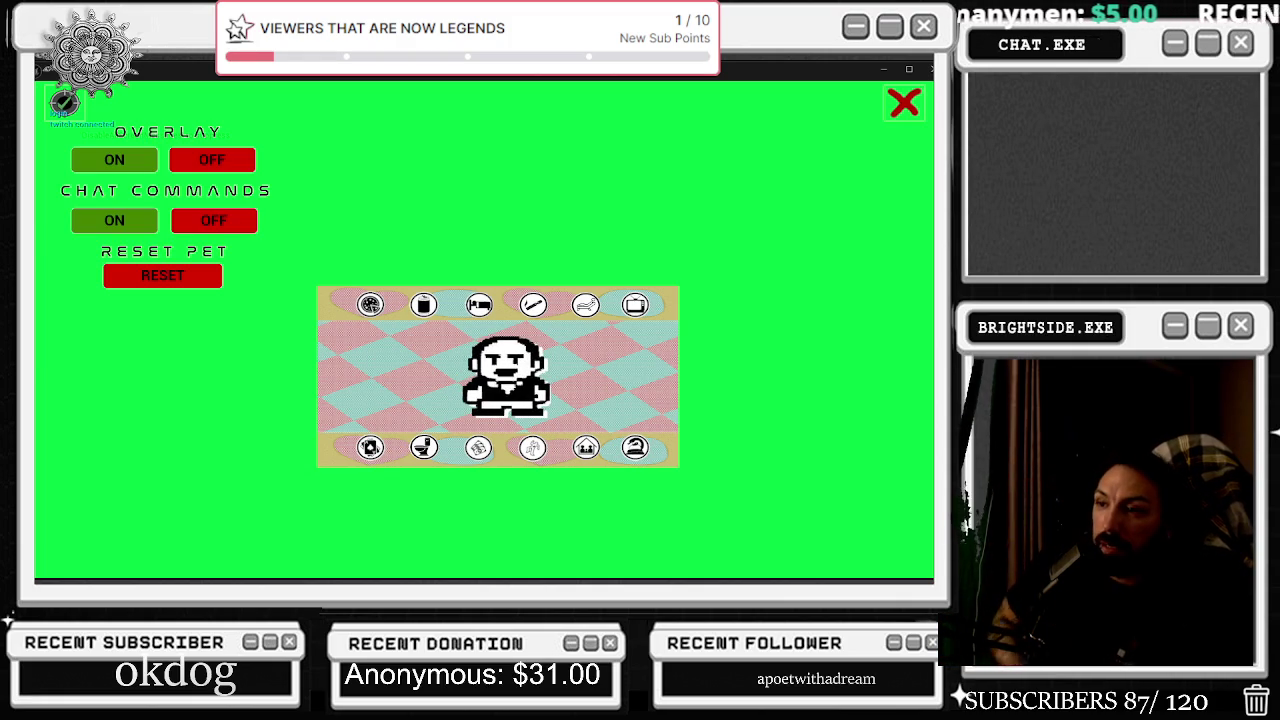
key(Escape)
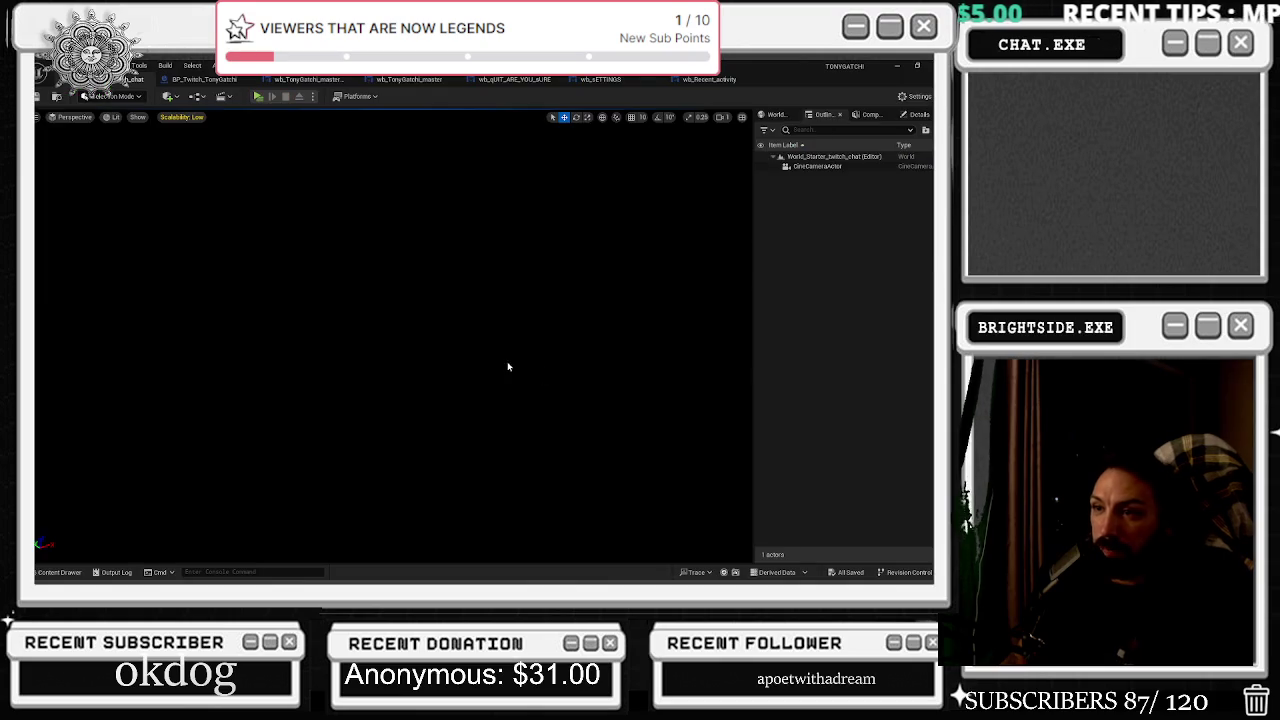
Select JailTimer in the wb_TonyGatchi_master Designer and nudge it right to Position X -756.
click(310, 79)
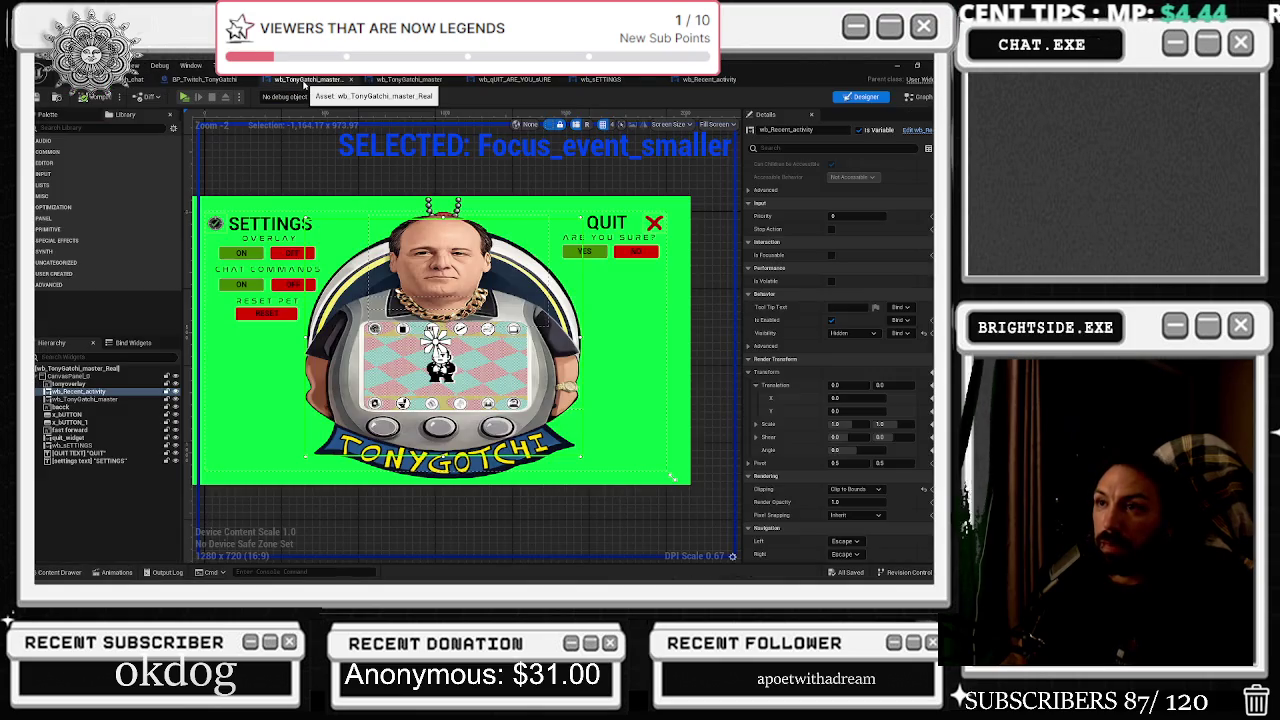
key(shift+F4)
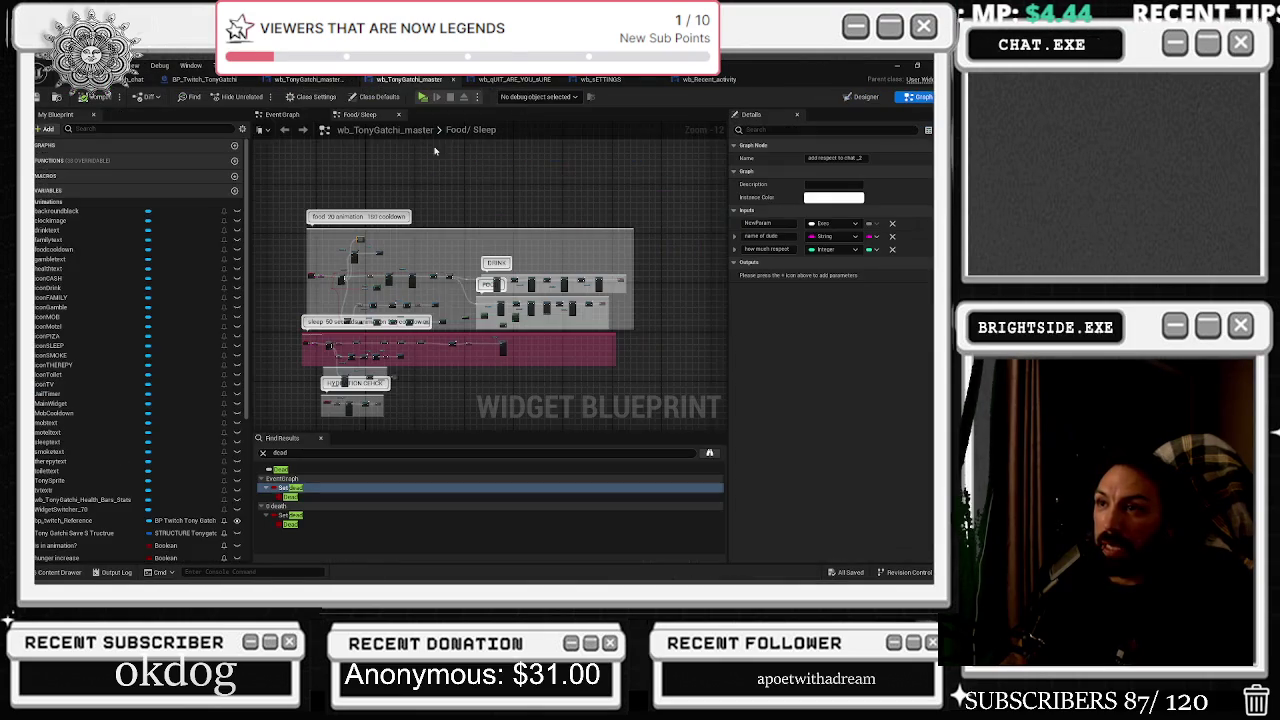
click(865, 96)
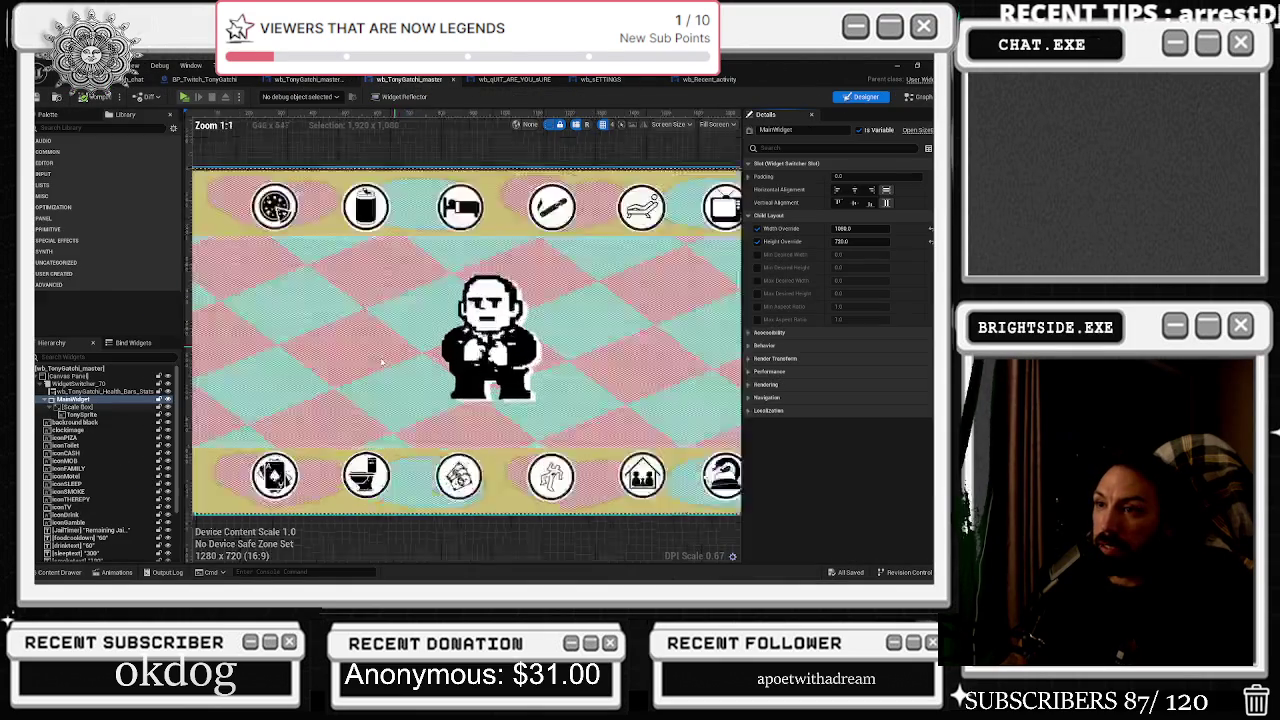
click(261, 329)
scroll(686, 478, down, 4)
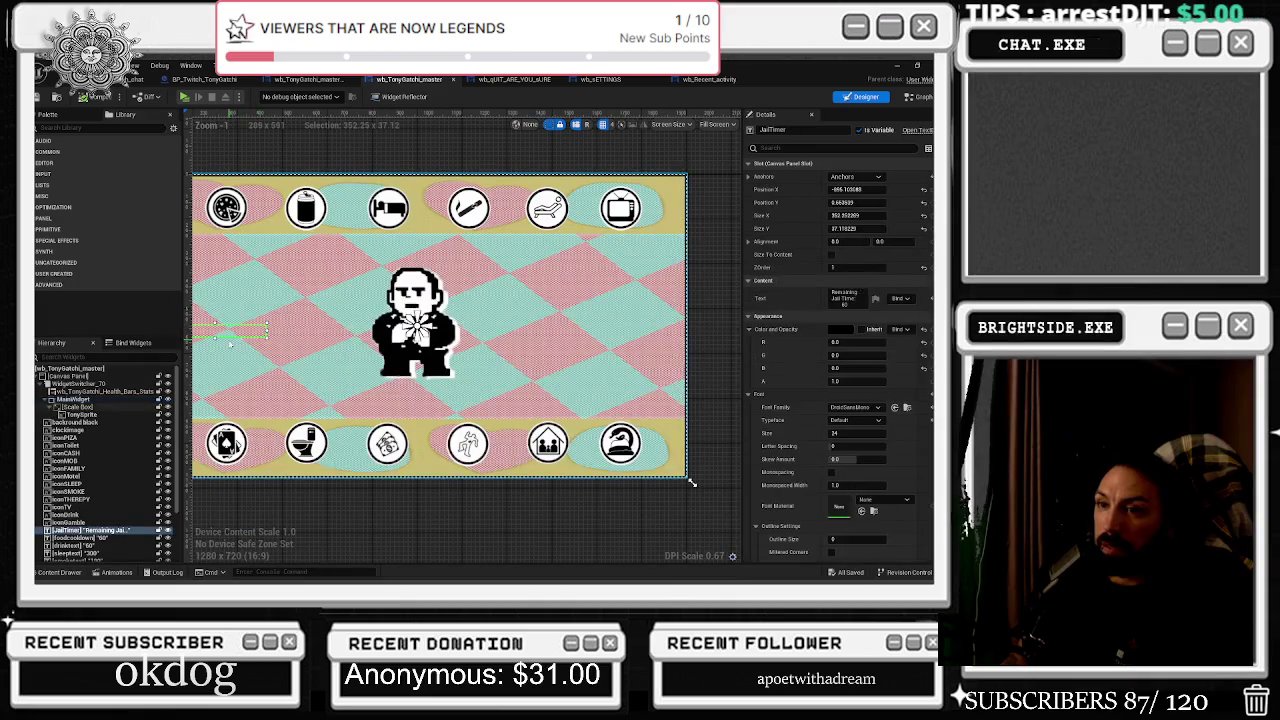
scroll(627, 466, down, 1)
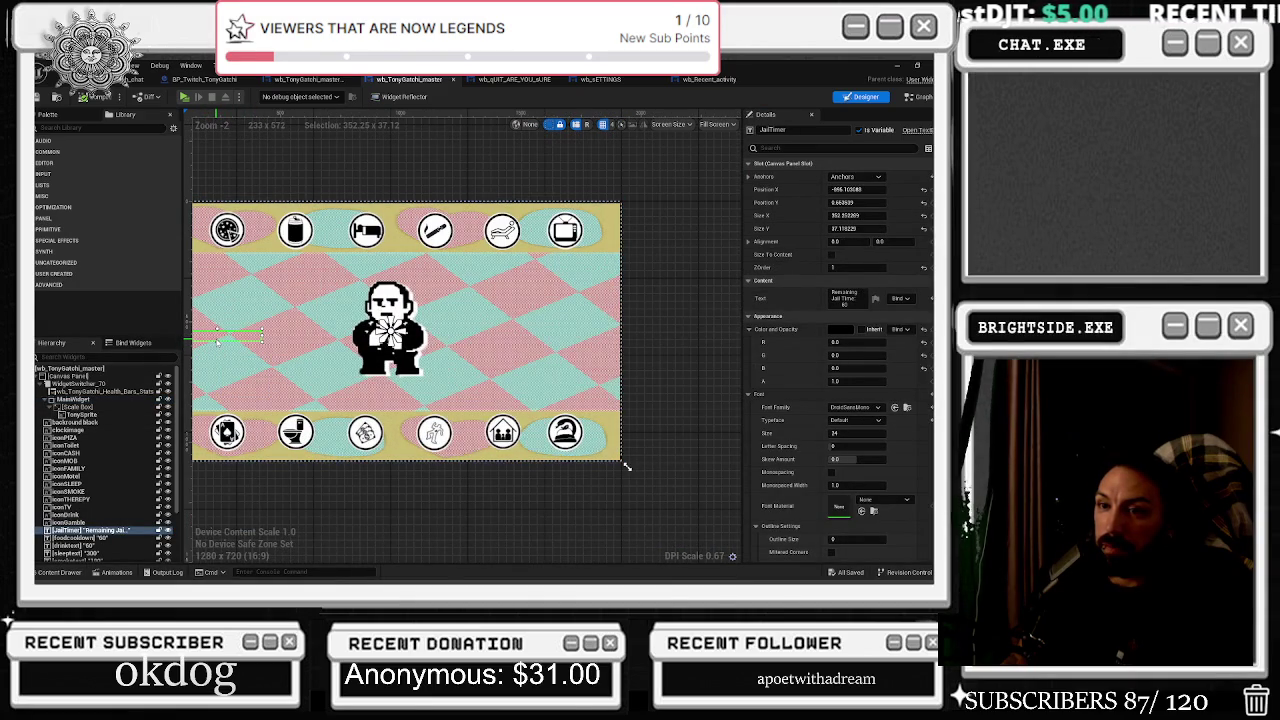
scroll(140, 537, down, 2)
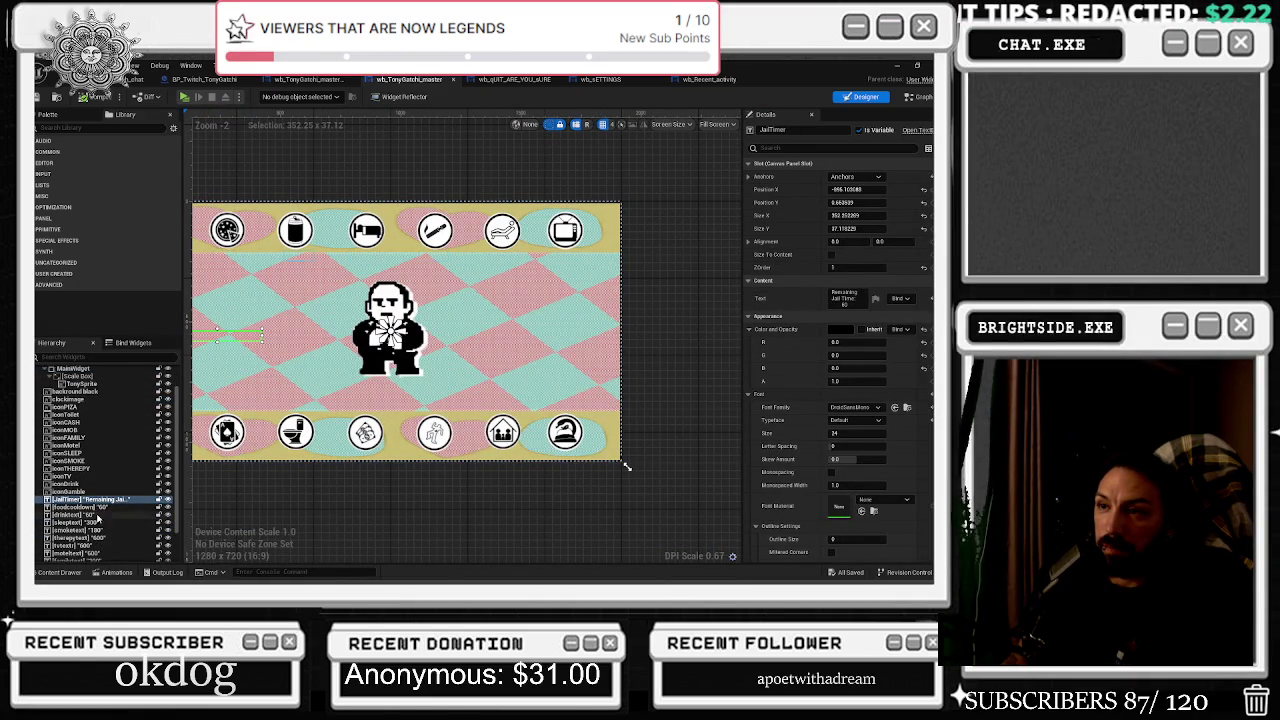
scroll(232, 355, up, 1)
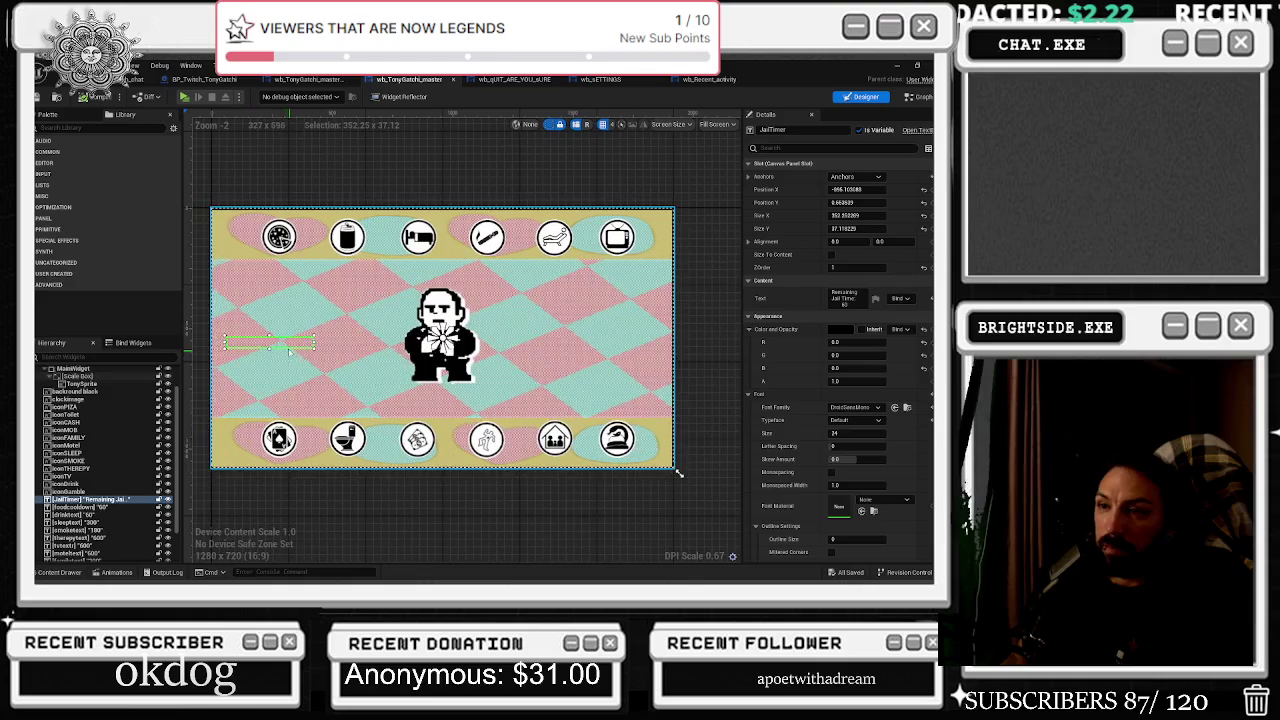
key(Right)
key(Right)
key(Right)
key(Right)
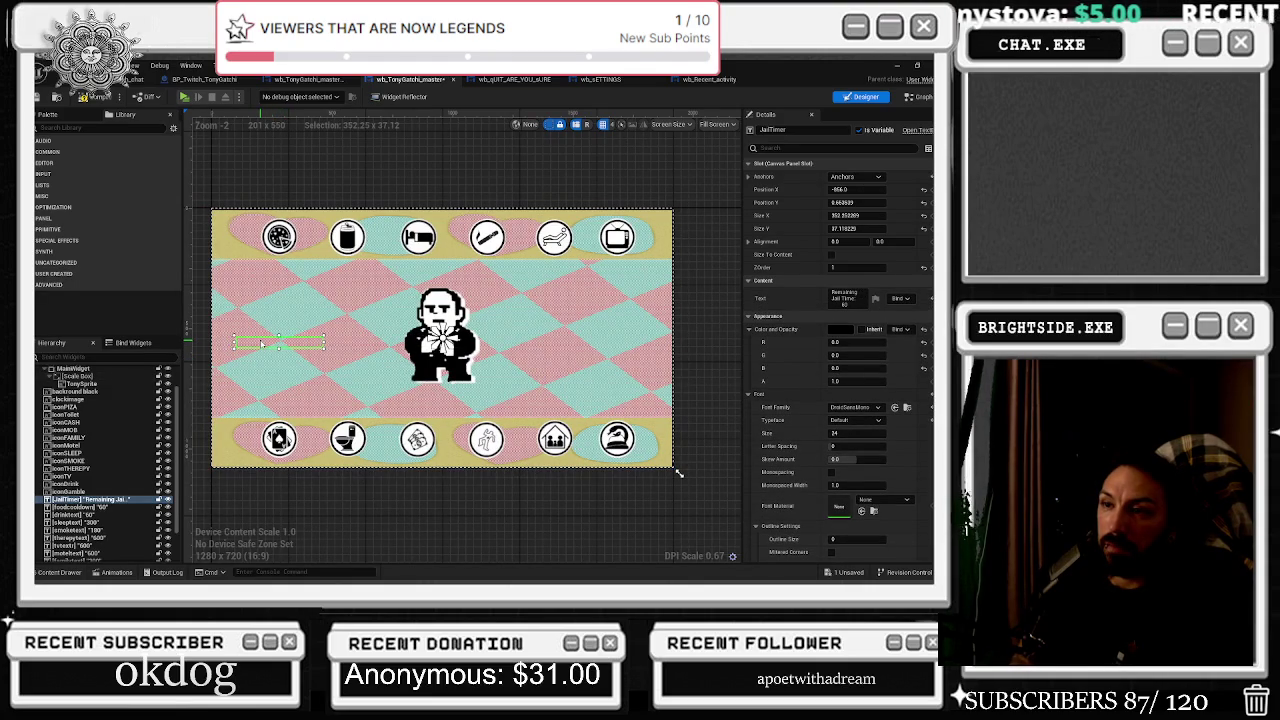
key(Right)
key(Right)
key(Right)
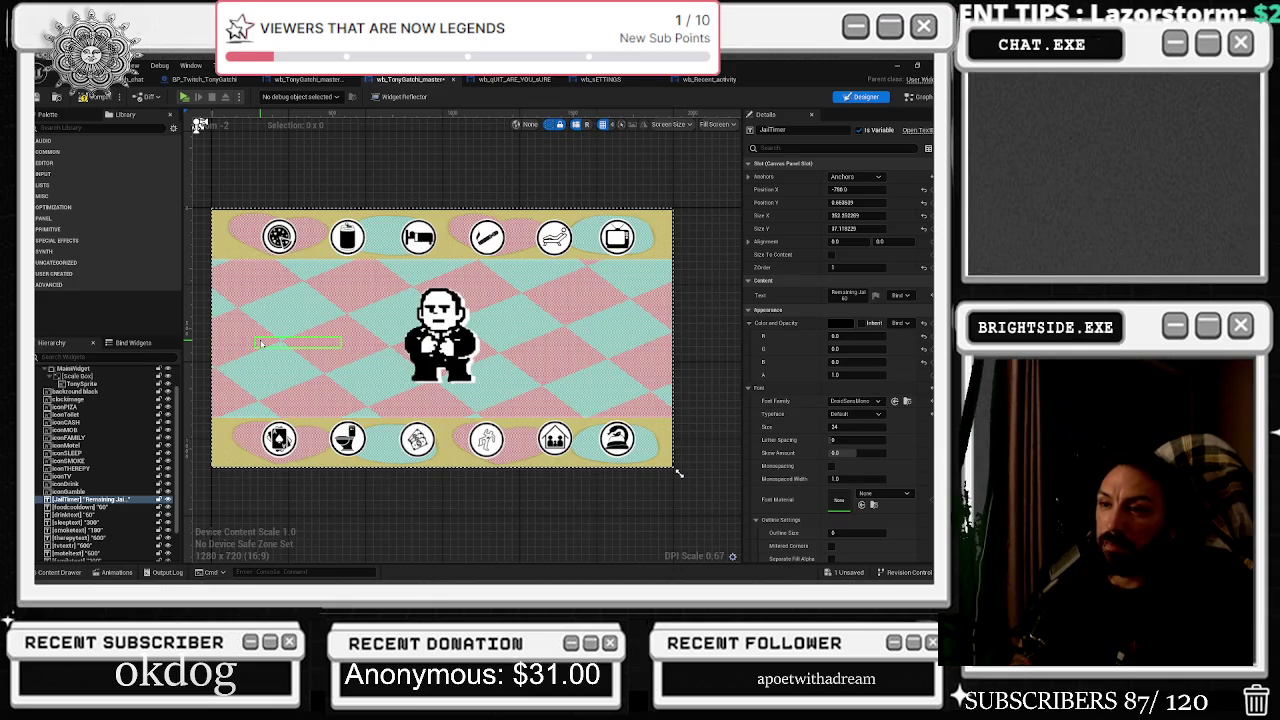
key(Right)
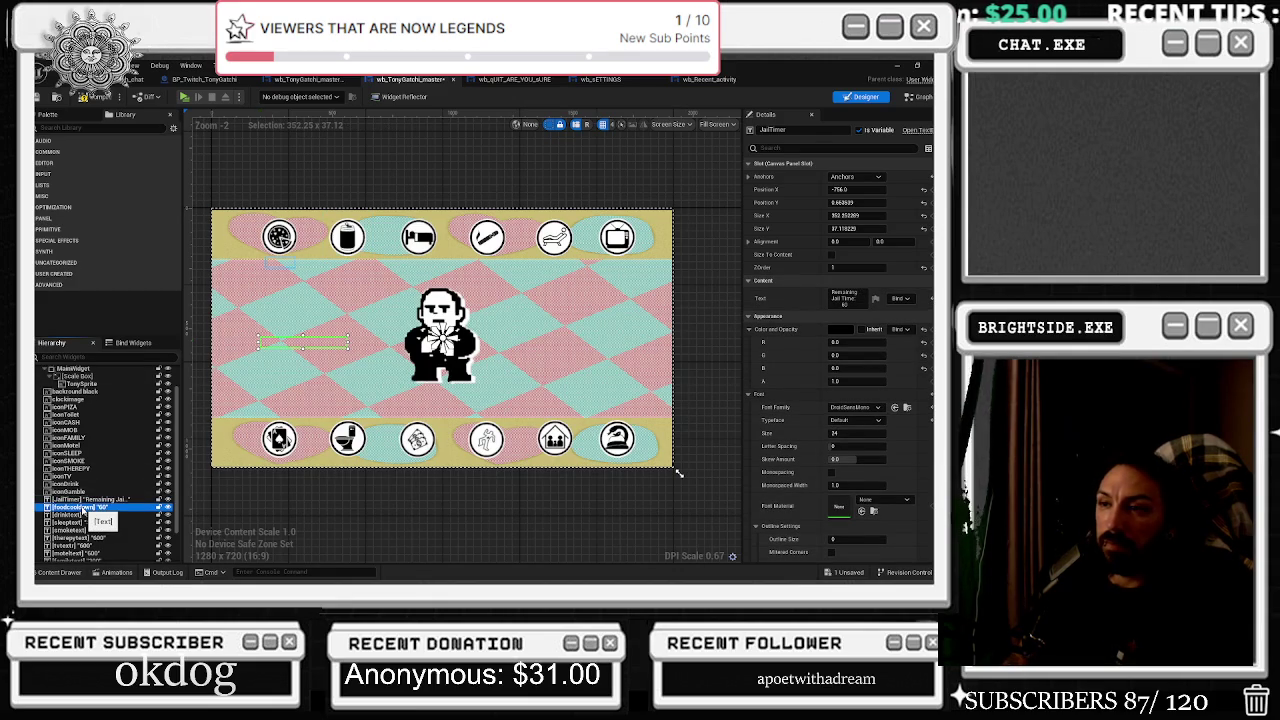
Nudge the MobCooldown text left to Position X 460 and save wb_TonyGatchi_master.
click(78, 522)
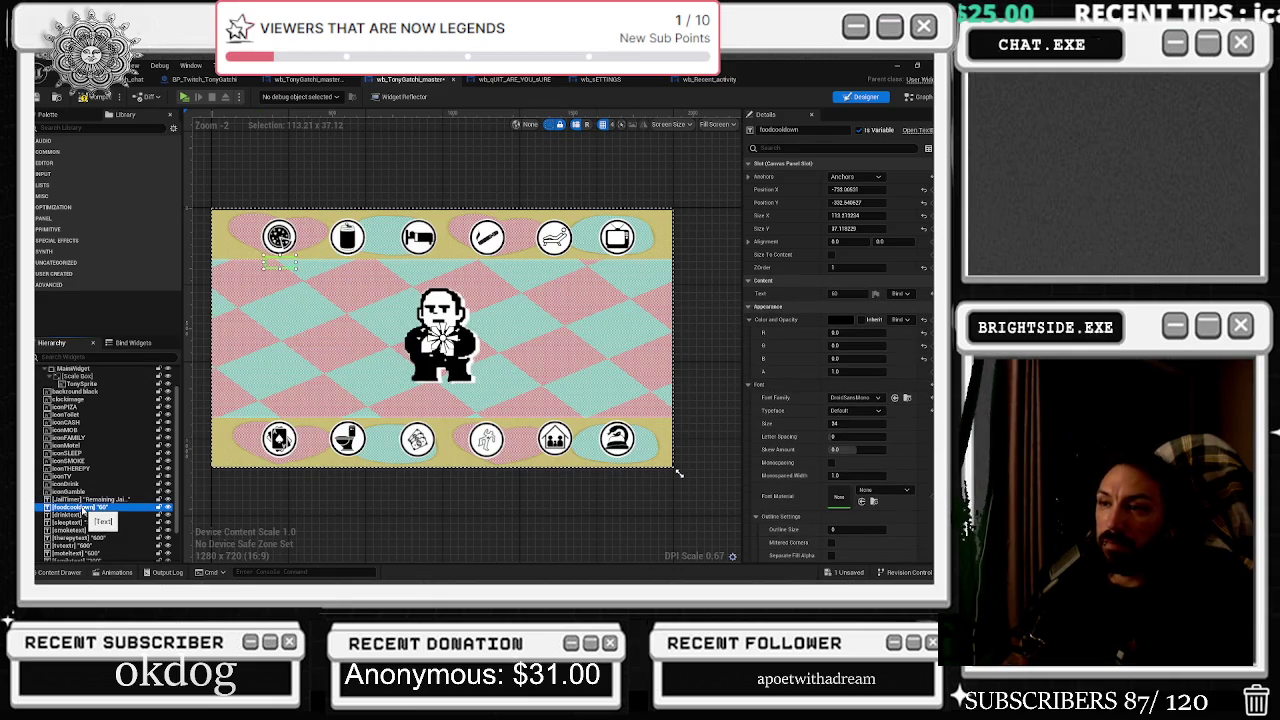
click(596, 343)
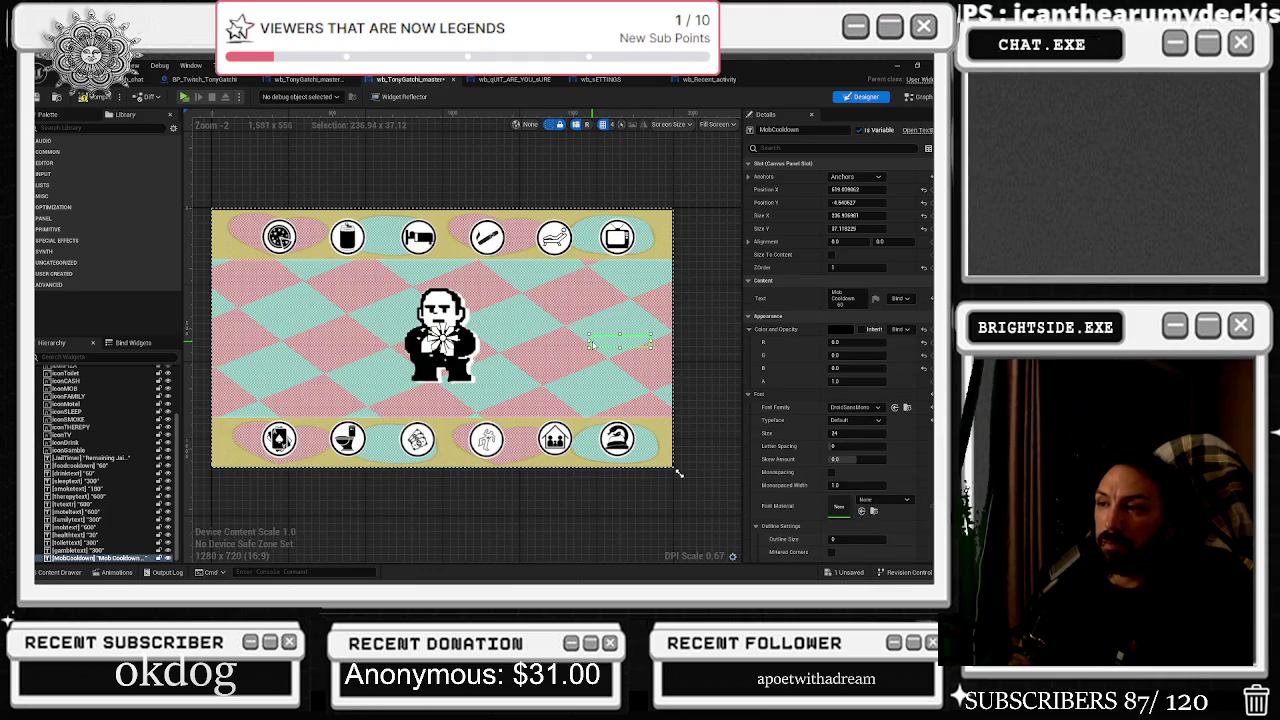
drag(591, 343, 593, 345)
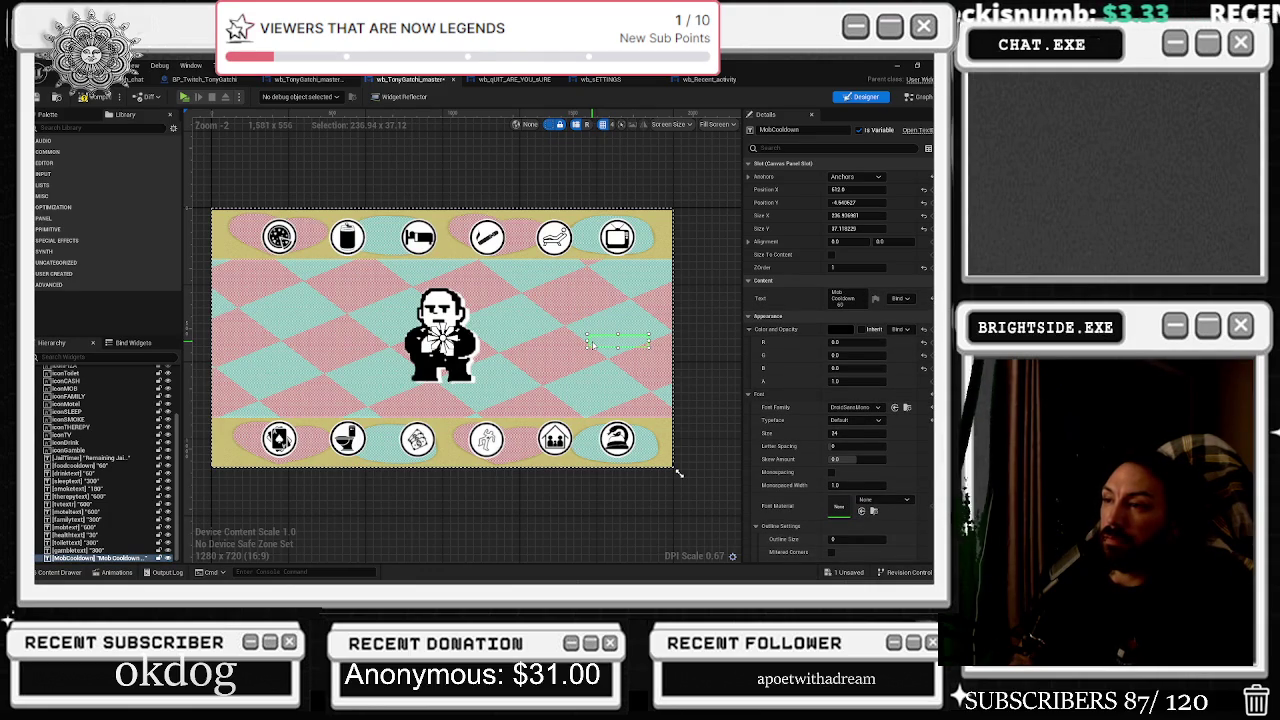
key(Left)
key(Left)
key(Left)
key(Left)
key(Left)
key(Left)
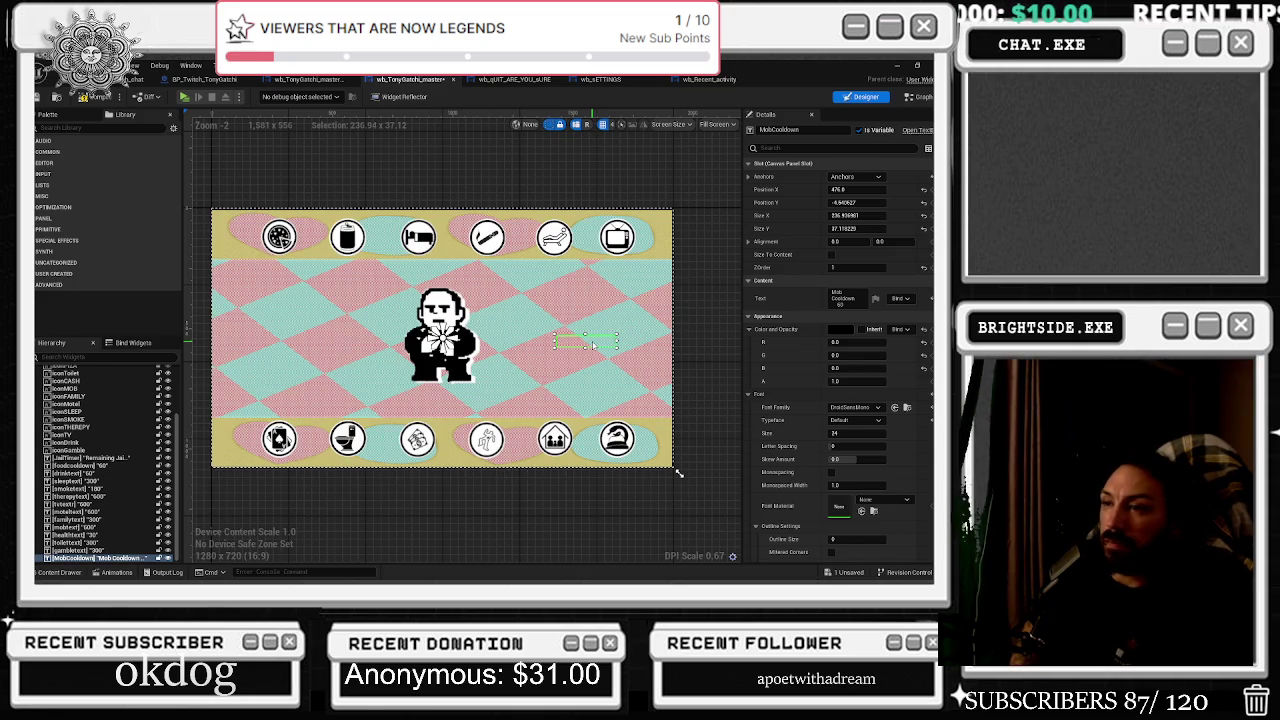
key(Left)
key(Left)
key(Left)
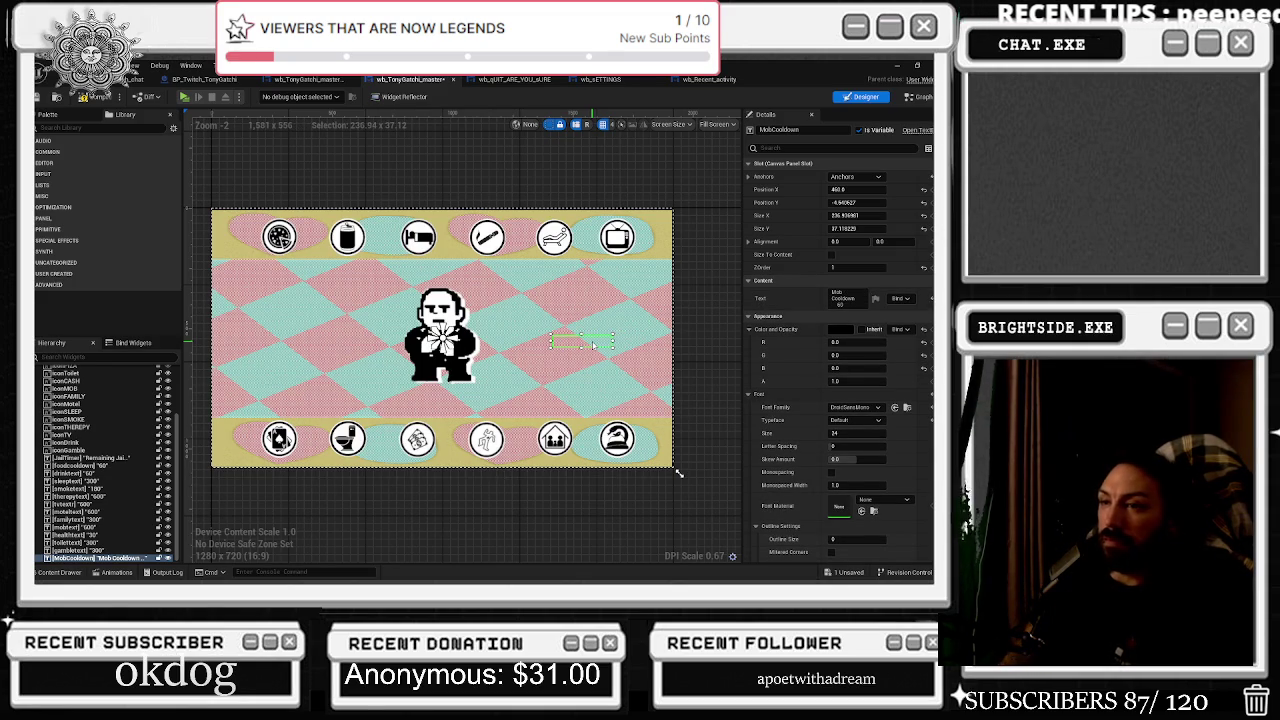
scroll(672, 464, down, 1)
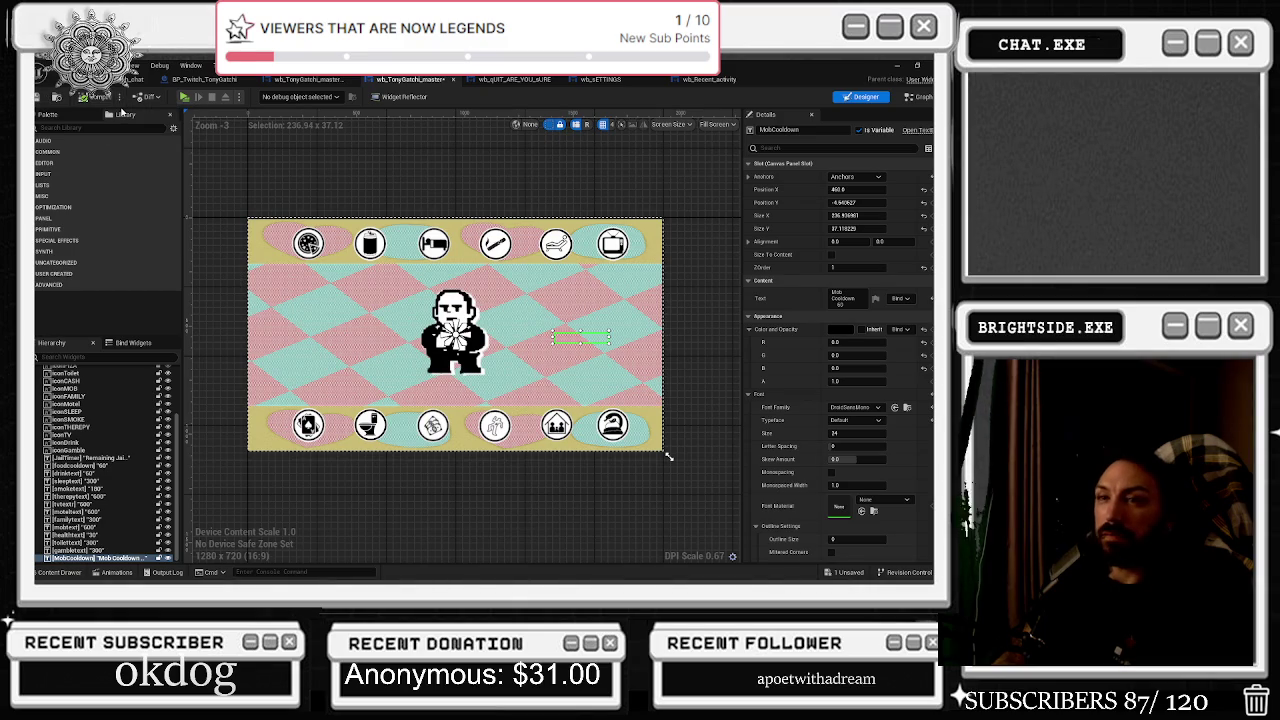
key(ctrl+s)
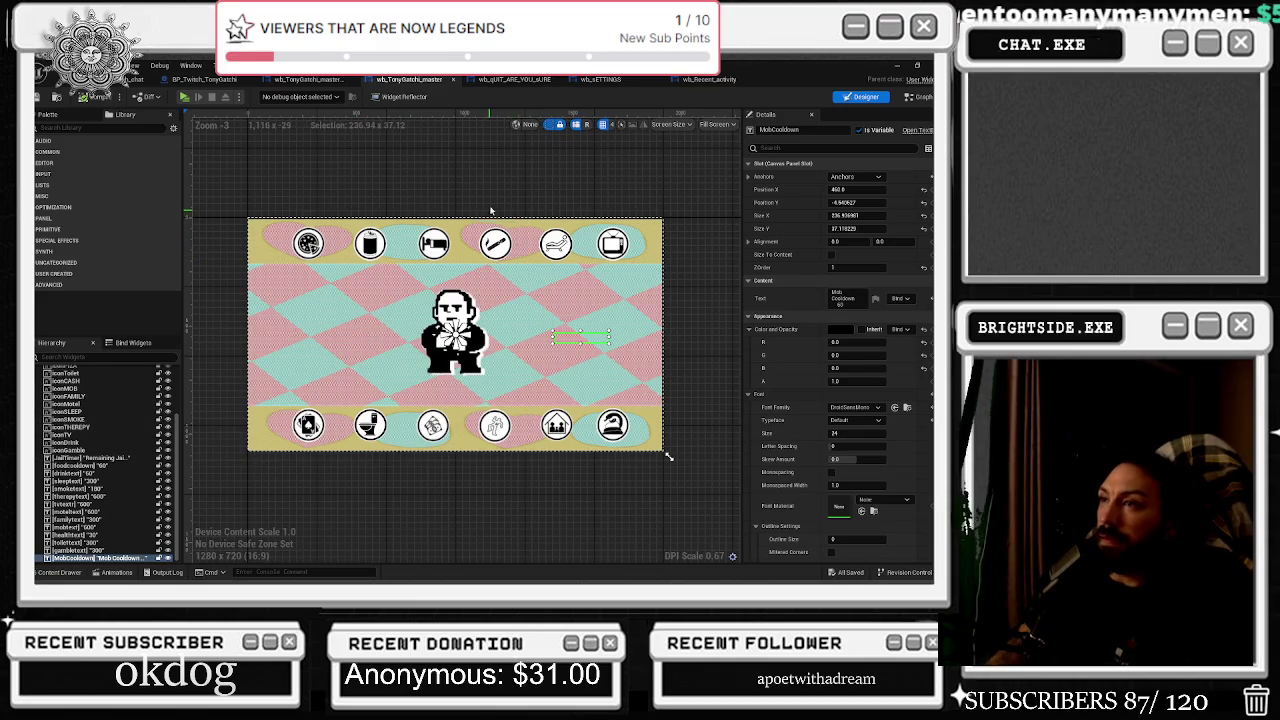
Pass through the wb_Recent_activity and wb_SETTINGS tabs to reach the wb_QUIT_ARE_YOU_SURE layout.
click(714, 79)
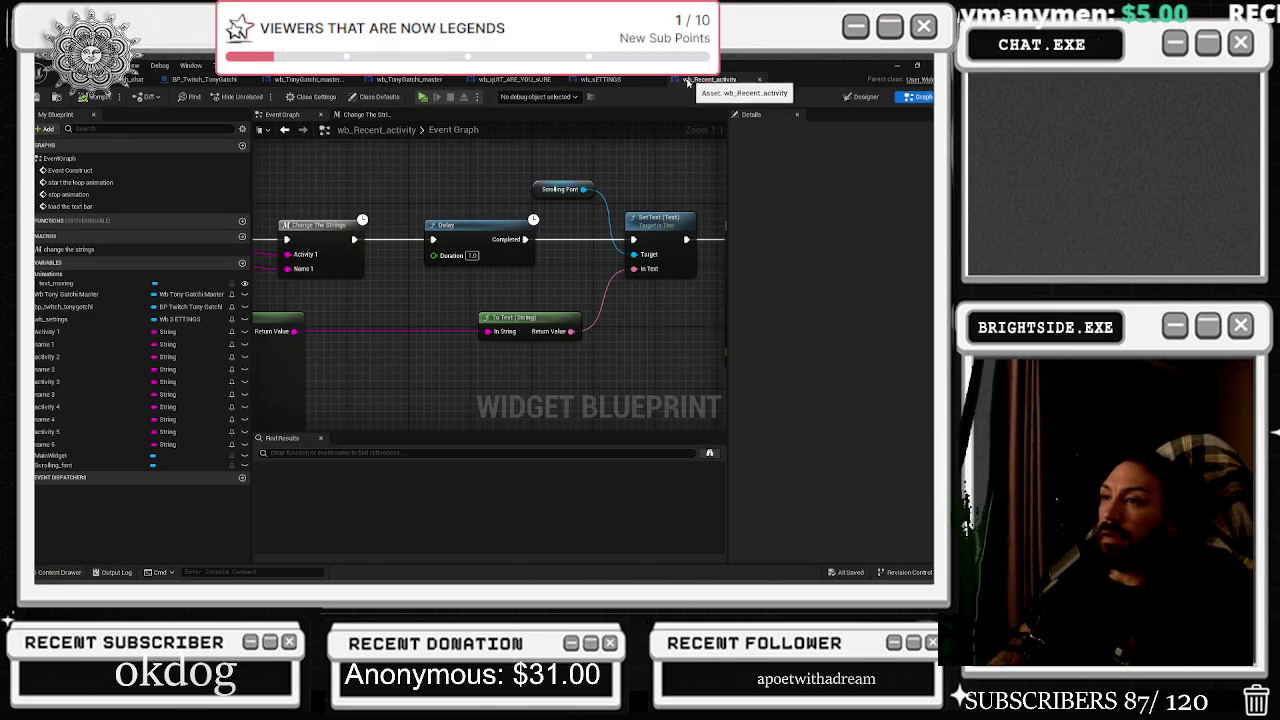
click(596, 80)
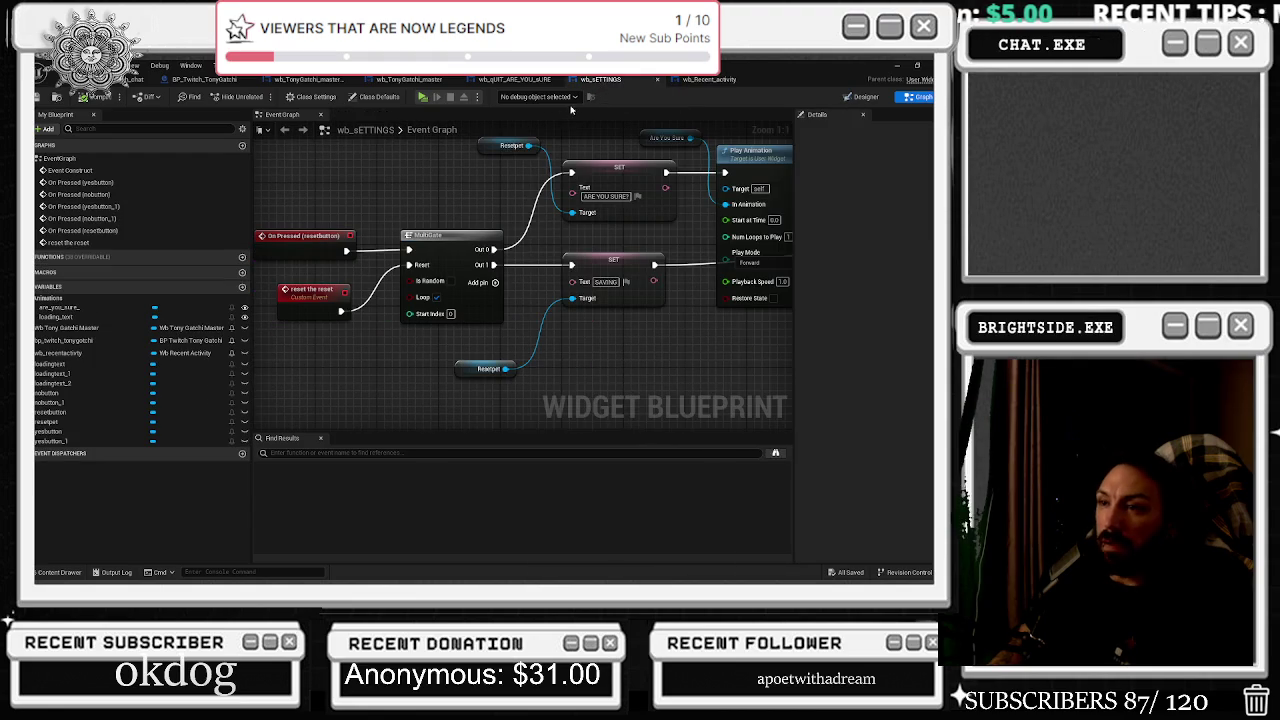
click(530, 79)
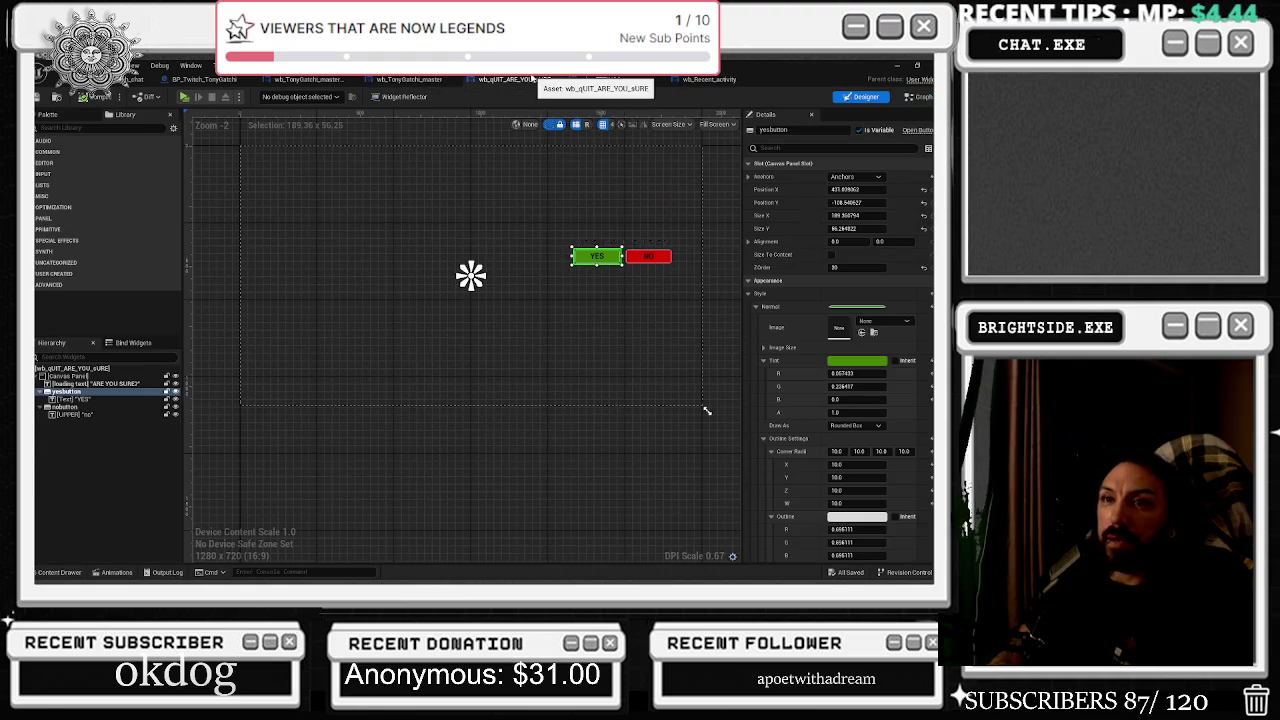